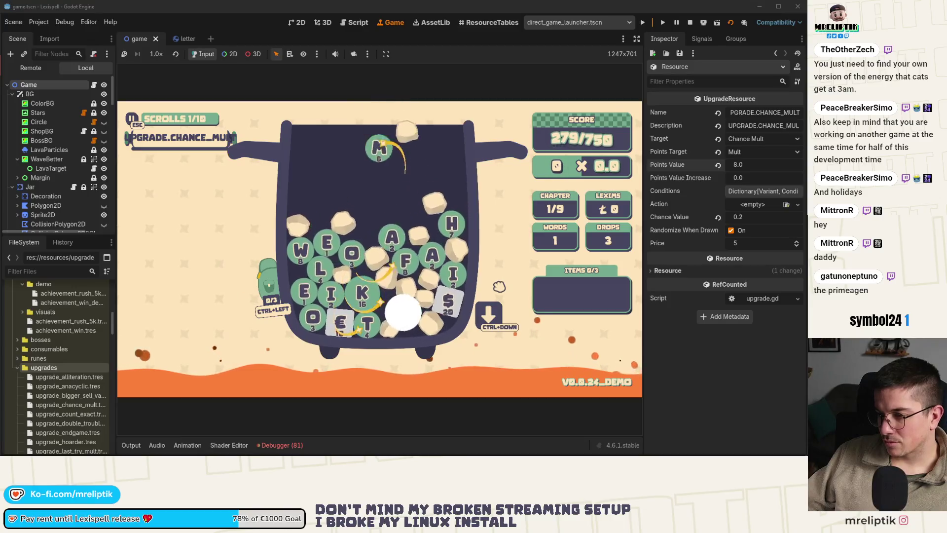
- Finish spelling WOLF and submit it for scoring
click(350, 241)
click(327, 255)
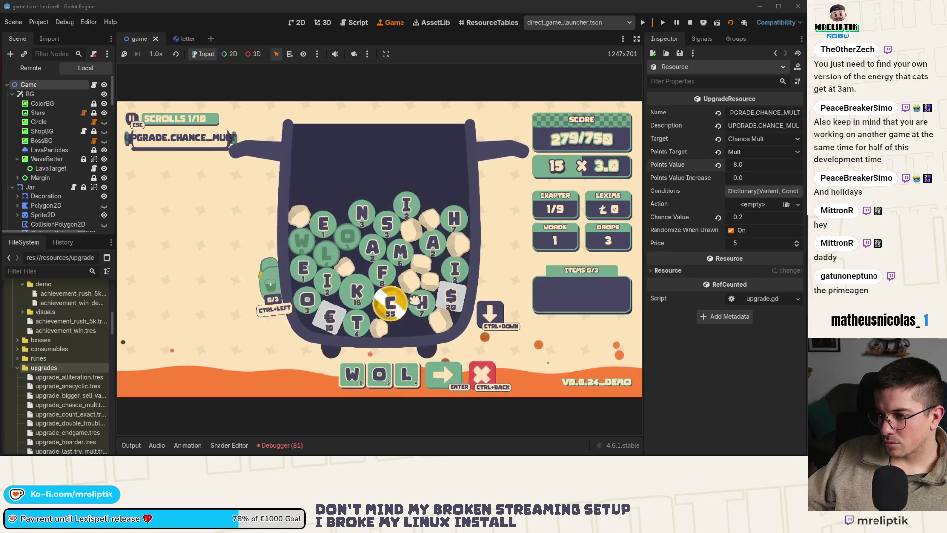
key(Return)
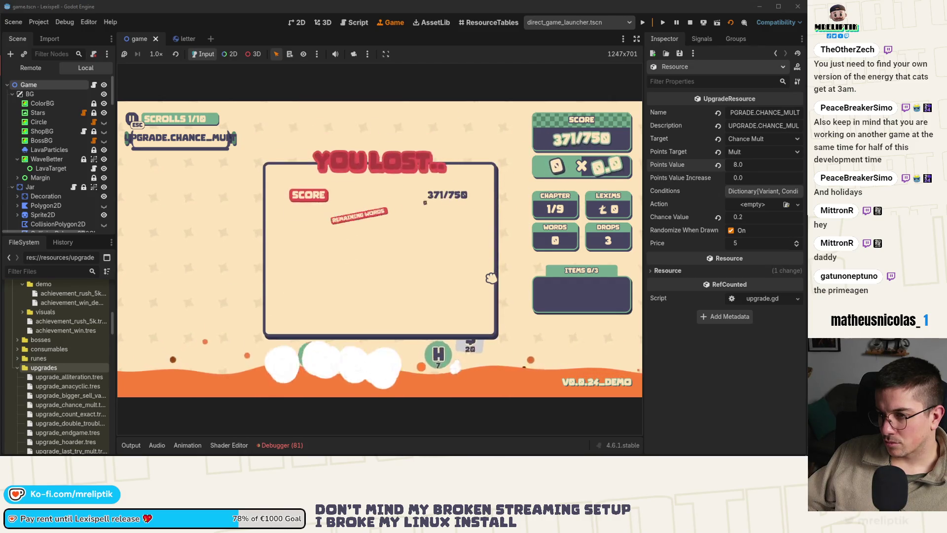
- Continue to the end-of-run stats and open game.gd at the CHANCE_MULT upgrade code
click(446, 318)
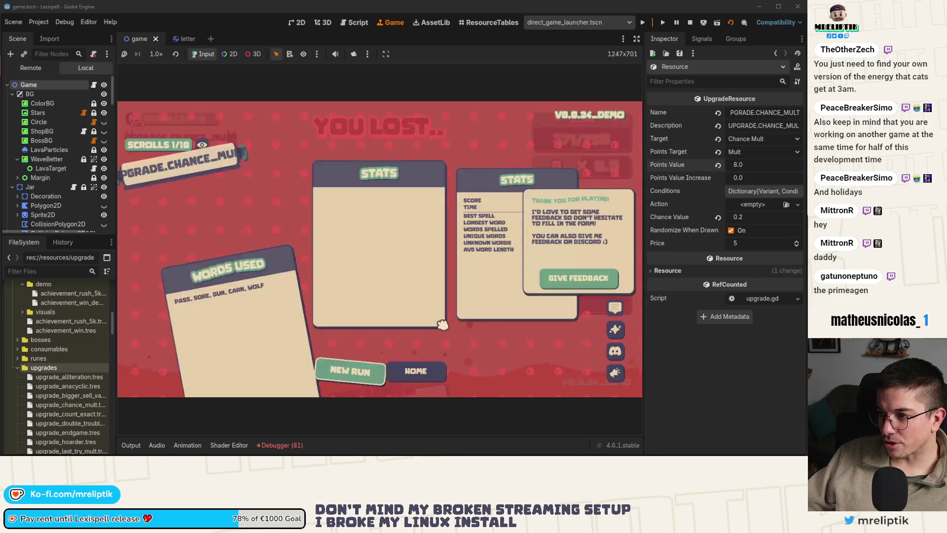
mouse_move(196, 173)
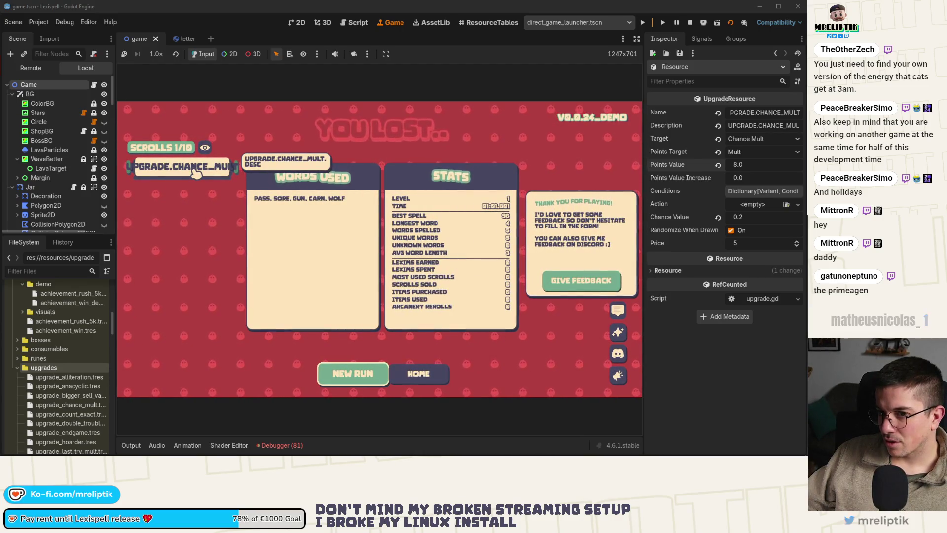
click(94, 85)
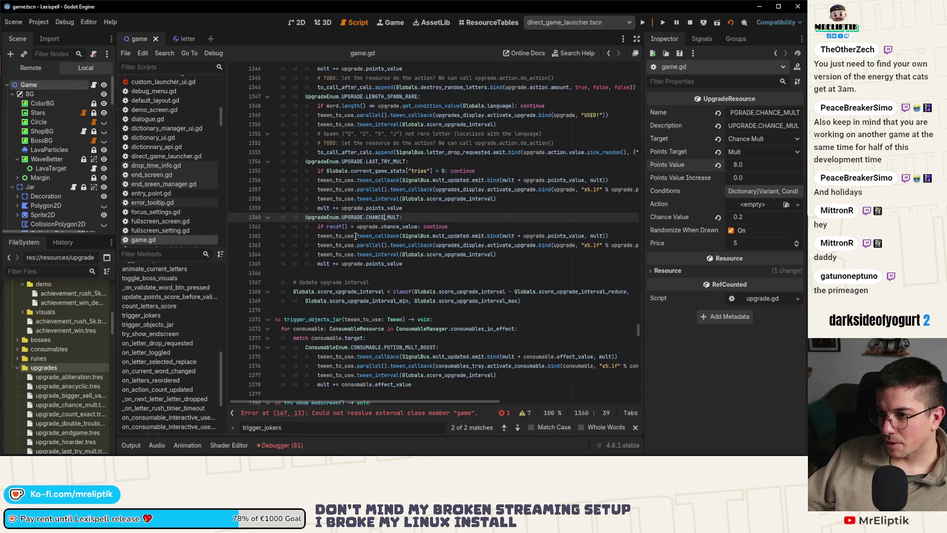
- Select chance_value on line 1361, then stop and relaunch the game for a fresh run
click(337, 226)
double_click(397, 227)
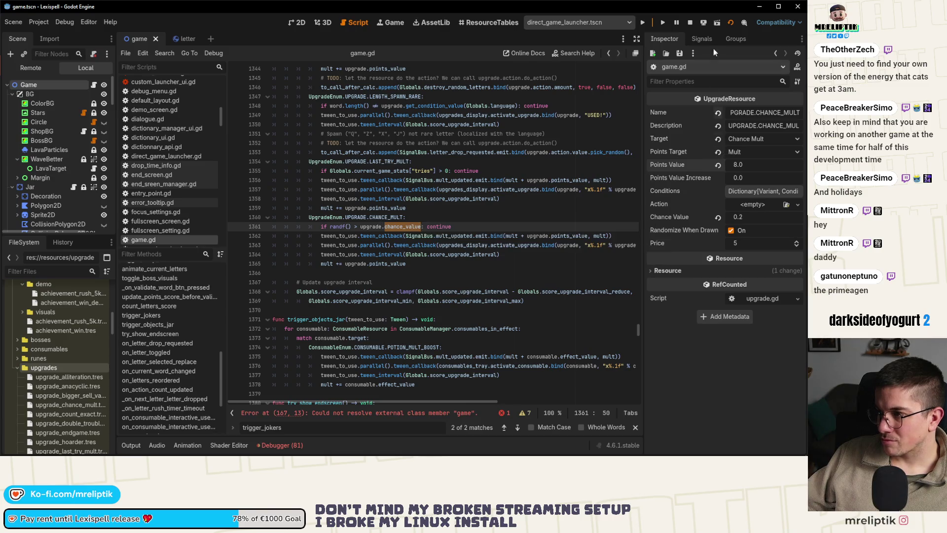
click(689, 22)
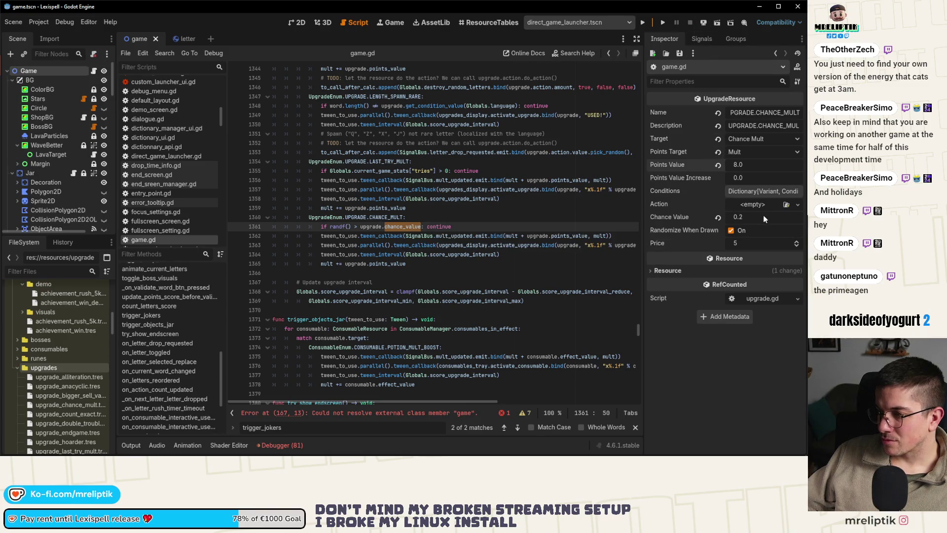
click(644, 24)
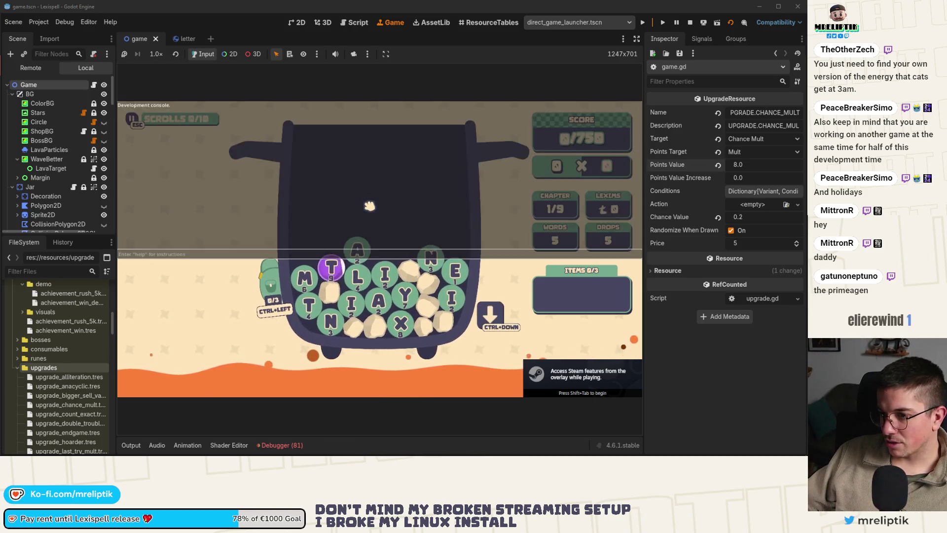
- Add the CHANCE_MULT upgrade from the debug menu and score the word TALES
key(F1)
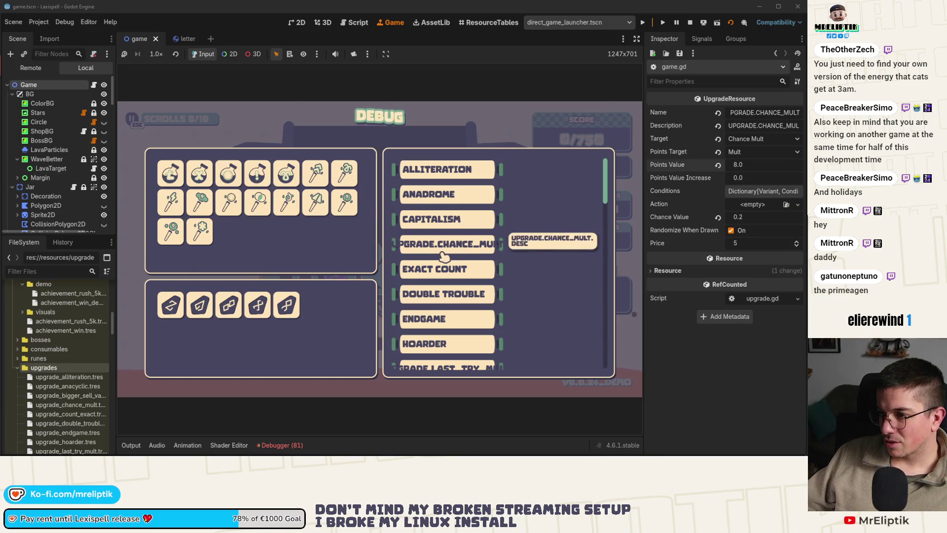
drag(443, 256, 197, 152)
click(493, 323)
click(336, 268)
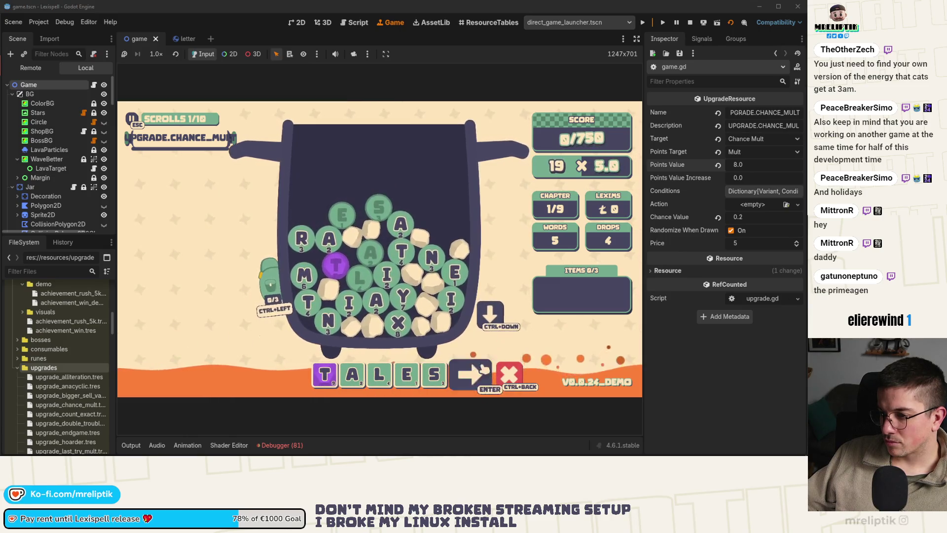
key(Return)
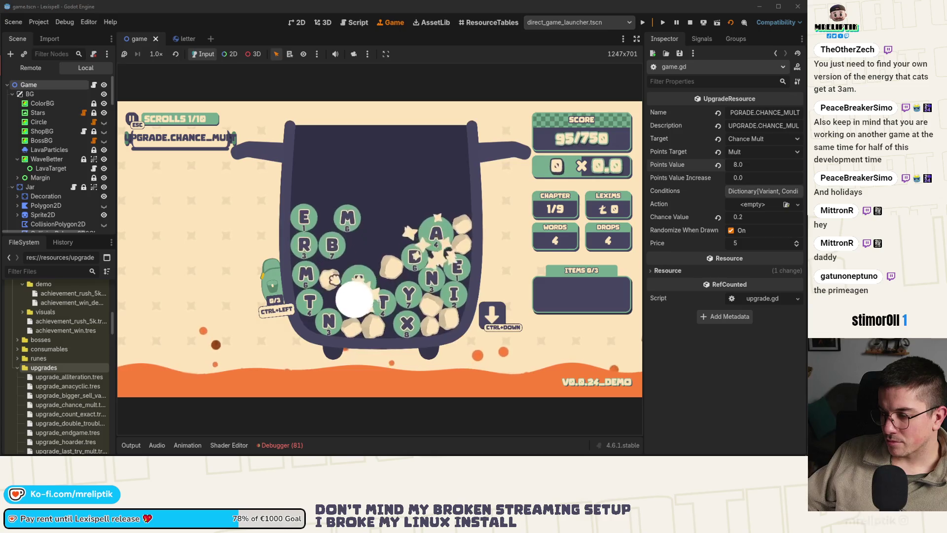
- Type and submit BARD, then return to game.gd in the script editor
text(ba)
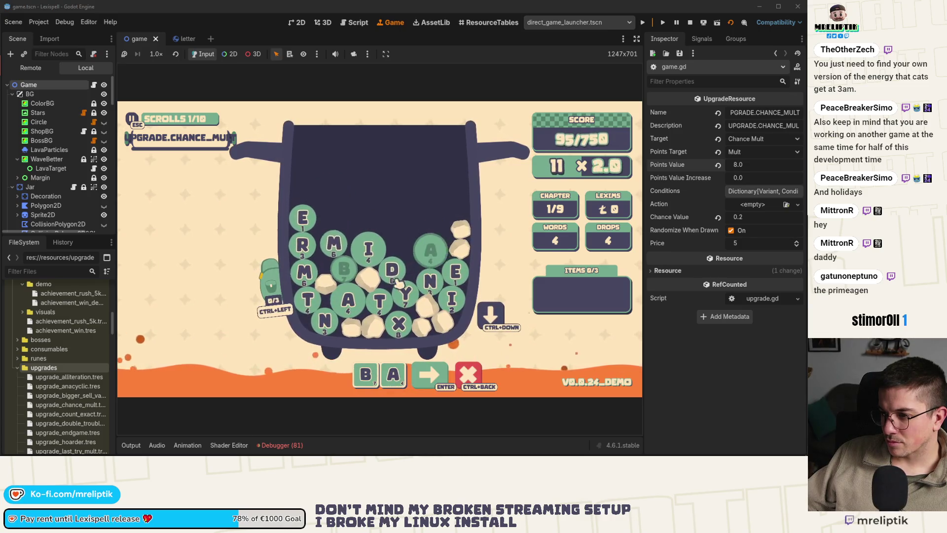
text(rd)
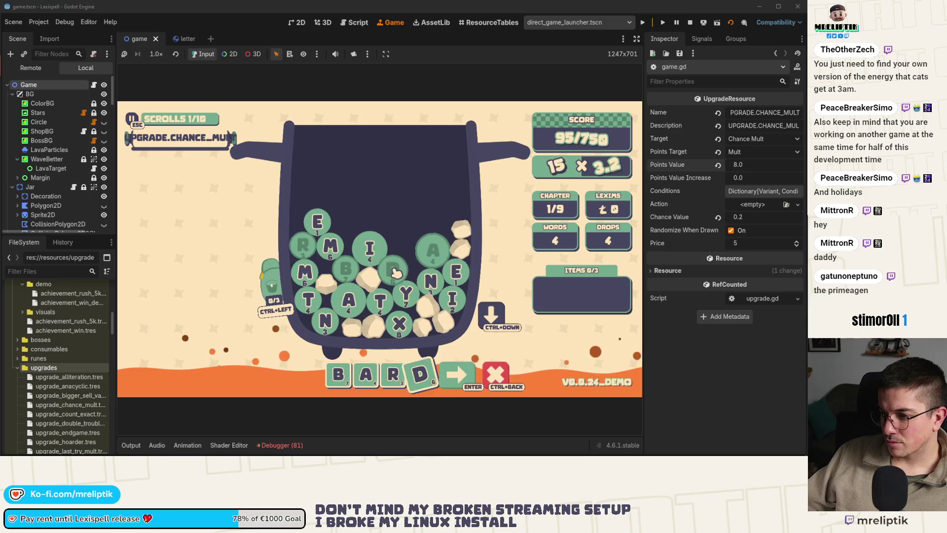
key(Return)
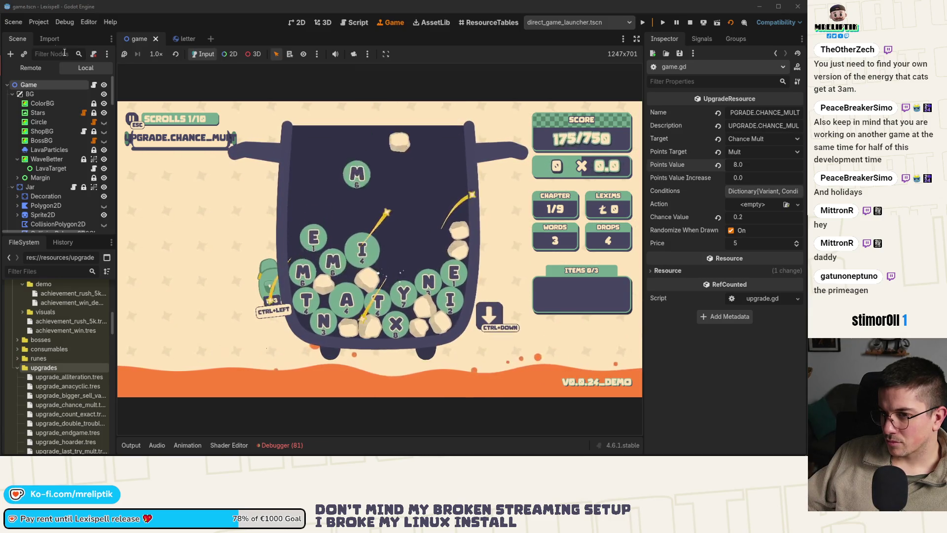
key(ctrl+F3)
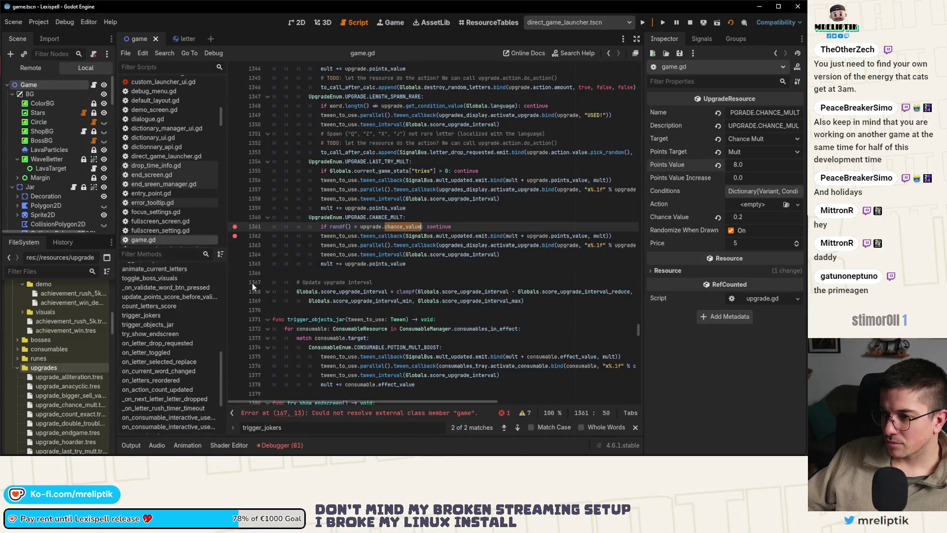
- Return to the running game and spell READ to trigger the CHANCE_MULT breakpoint
click(135, 447)
key(alt+Tab)
key(ctrl+F4)
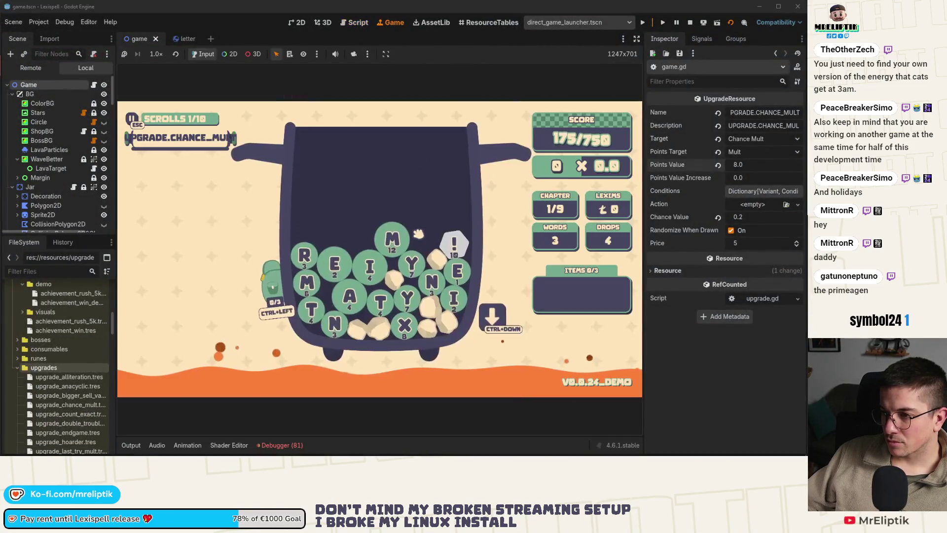
click(305, 255)
click(335, 263)
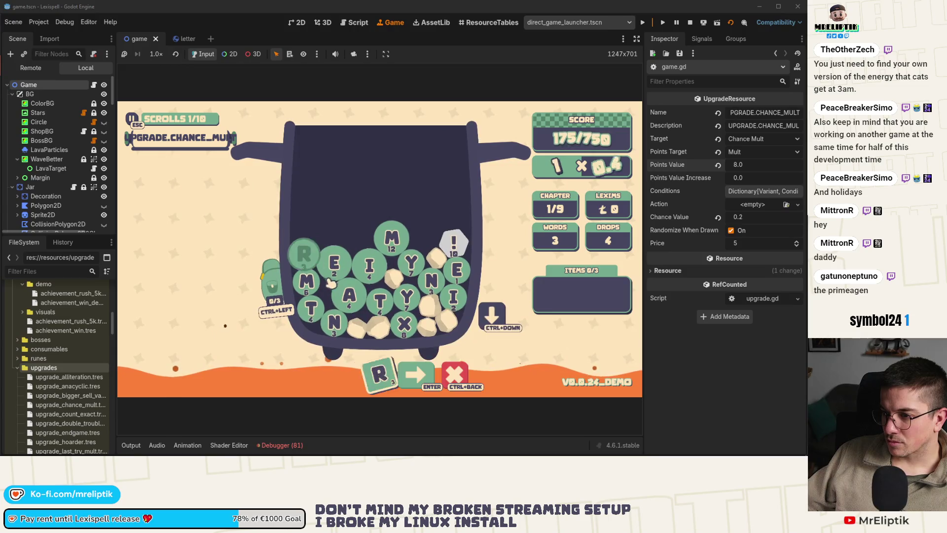
click(350, 296)
click(491, 315)
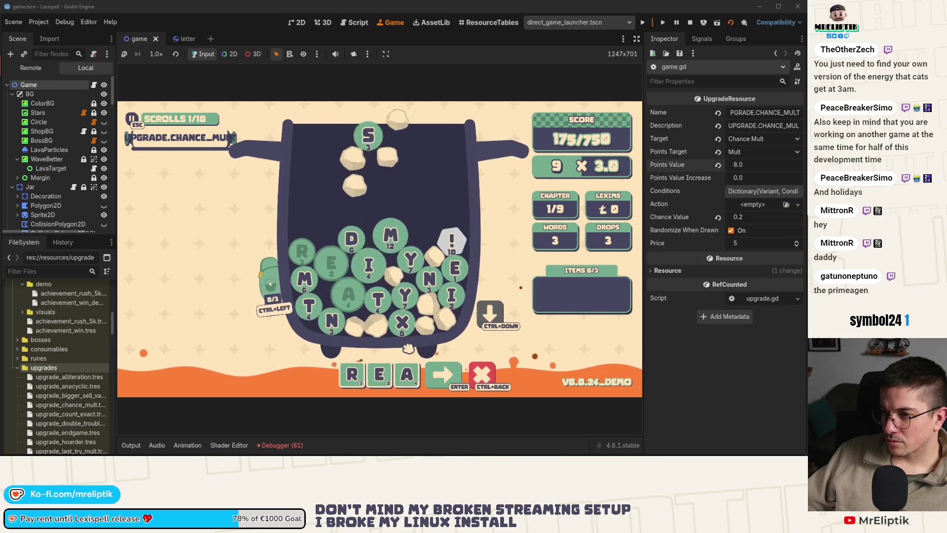
click(352, 239)
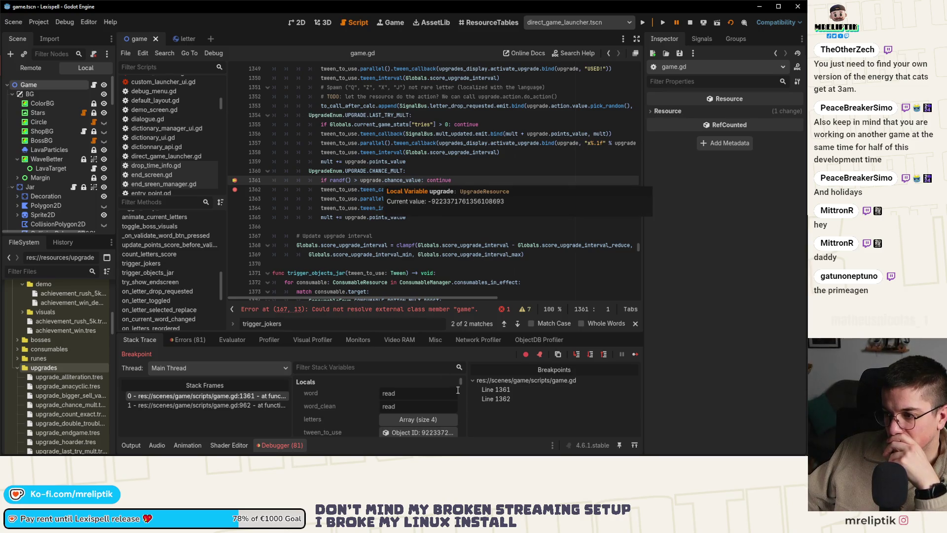
- Inspect the upgrade variable's values from Debugger Locals, step once, then resume
scroll(329, 415, down, 2)
scroll(330, 414, down, 6)
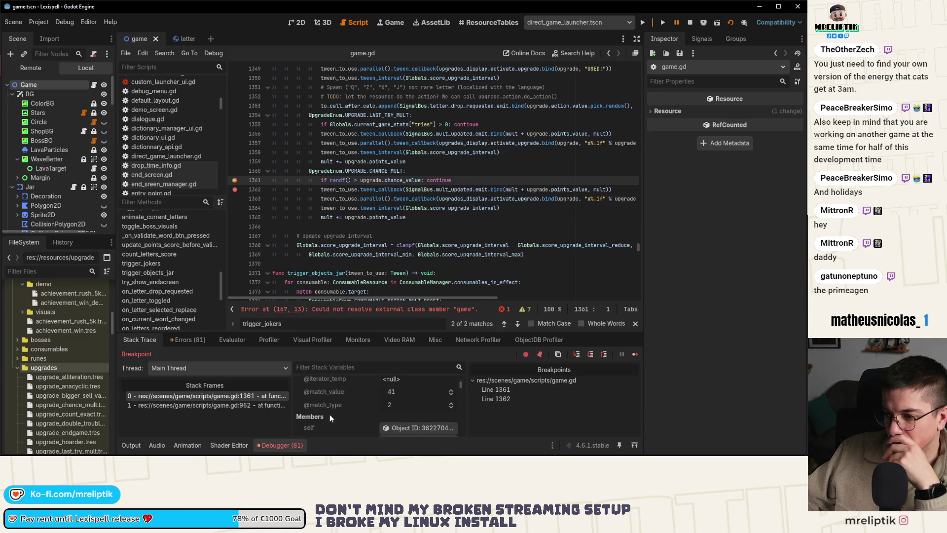
scroll(328, 412, up, 8)
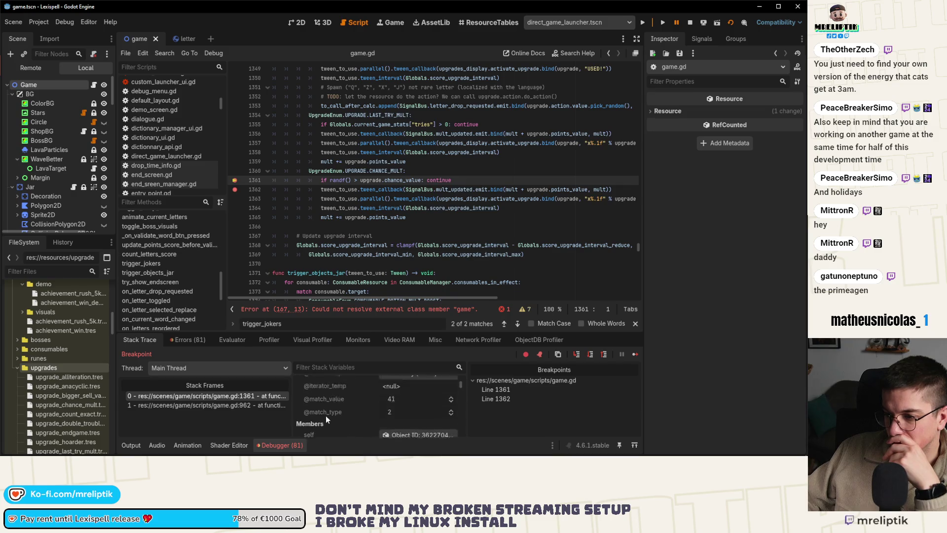
click(395, 431)
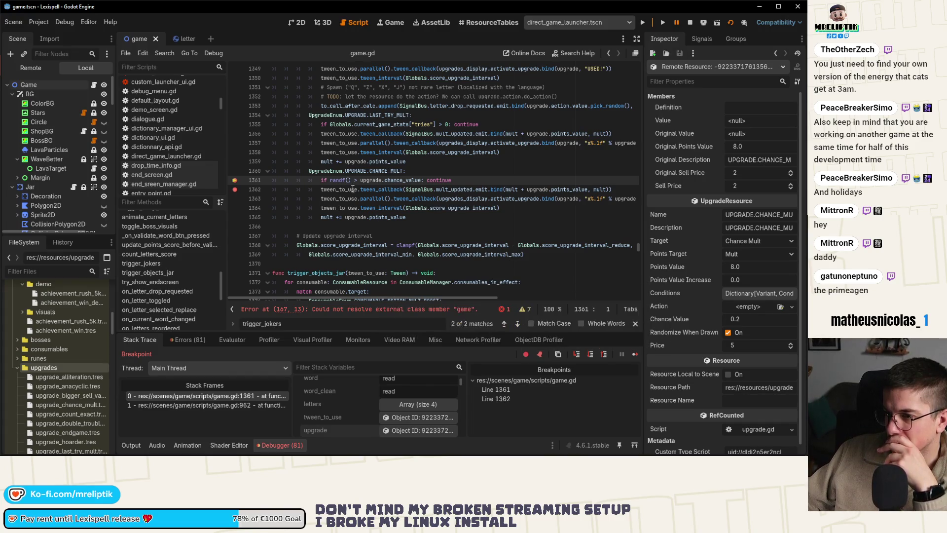
mouse_move(340, 181)
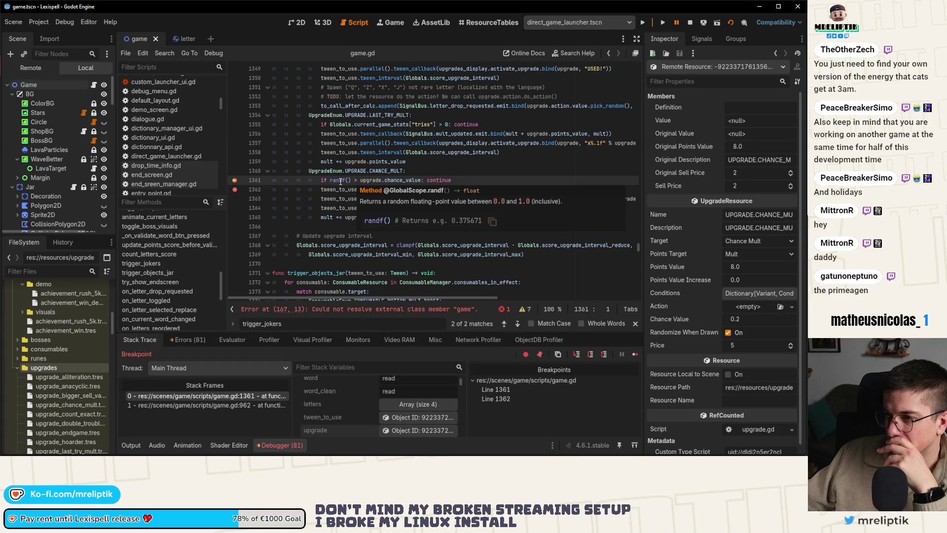
click(577, 355)
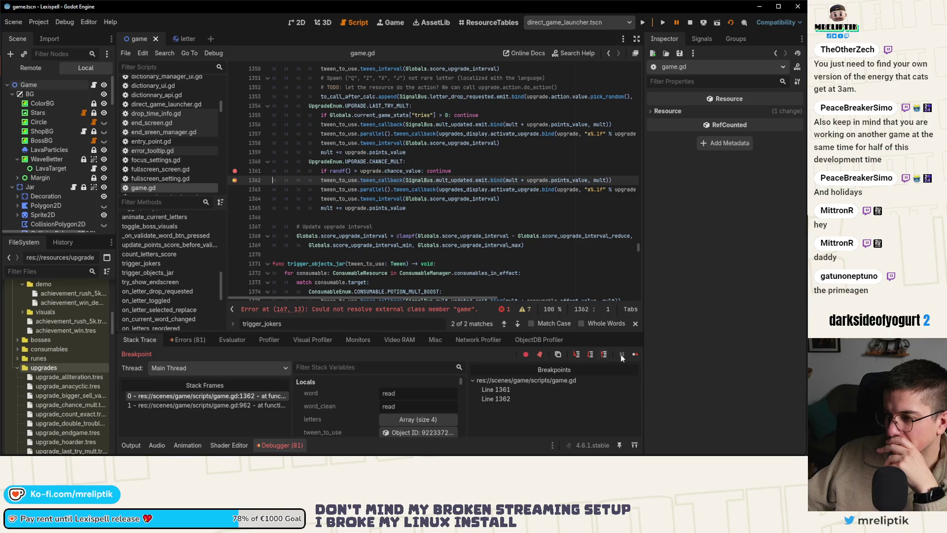
click(636, 355)
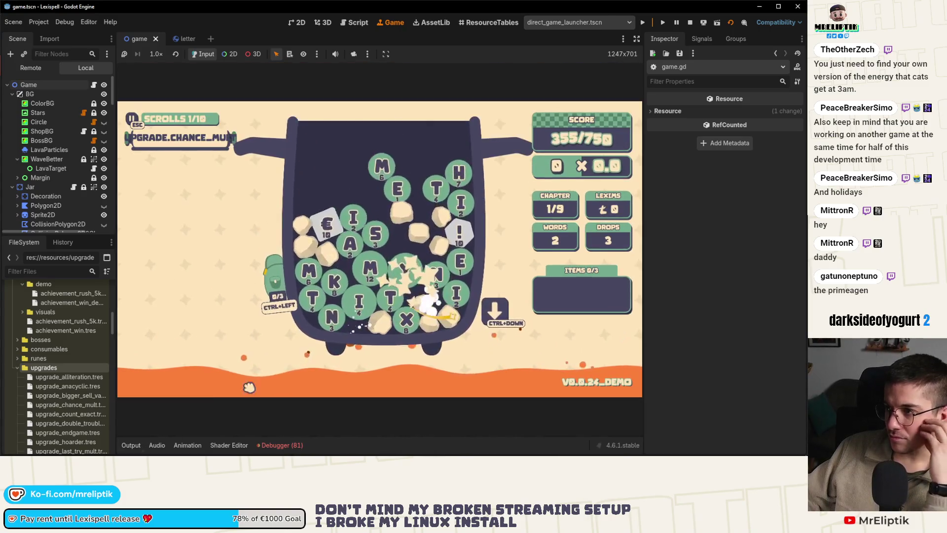
- Spell and submit MAST, then resume execution past the breakpoint
click(351, 210)
click(349, 247)
click(400, 252)
click(422, 222)
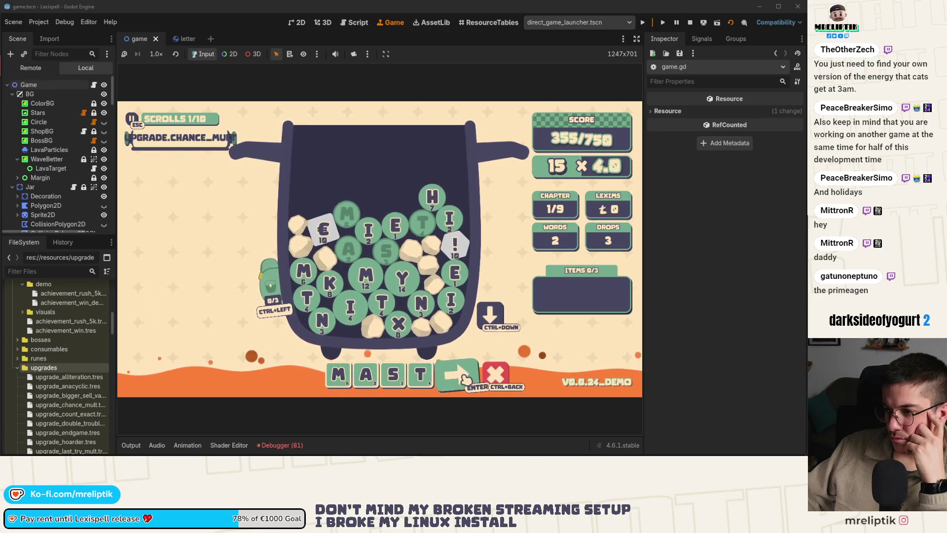
key(Return)
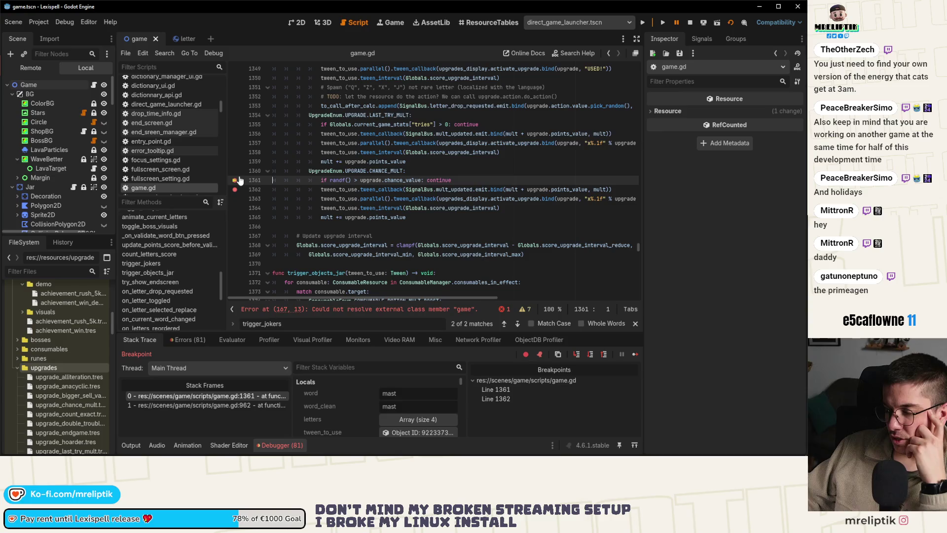
click(631, 354)
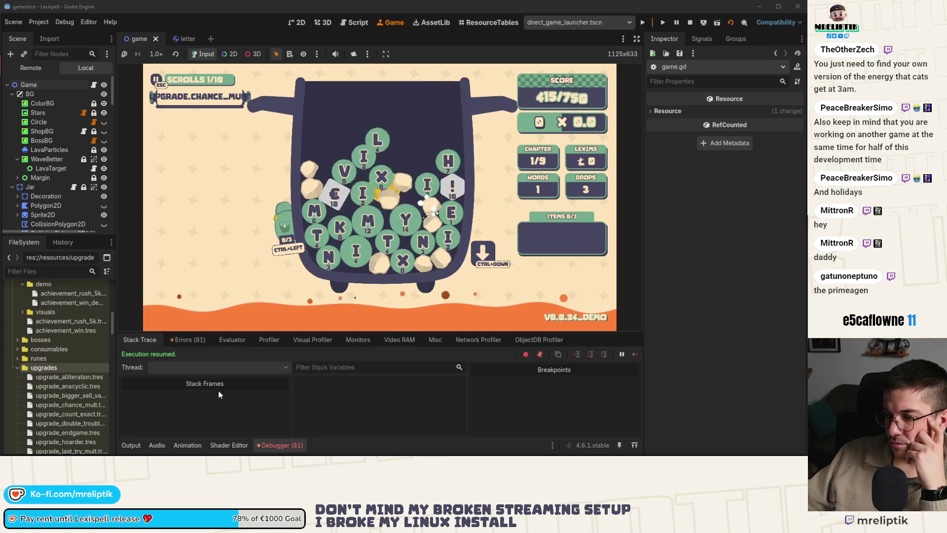
- Check the Errors, Stack Trace and Output panels, then collapse the bottom panel
click(188, 340)
click(135, 338)
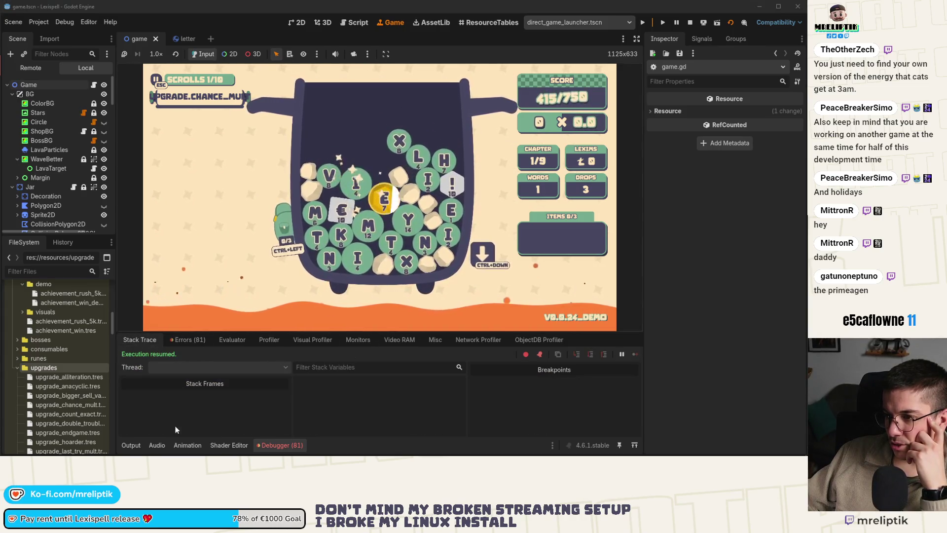
click(132, 445)
click(132, 445)
- Submit VILE to lose the round, return to the main menu and stop the game
click(323, 228)
click(352, 237)
click(414, 210)
click(384, 258)
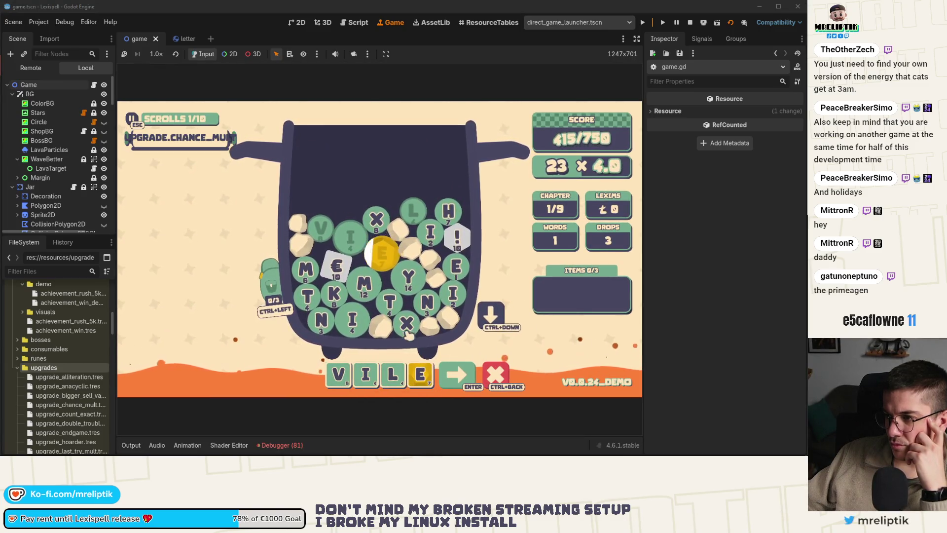
key(Return)
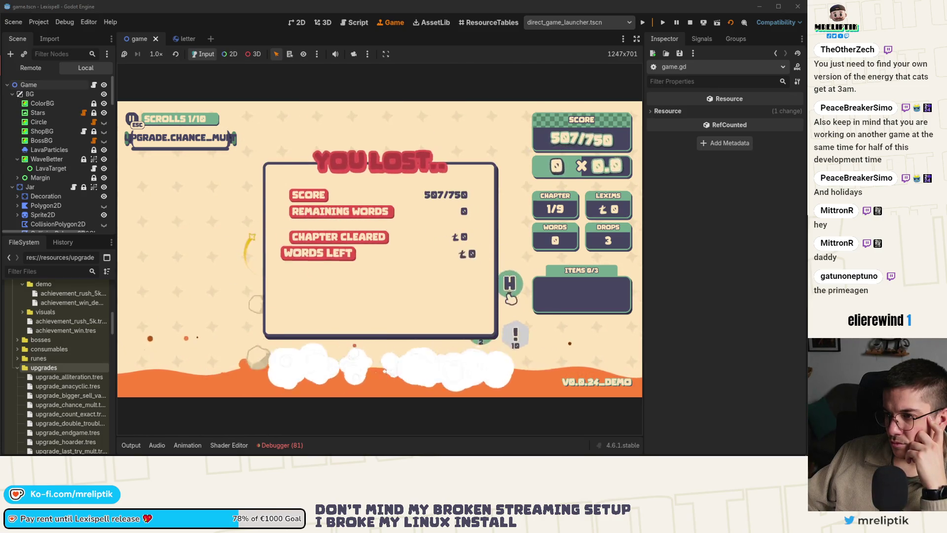
click(452, 321)
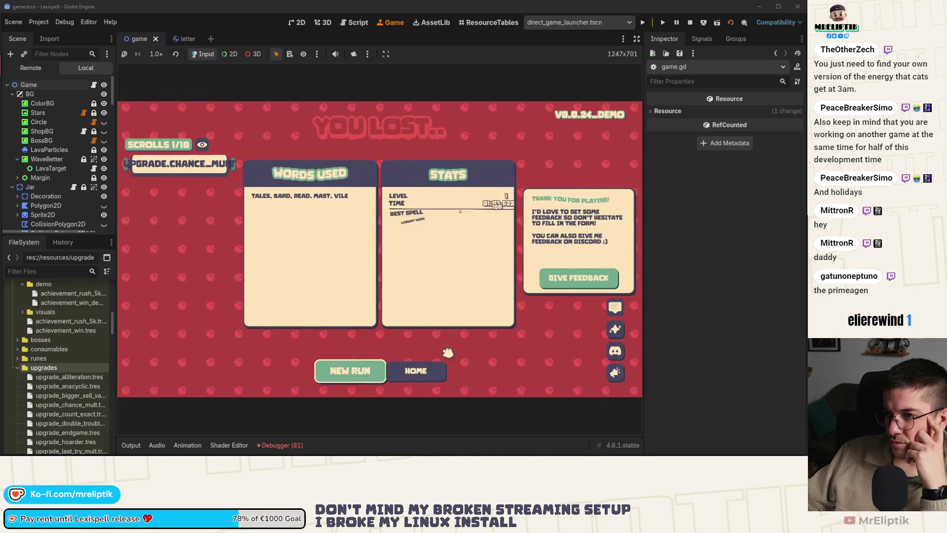
click(436, 375)
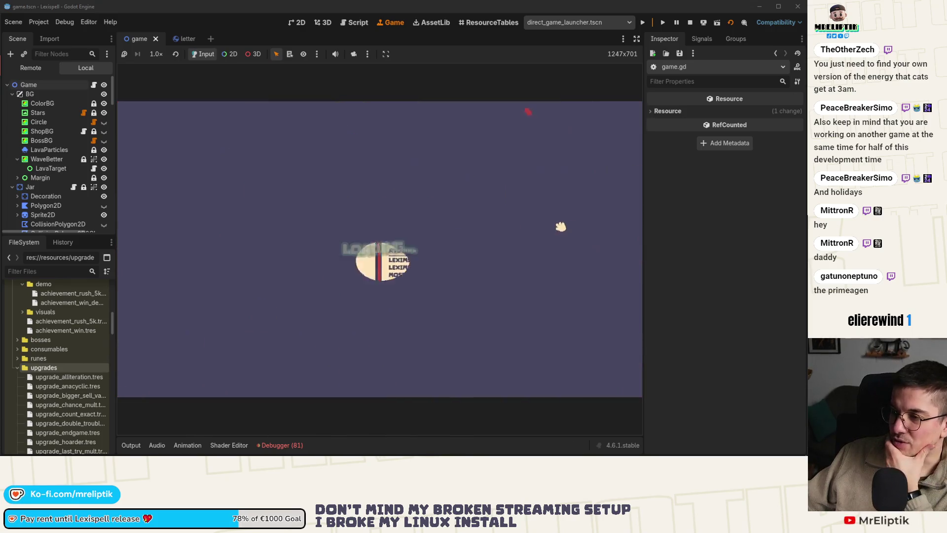
click(690, 24)
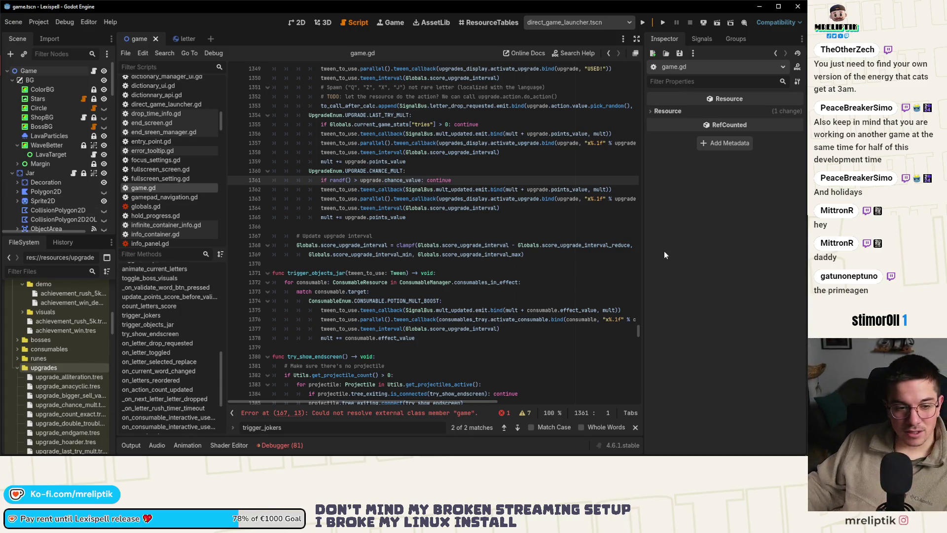
- Change upgrade_chance_mult.tres Points Value to 10 in the Inspector and save it
scroll(75, 377, down, 2)
scroll(75, 377, down, 8)
scroll(69, 388, up, 1)
scroll(90, 382, up, 8)
click(73, 384)
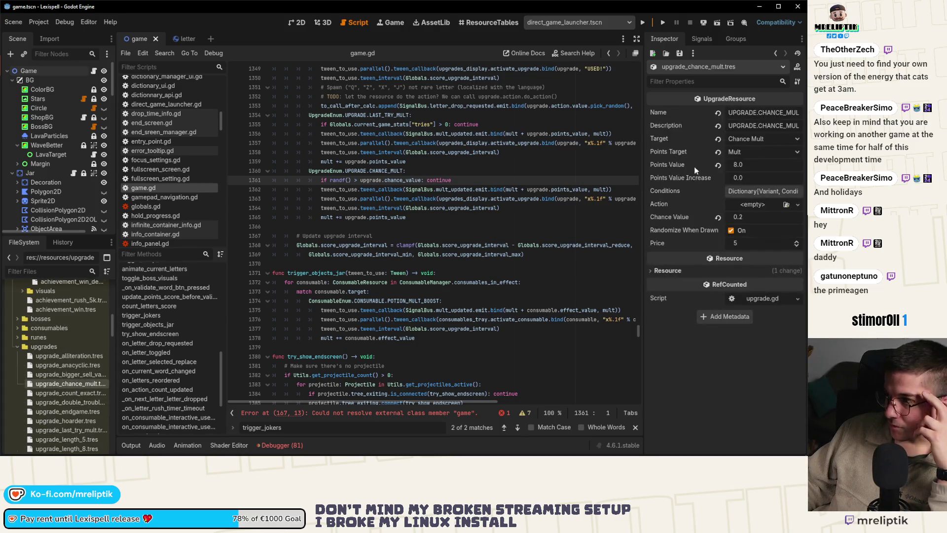
click(772, 166)
text(10)
key(Return)
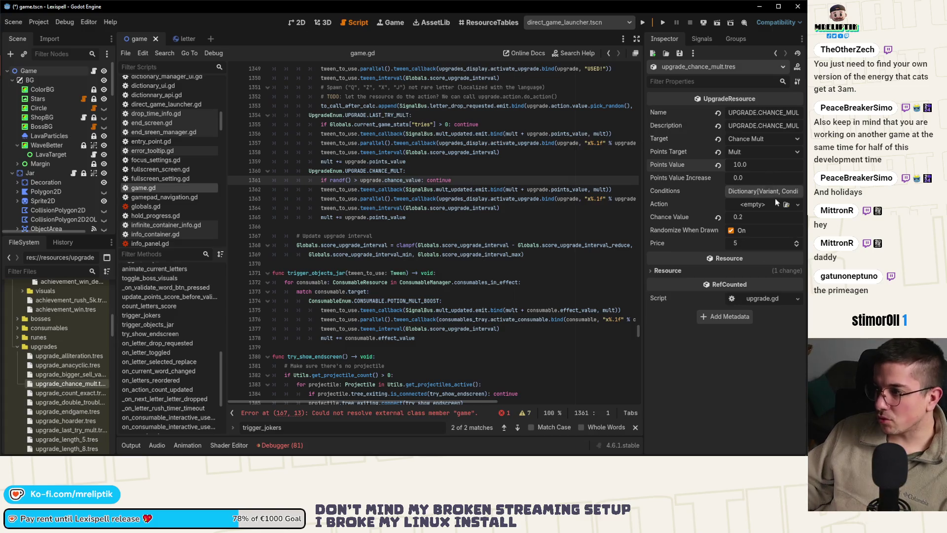
key(ctrl+s)
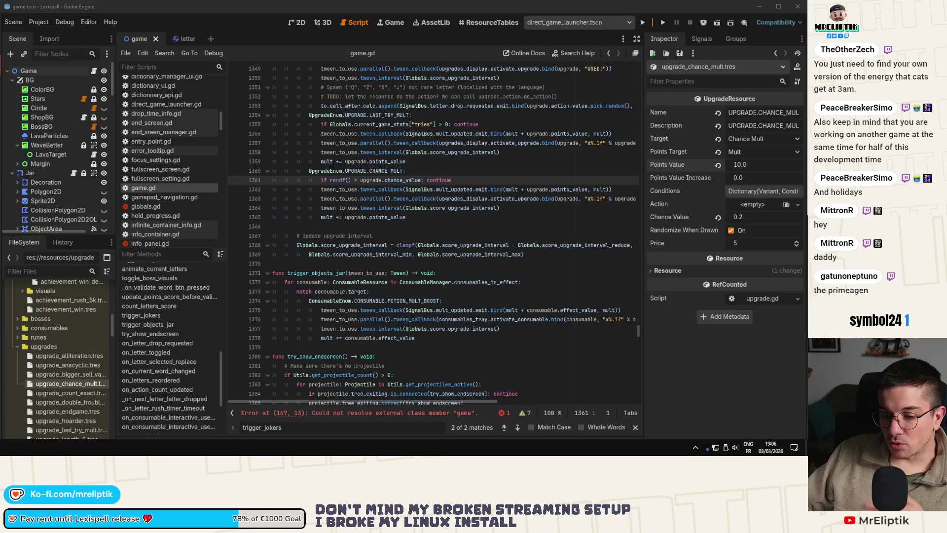
key(alt+Tab)
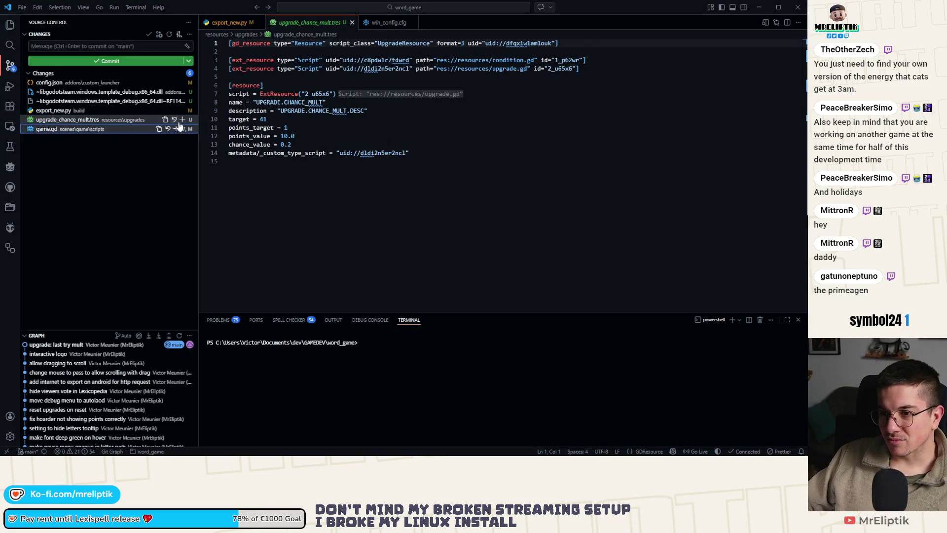
- Stage upgrade_chance_mult.tres and game.gd, commit as 'upgrade: chance mult', and return to Godot
click(182, 120)
click(68, 46)
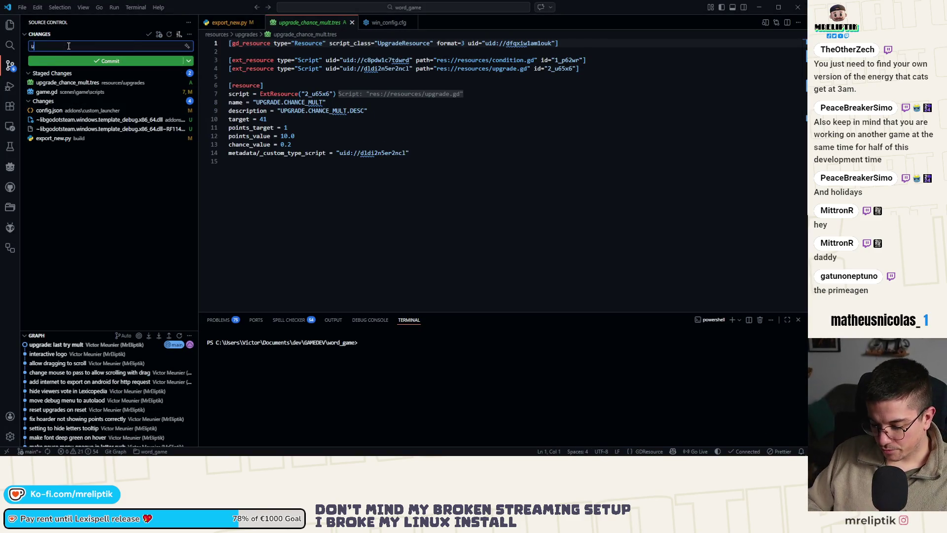
text(de: chance mult)
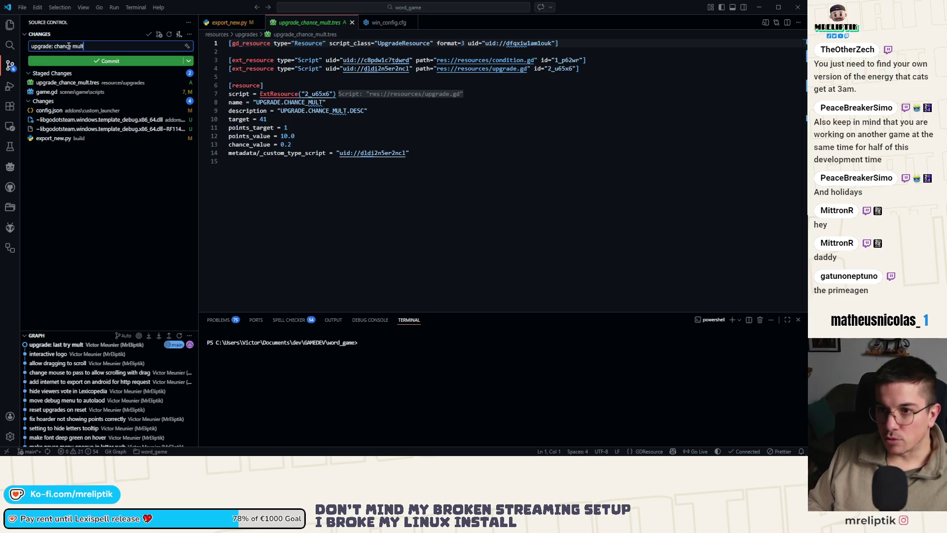
key(ctrl+Return)
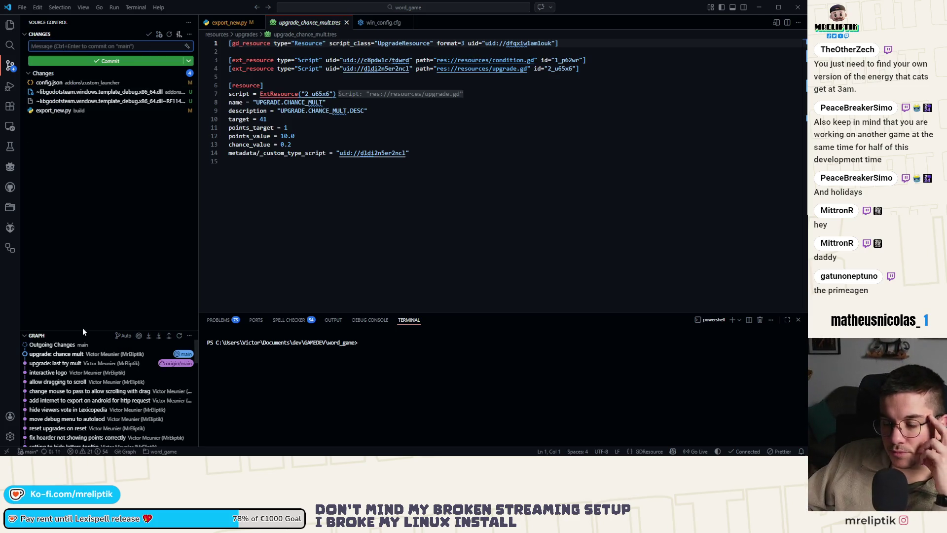
mouse_move(55, 453)
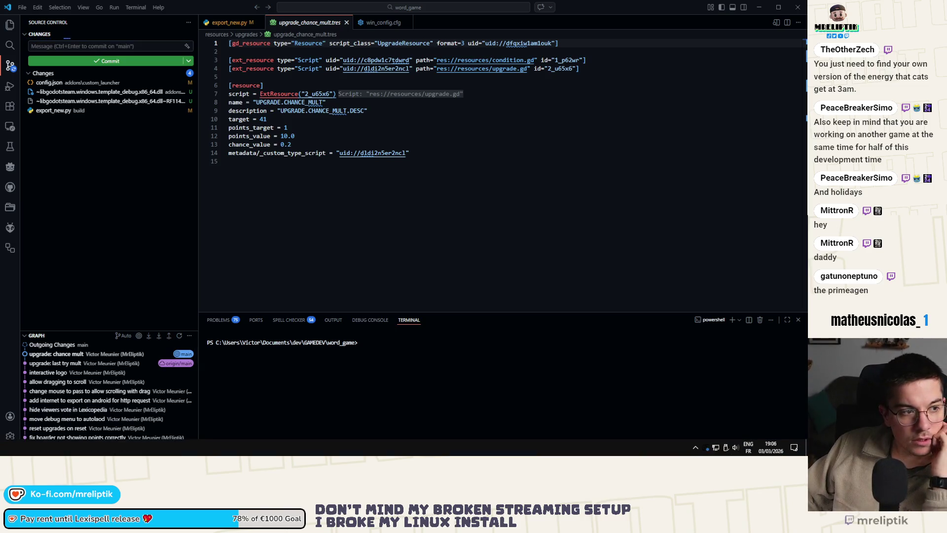
key(alt+Tab)
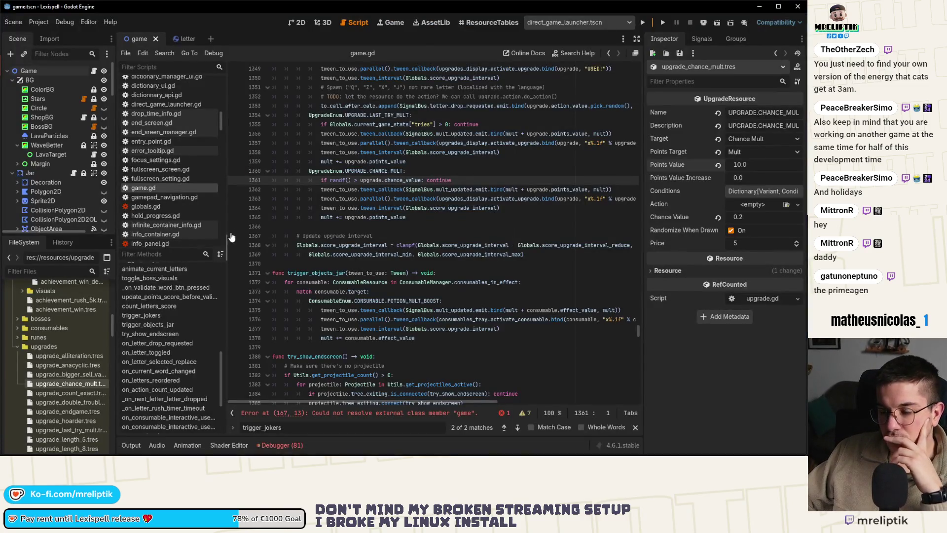
drag(184, 39, 139, 43)
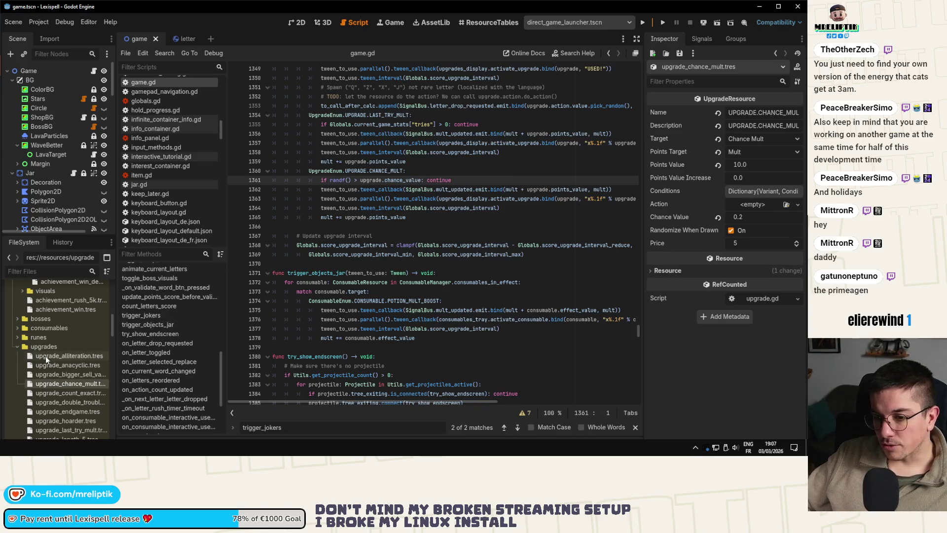
right_click(46, 349)
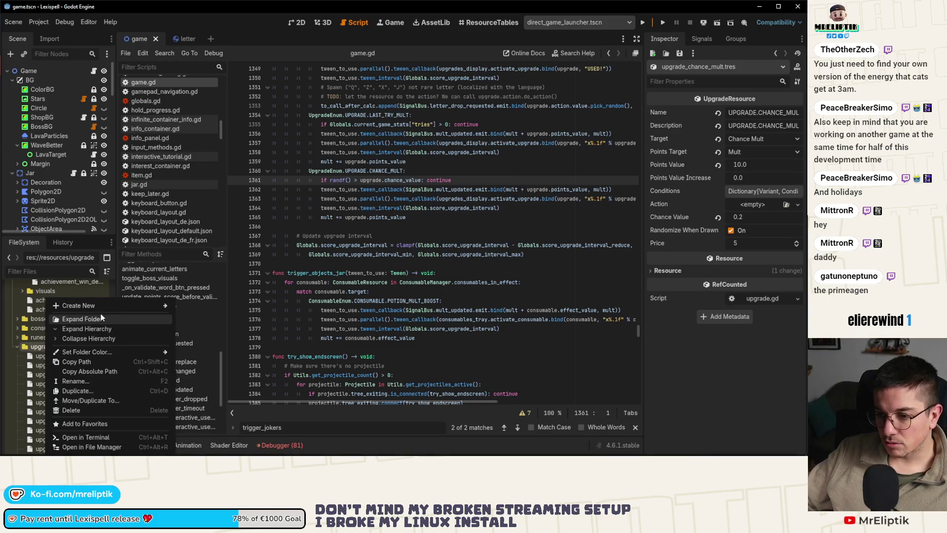
- Duplicate the CHANCE_MULT block as a RANDOM_MULT case and delete its chance check line
mouse_move(101, 307)
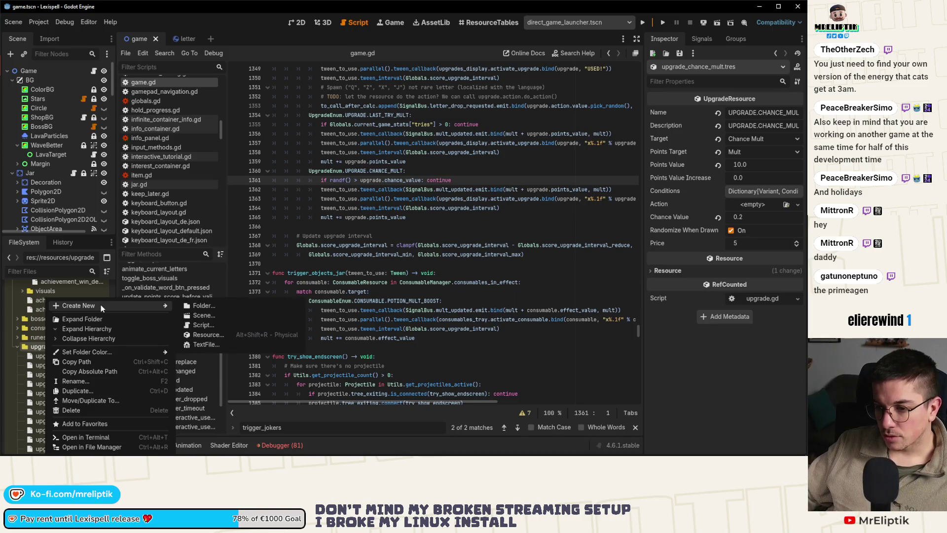
click(424, 218)
drag(409, 218, 341, 171)
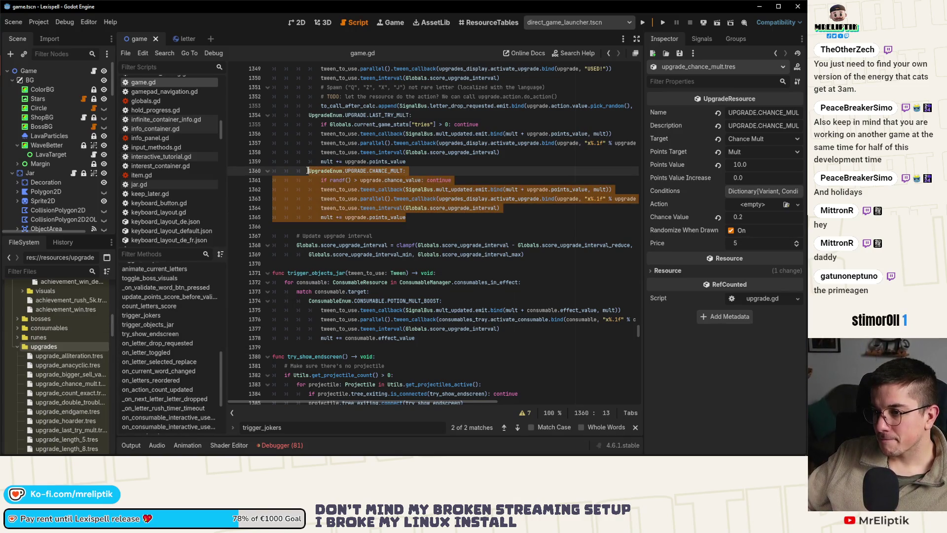
click(443, 218)
key(Return)
key(ctrl+v)
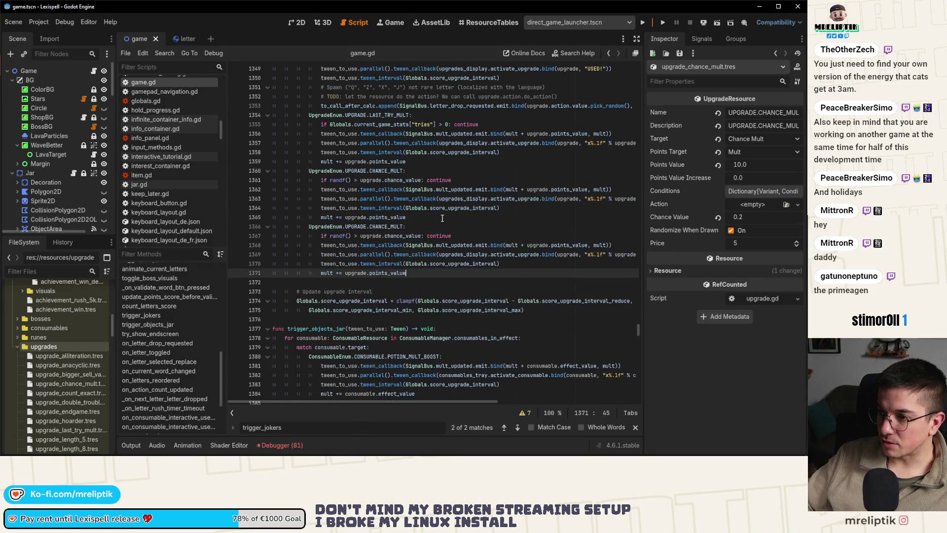
double_click(389, 226)
key(BackSpace)
key(BackSpace)
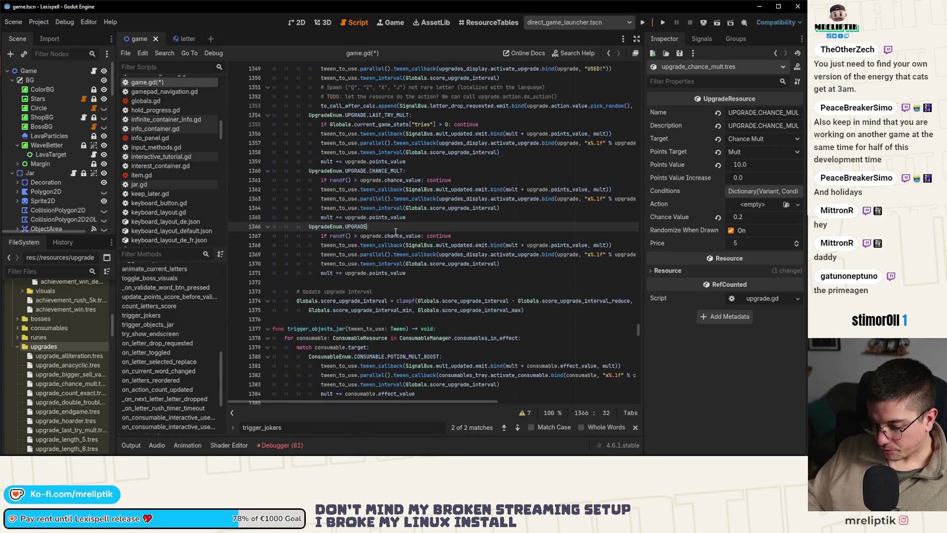
text(OM_MULT)
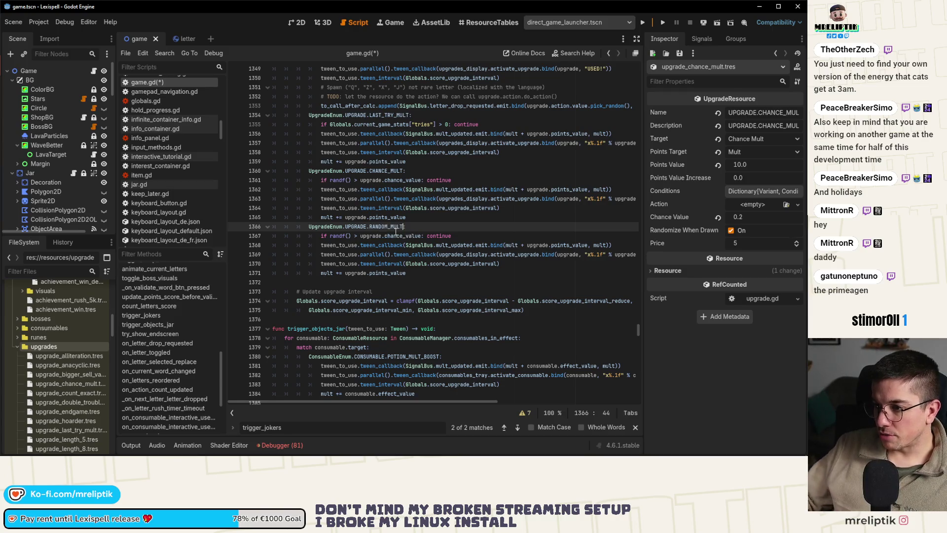
key(Down)
key(ctrl+shift+k)
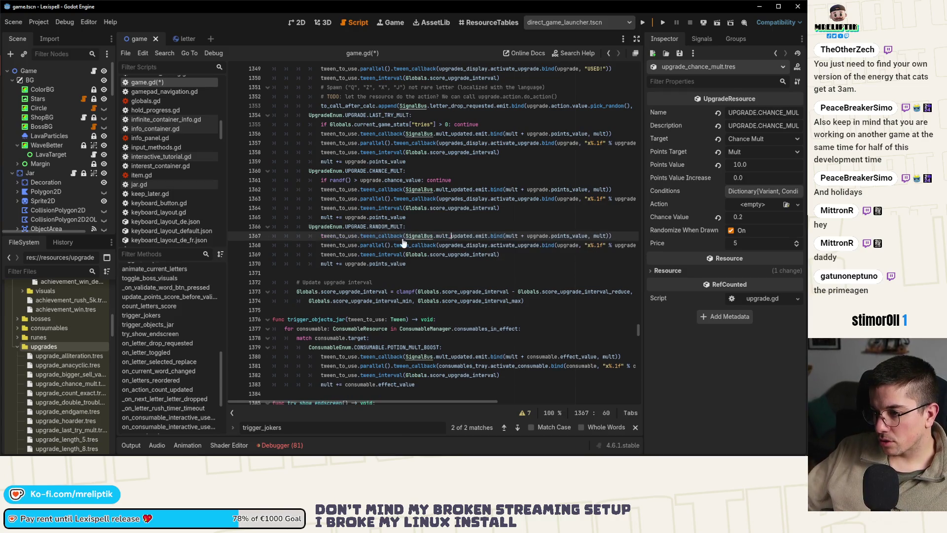
- Add a 'mult_point: float = randi_range' line under the RANDOM_MULT label
click(430, 222)
click(432, 227)
key(Return)
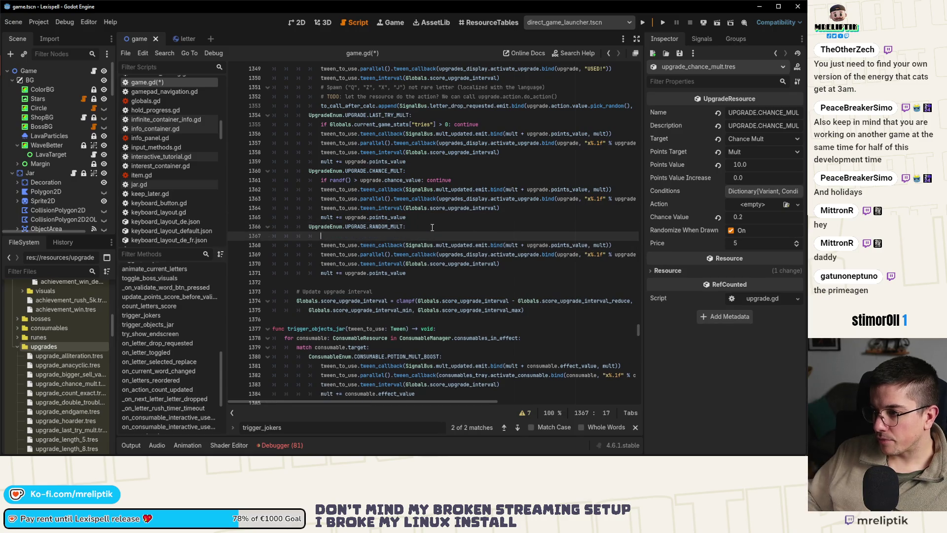
text(mult_poi)
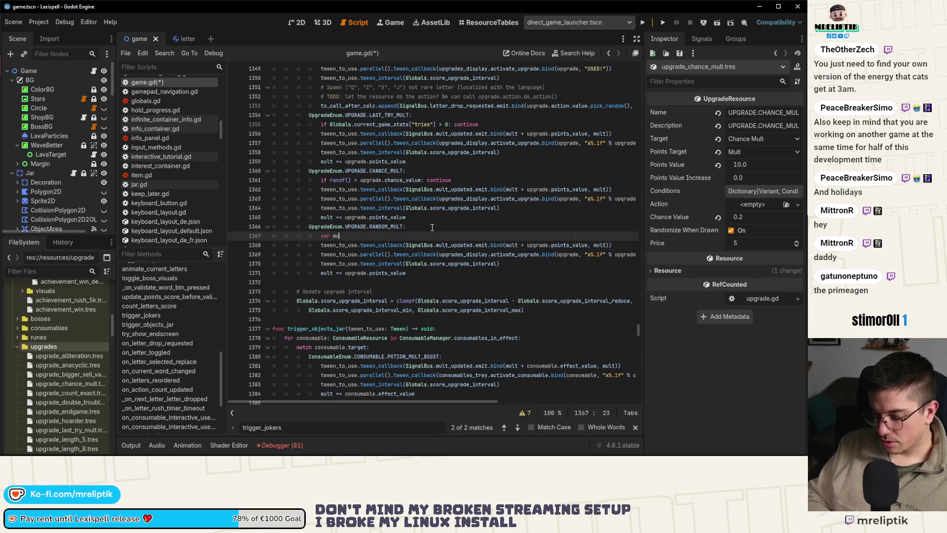
text(nt: float)
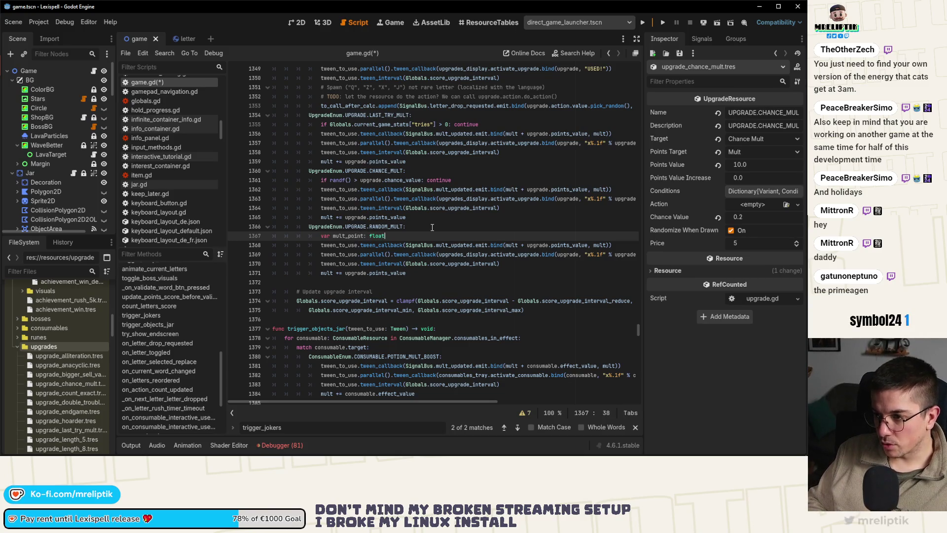
text( = rand)
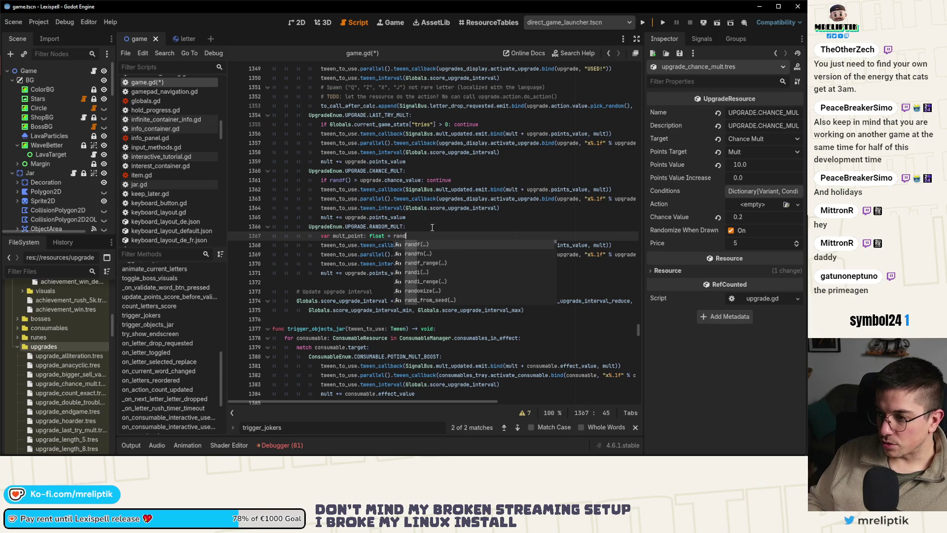
key(Down)
key(Down)
key(Down)
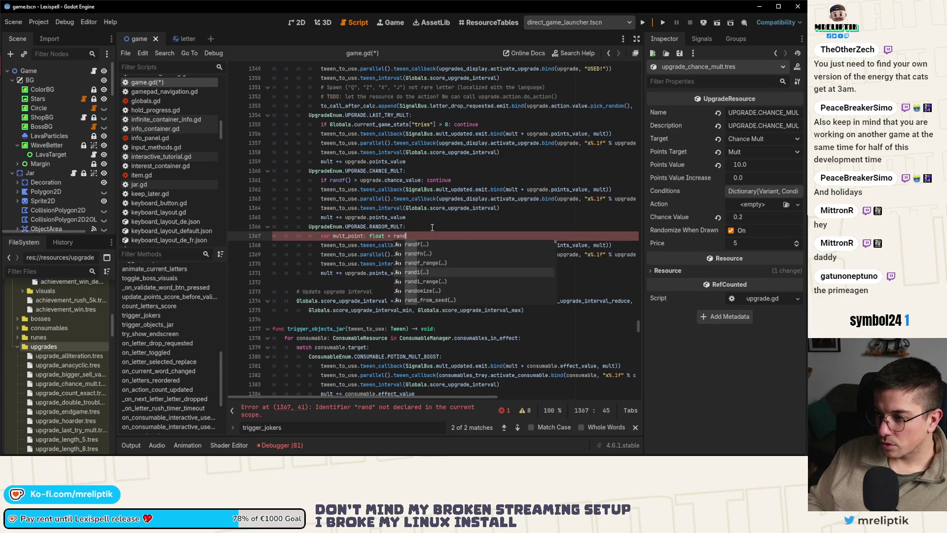
key(Return)
key(Left)
text(_ran)
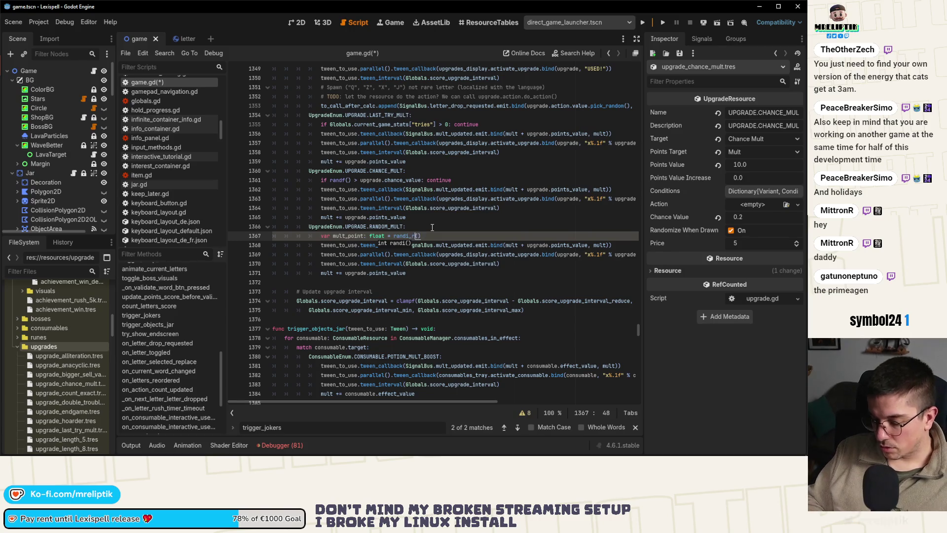
key(Return)
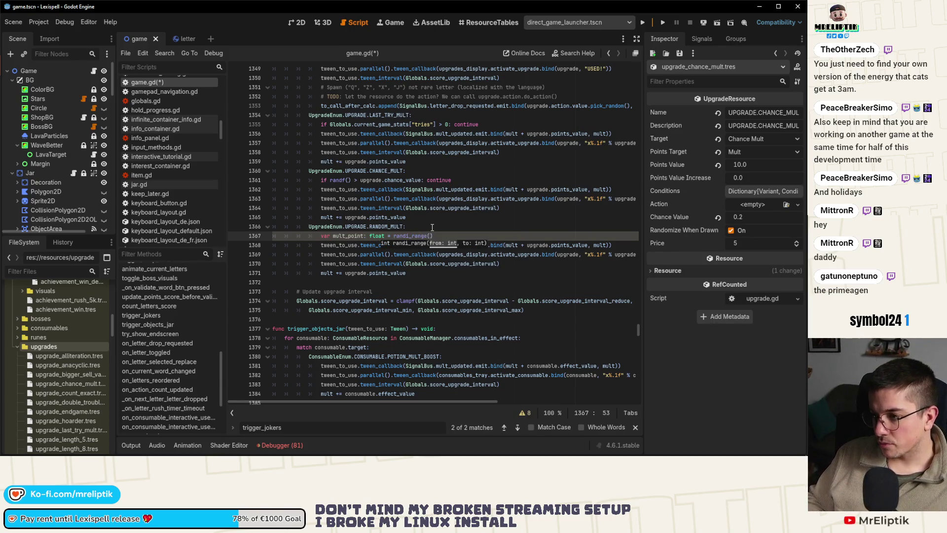
- Wrap the call as float(randi_range(0, 10)) on line 1367 and save game.gd
key(Left)
key(Left)
key(Left)
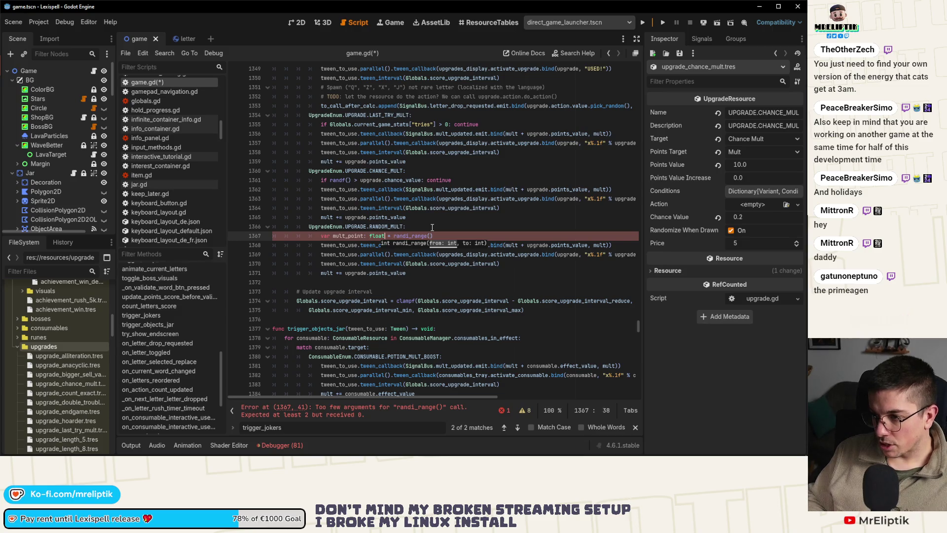
text(float()
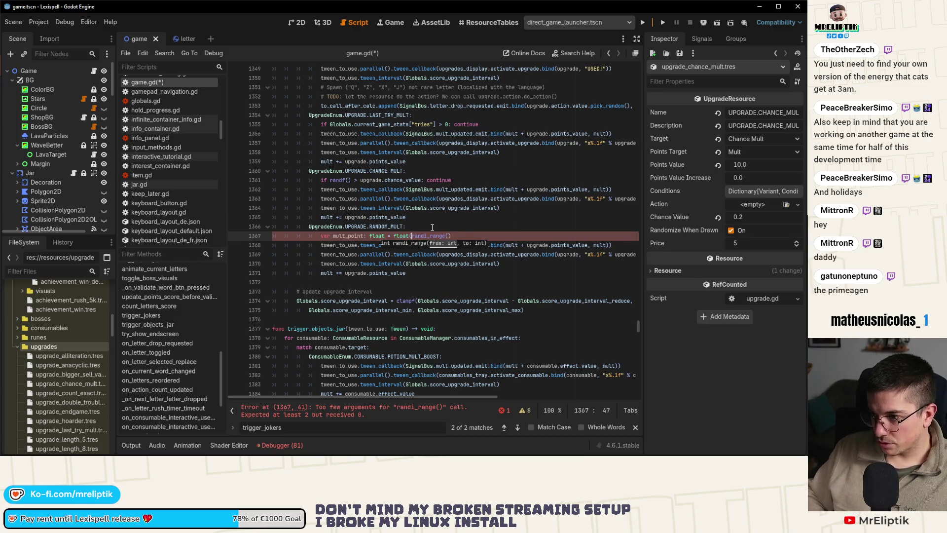
key(End)
text())
key(Left)
key(Left)
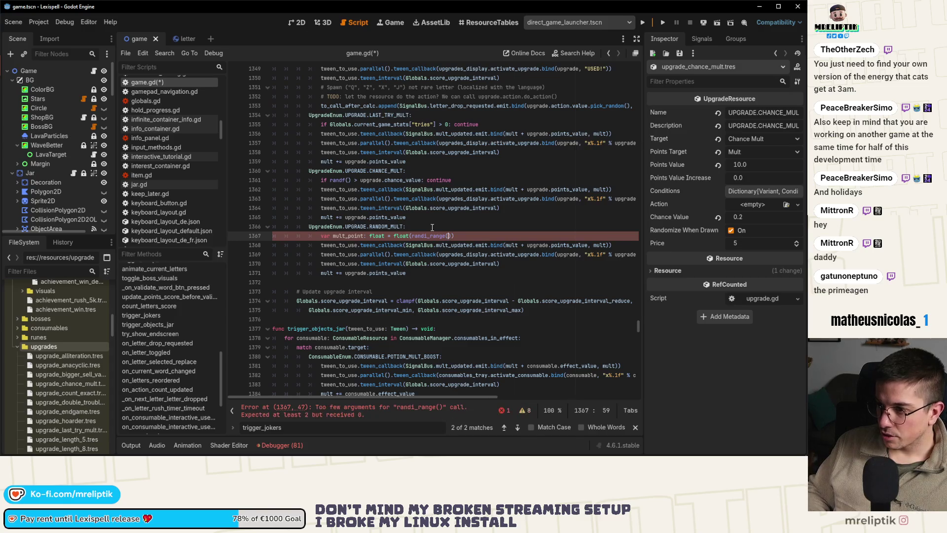
text(0, )
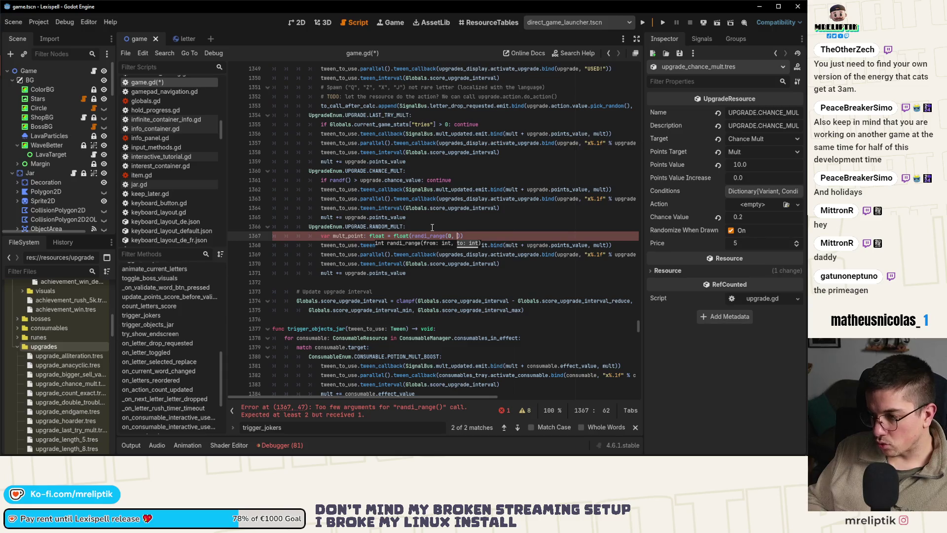
text(10)
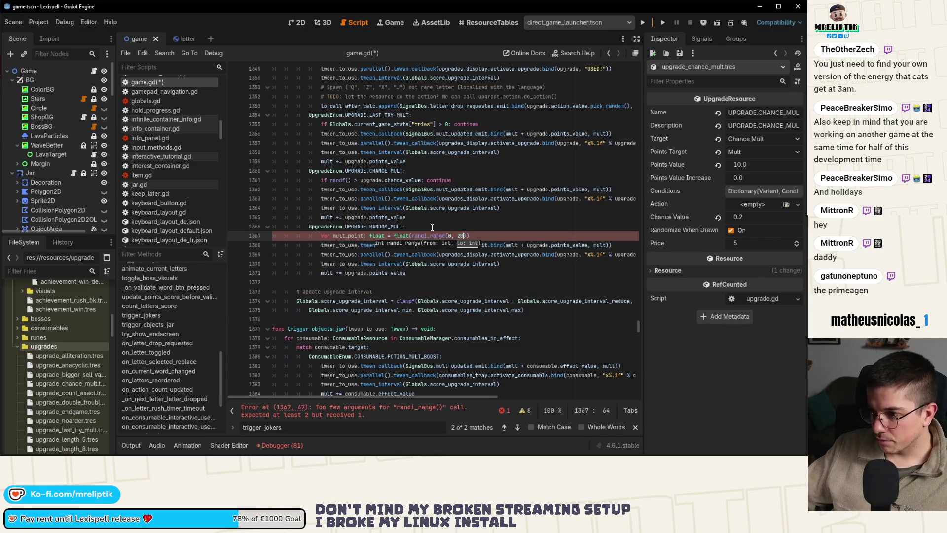
key(ctrl+s)
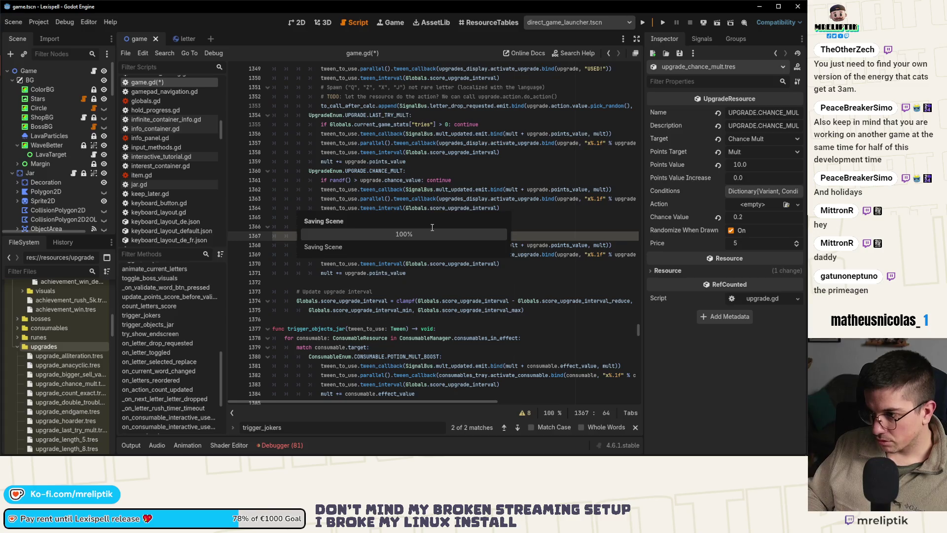
text(10)
key(ctrl+s)
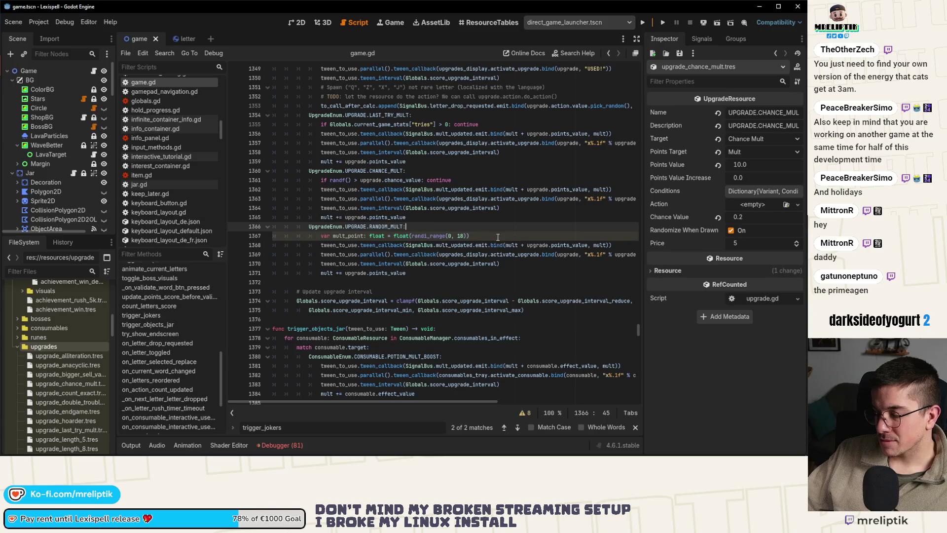
click(348, 236)
double_click(349, 236)
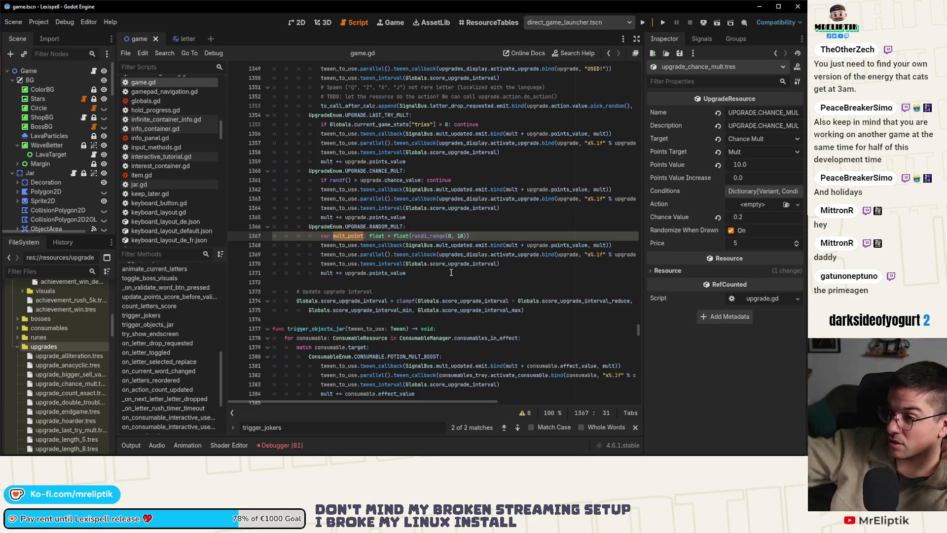
click(466, 236)
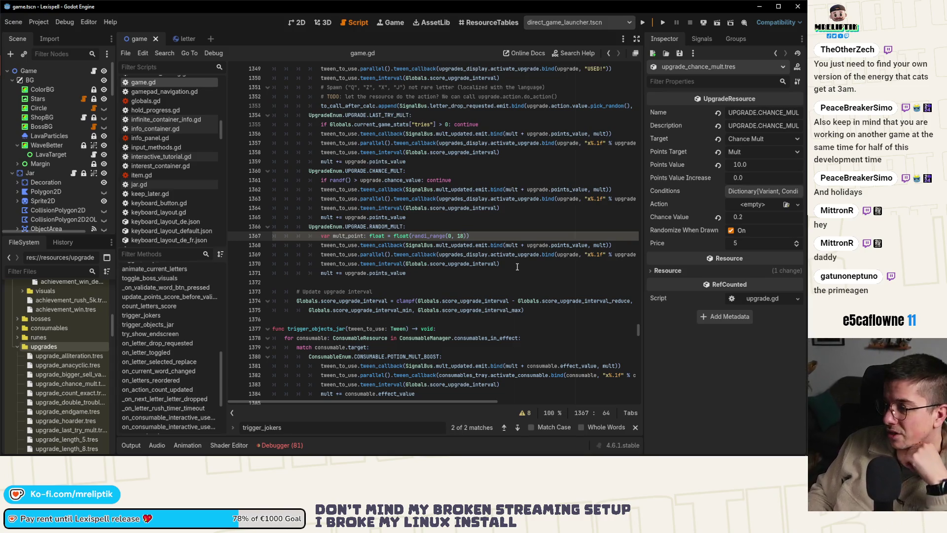
click(769, 204)
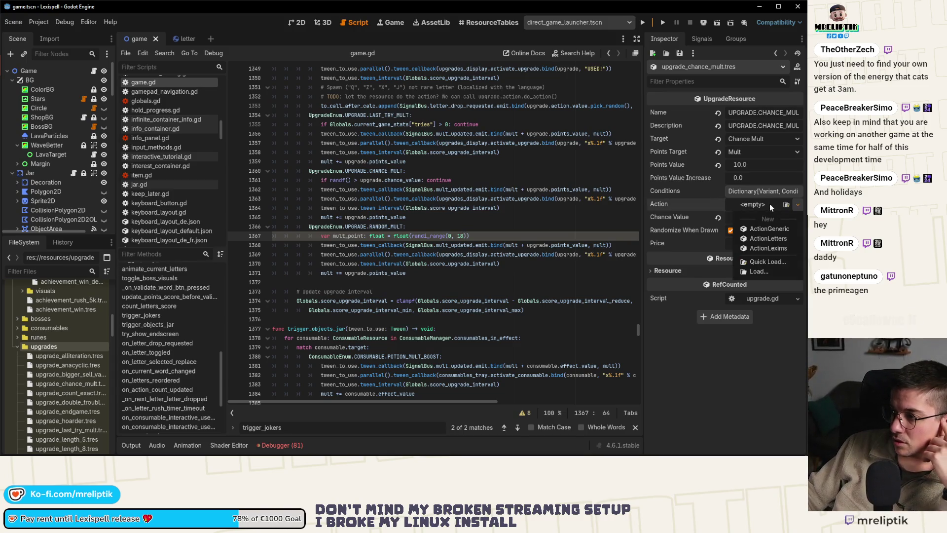
click(764, 230)
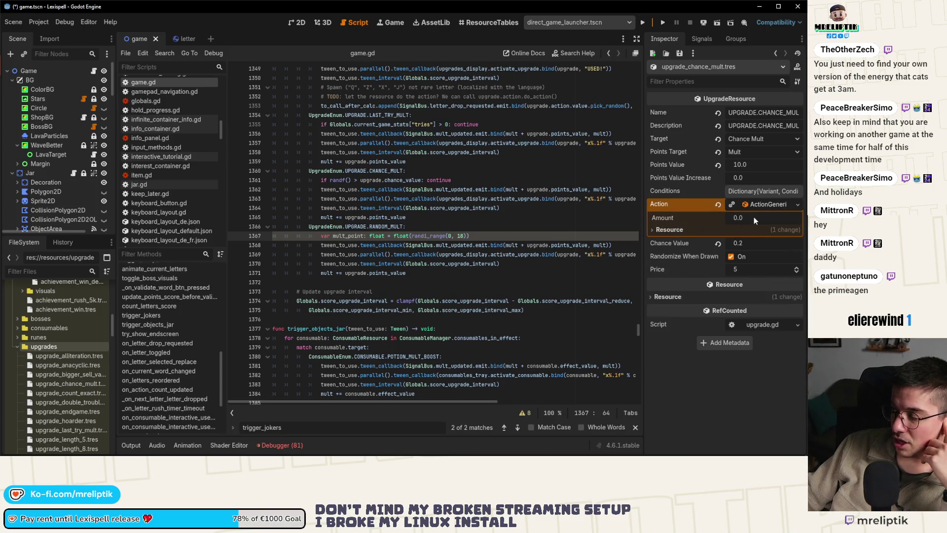
click(716, 204)
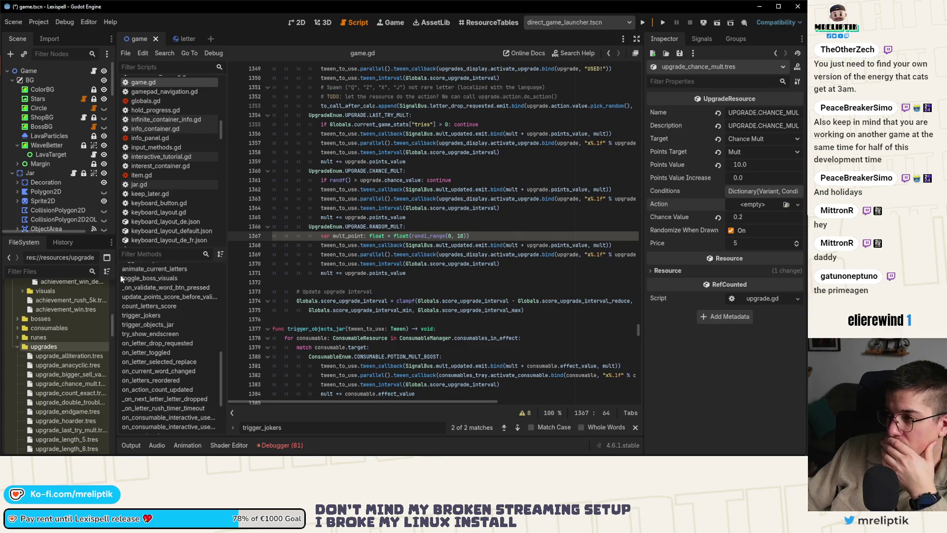
right_click(44, 347)
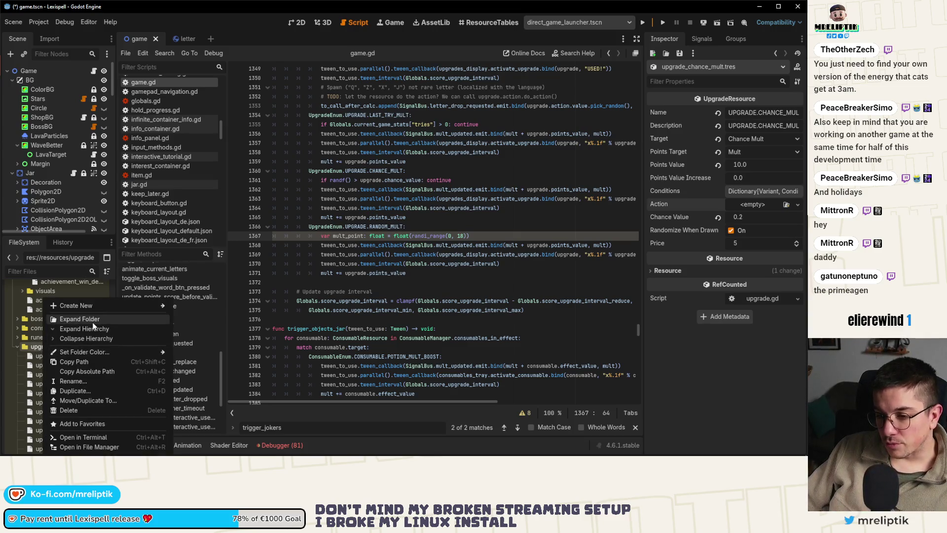
- Create a new UpgradeResource in the upgrades folder named upgrade_random_mult.tres
mouse_move(111, 305)
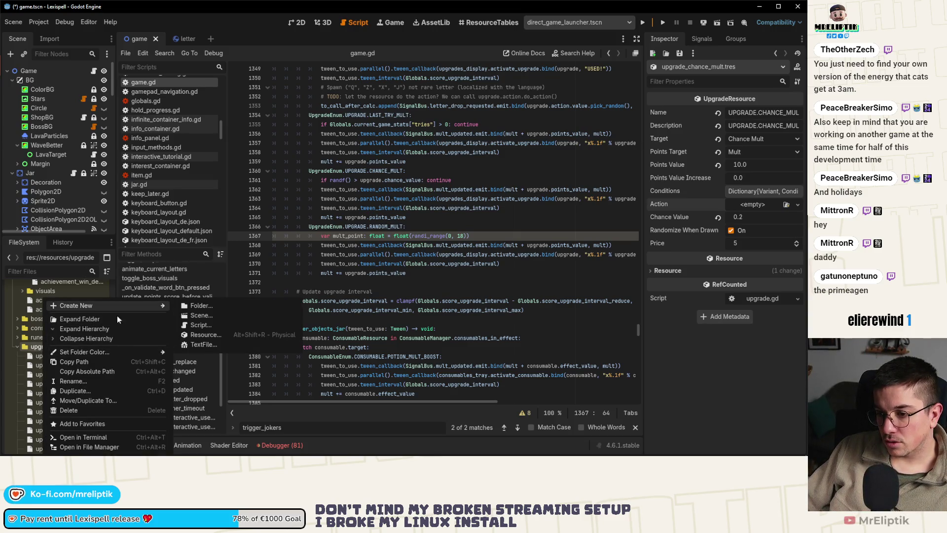
click(224, 334)
double_click(205, 141)
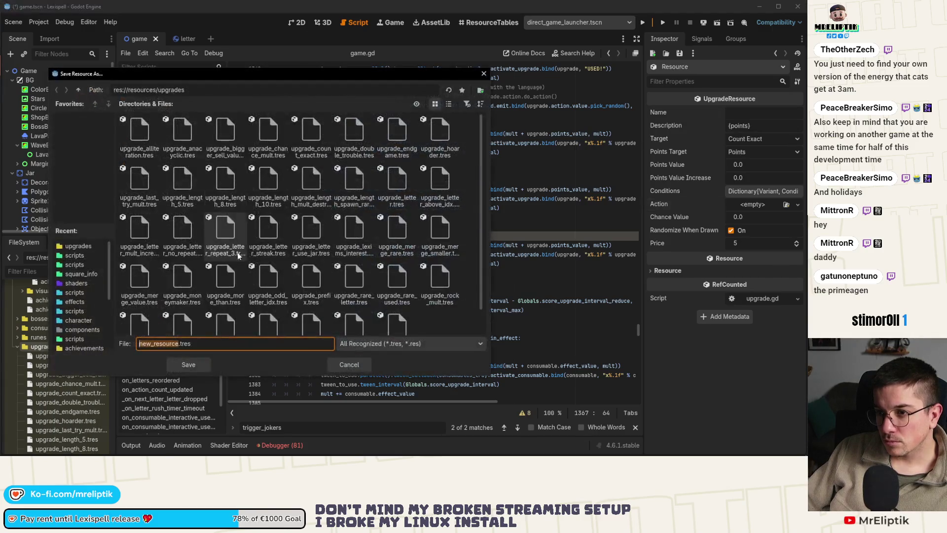
text(upgrade_)
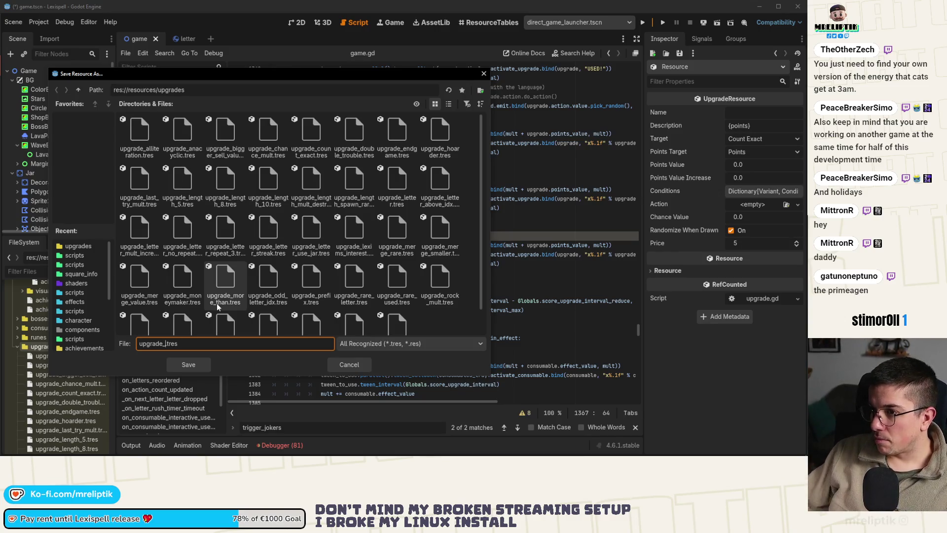
mouse_move(217, 303)
mouse_down()
mouse_move(125, 265)
mouse_move(161, 175)
mouse_move(156, 279)
mouse_up()
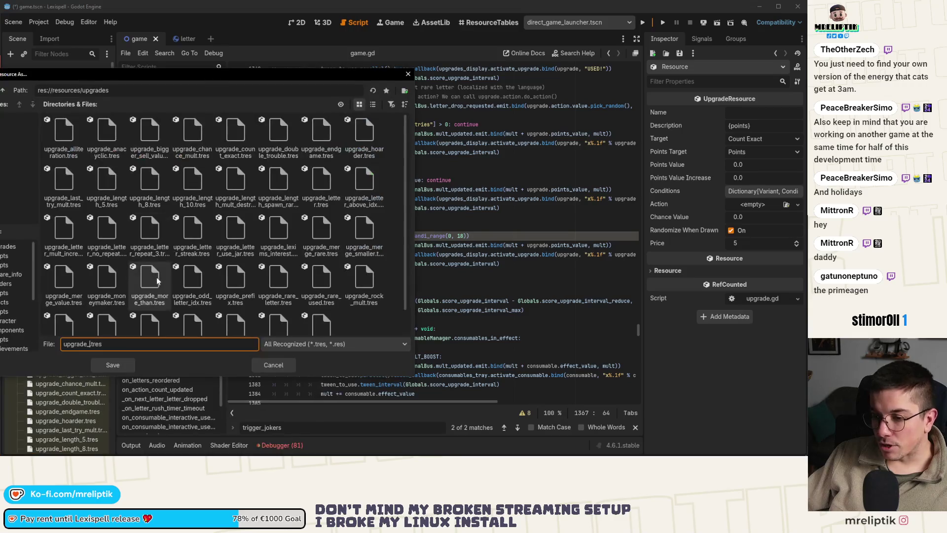
text(random_mult)
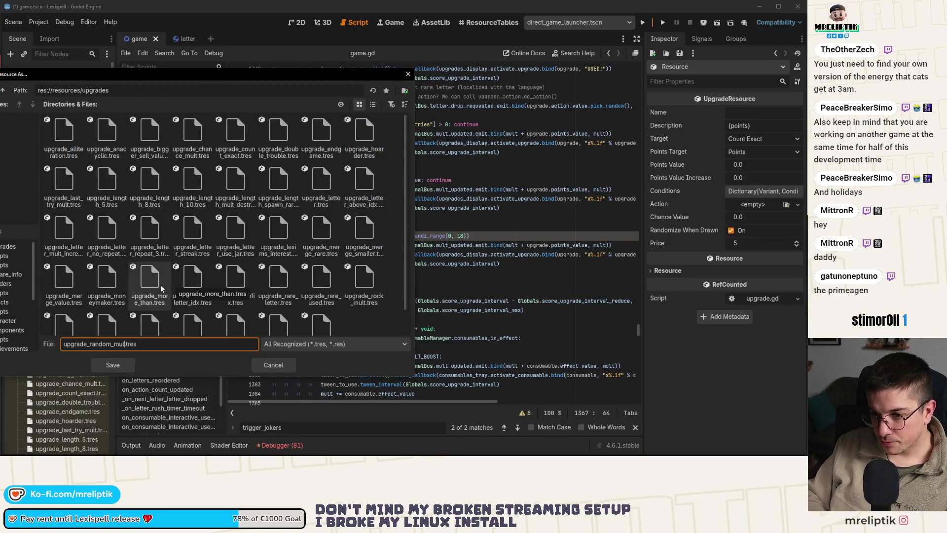
key(Return)
scroll(79, 389, down, 5)
scroll(79, 389, down, 6)
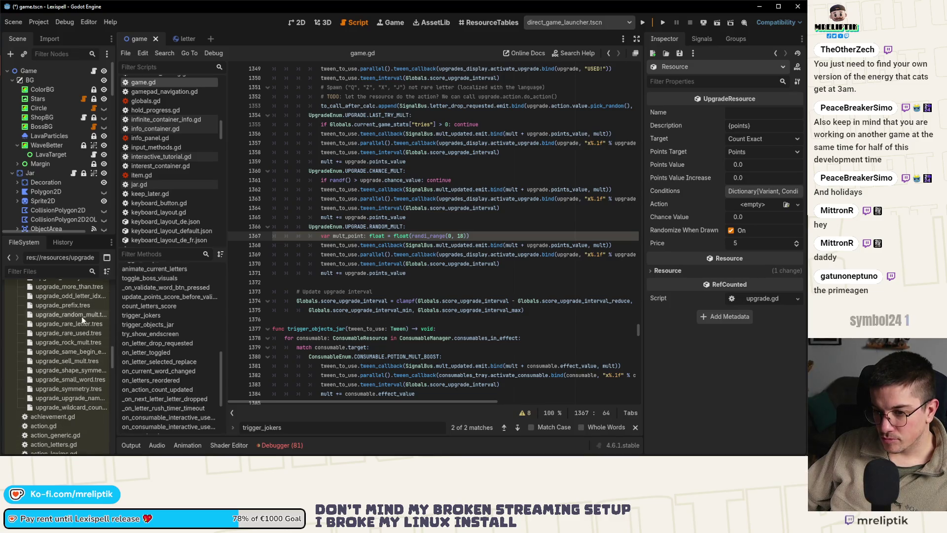
- Set upgrade_random_mult.tres Name to UPGRADE.RANDOM_MULT, Target Random Mult, Points Target Mult, and save
click(77, 318)
click(763, 113)
text(UPGRADE)
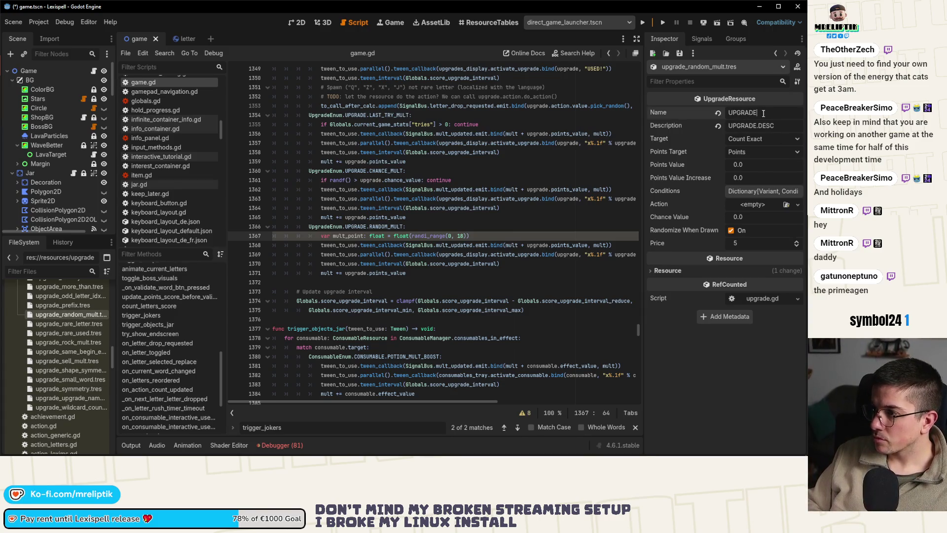
text(.RANDOM)
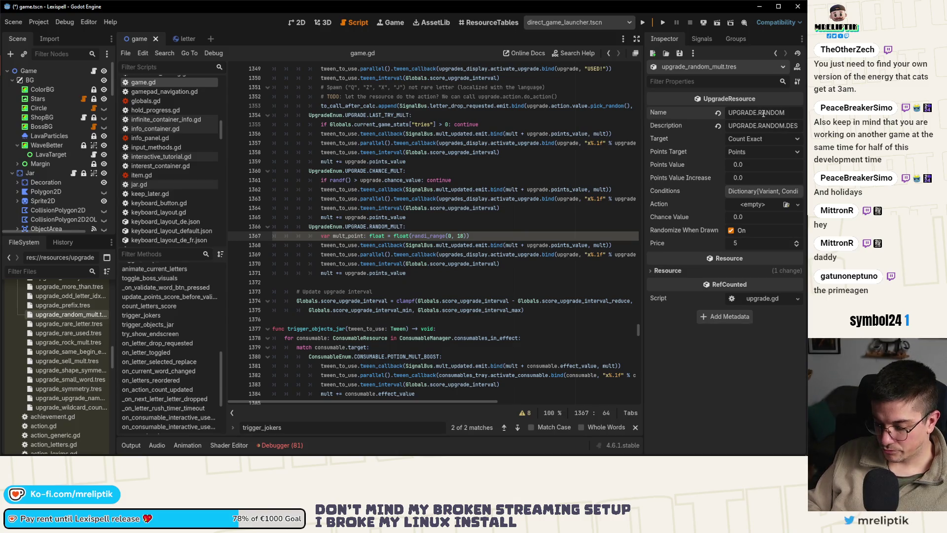
text(_MULT)
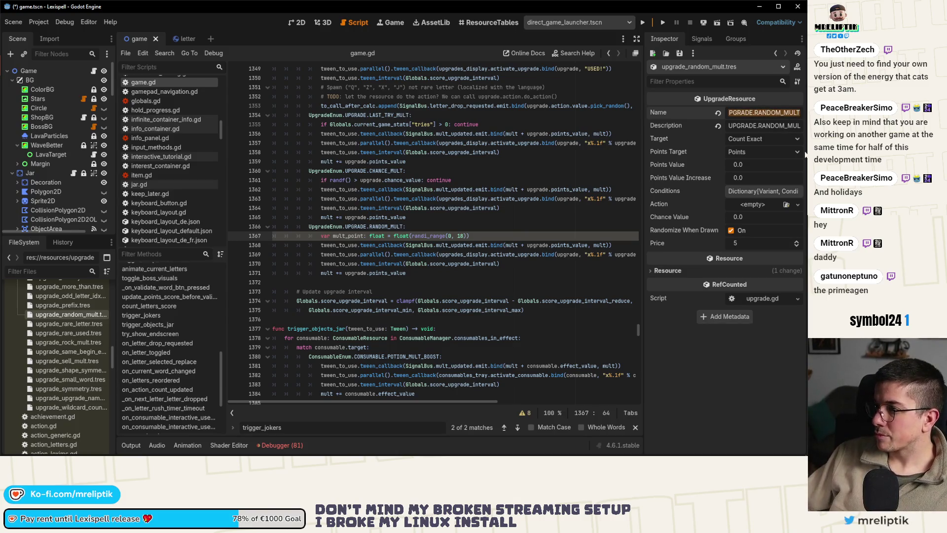
click(758, 138)
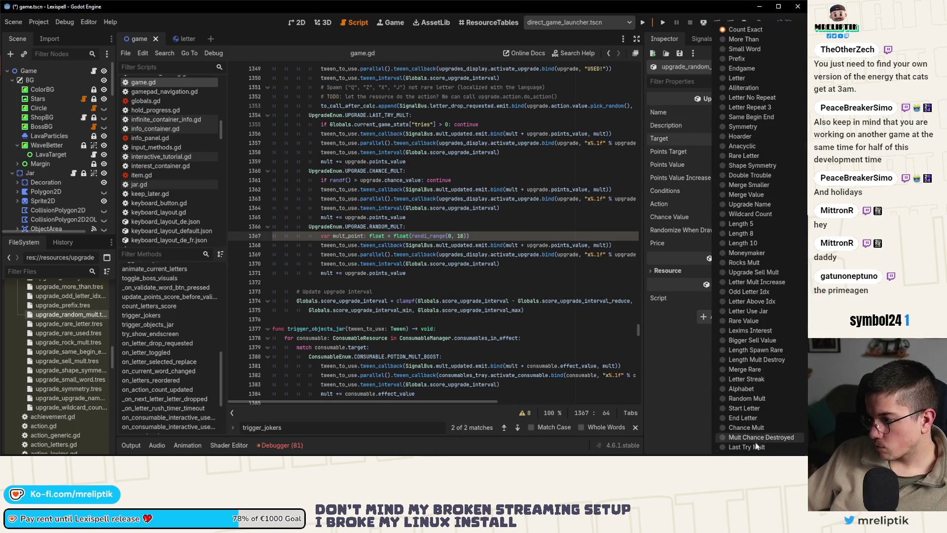
click(753, 397)
key(ctrl+s)
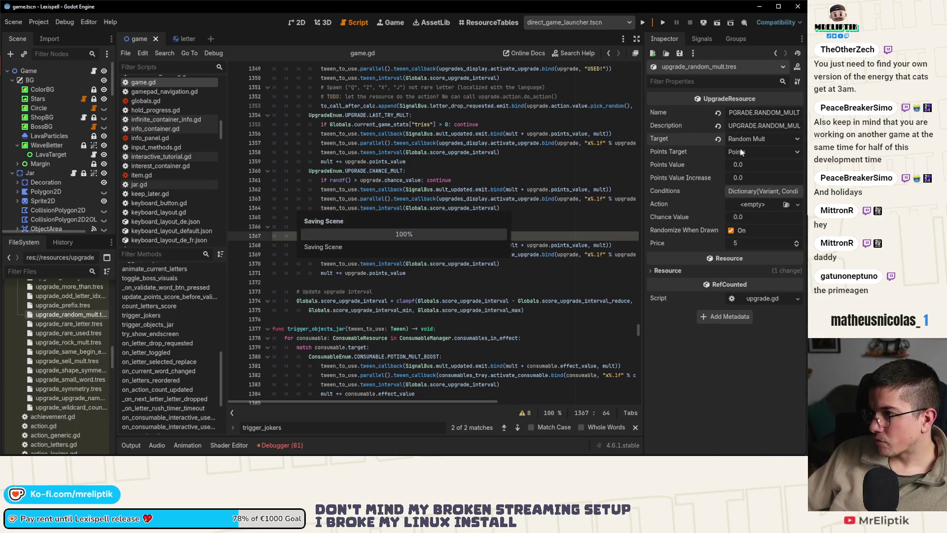
click(742, 152)
click(740, 172)
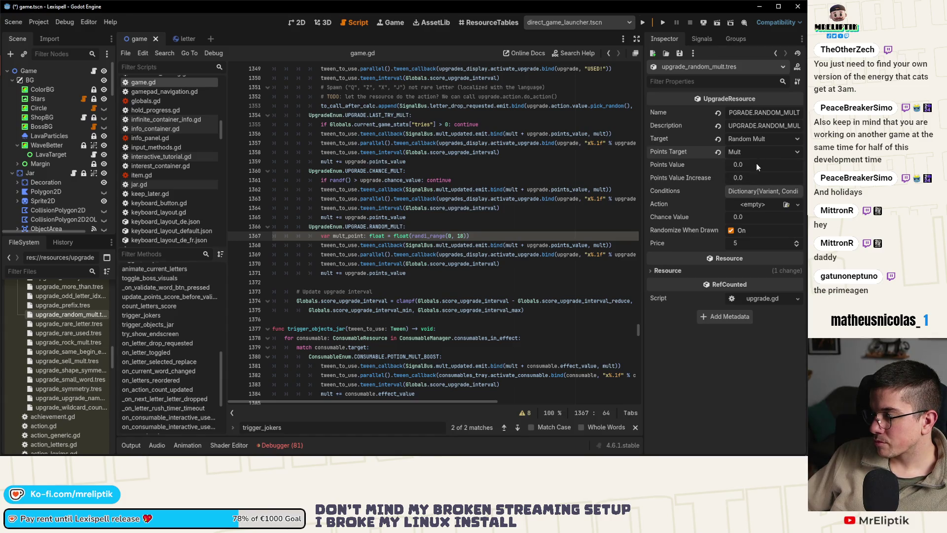
- Switch to the Lexispell_localization spreadsheet in the browser
click(121, 455)
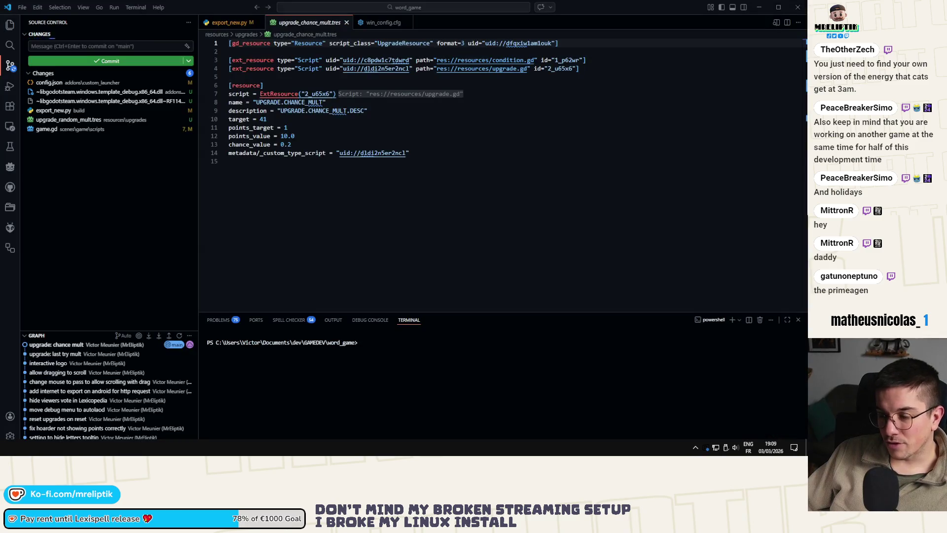
click(121, 455)
key(alt+Tab)
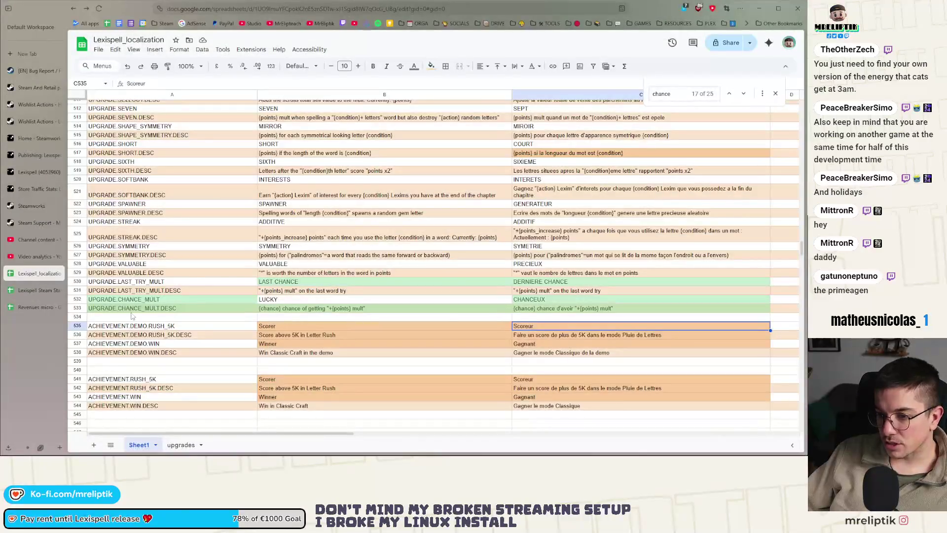
- Insert two blank rows at row 534, below the chance-mult entries
right_click(132, 316)
click(148, 217)
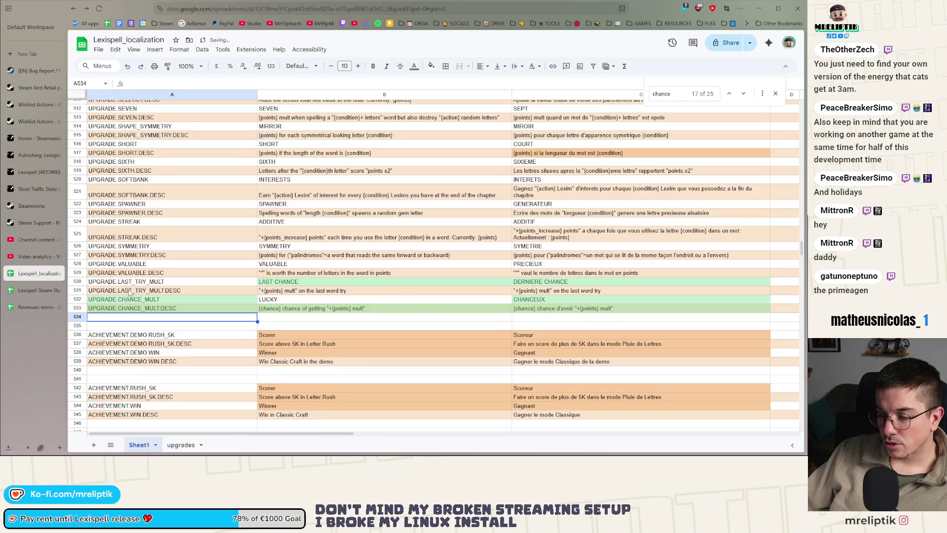
right_click(111, 321)
click(170, 204)
- Fill A534 with UPGRADE.RANDOM_MULT and A535 with UPGRADE.RANDOM_MULT.DESC
right_click(129, 318)
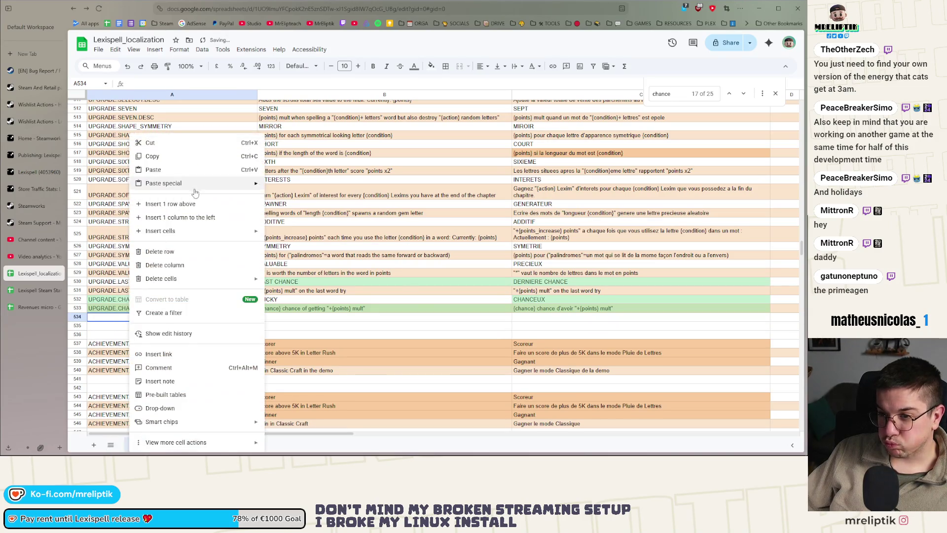
click(170, 204)
text(UPGRADE.RANDOM_MULT)
click(132, 328)
text(UPGRADE.RANDOM_MULT)
click(132, 335)
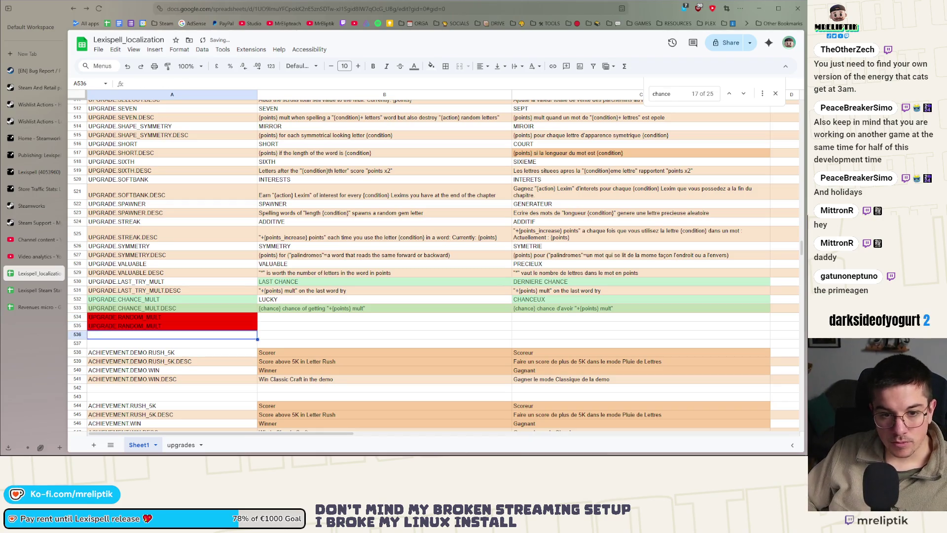
double_click(187, 327)
text(.DE)
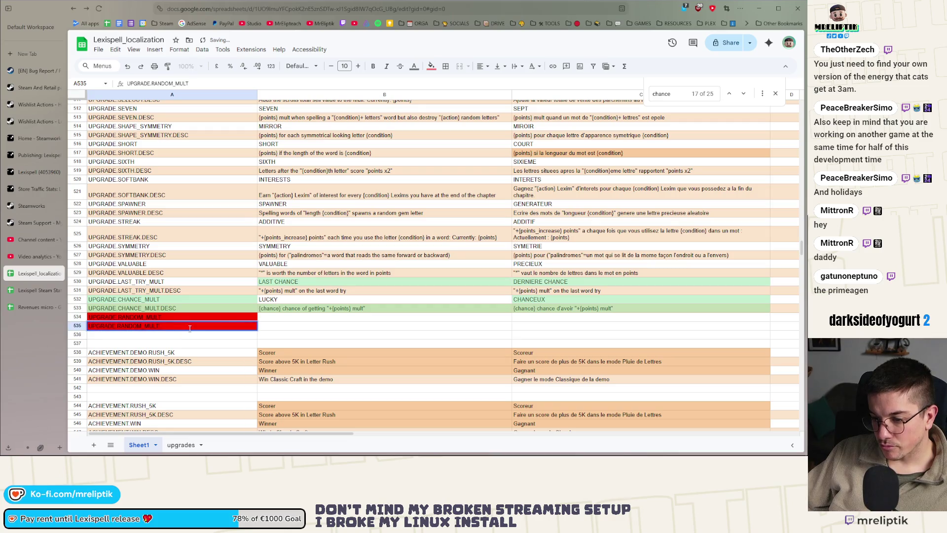
text(SC)
key(Return)
click(291, 318)
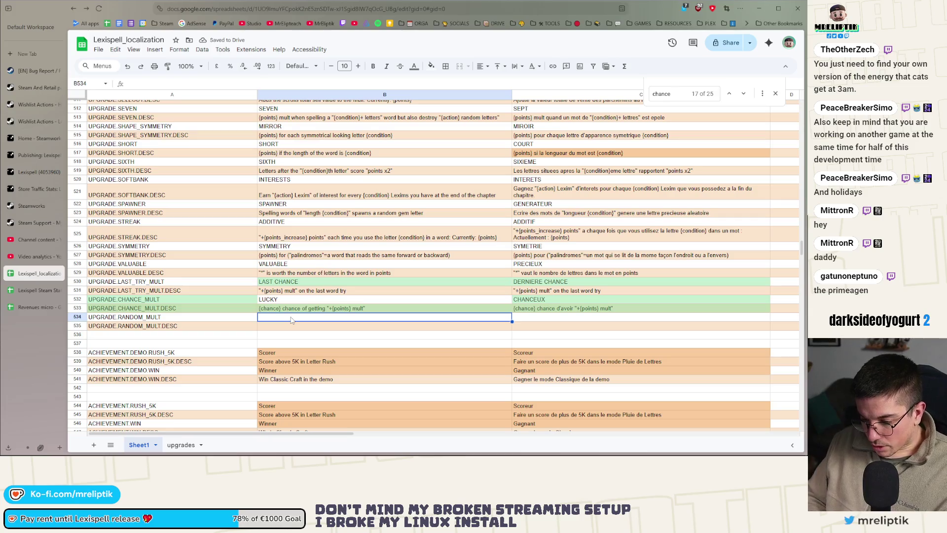
- Enter STOCHASTIC in B534 and STOCHASTIQUE in C534
text(GMABL)
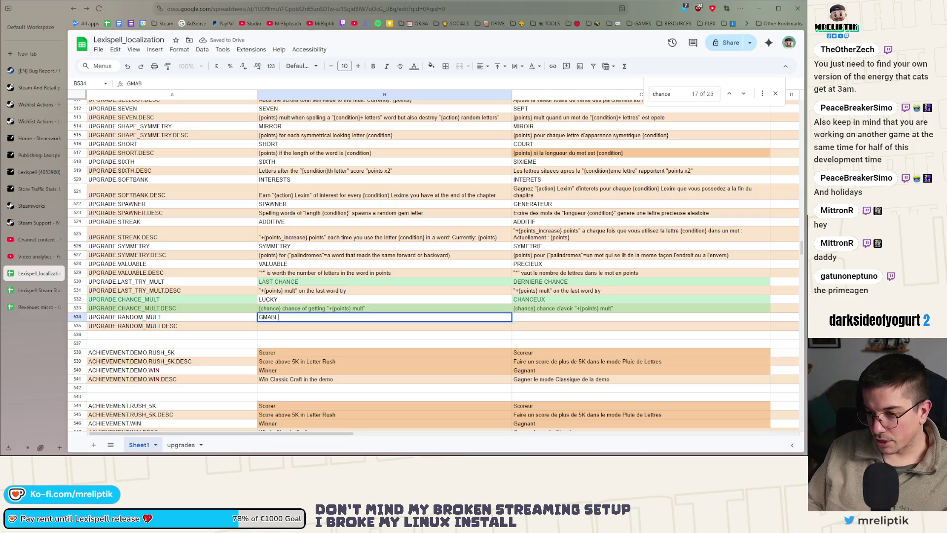
text(AMBLER)
key(BackSpace)
key(BackSpace)
key(BackSpace)
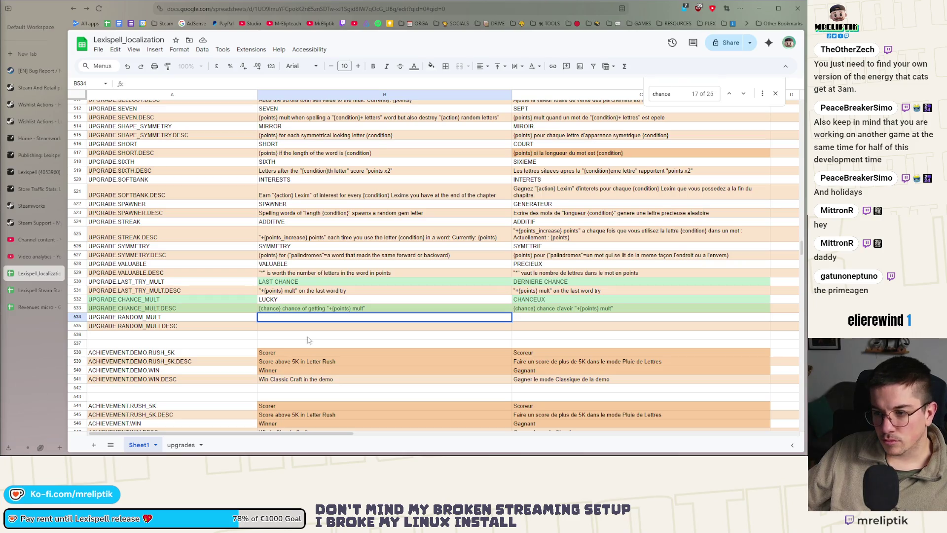
text(OCHASTIC)
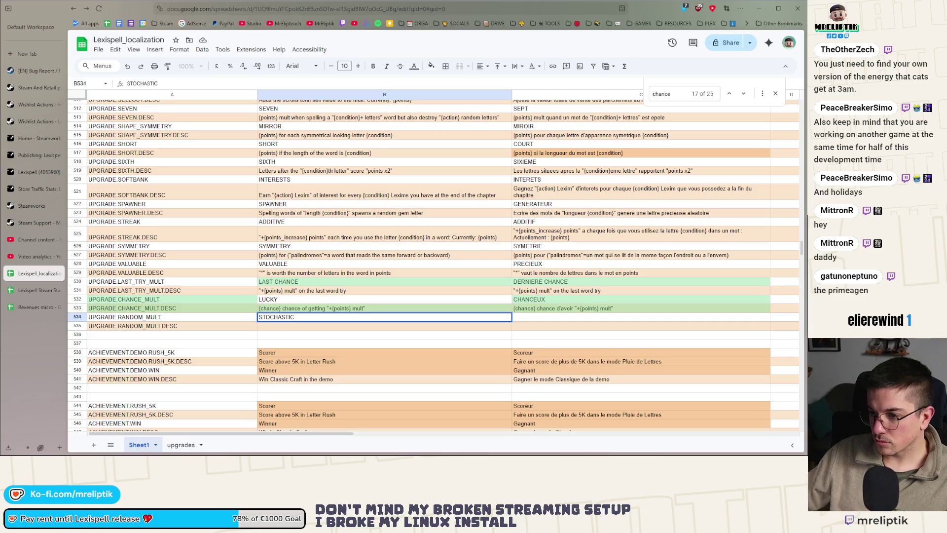
key(Tab)
text(STOCH)
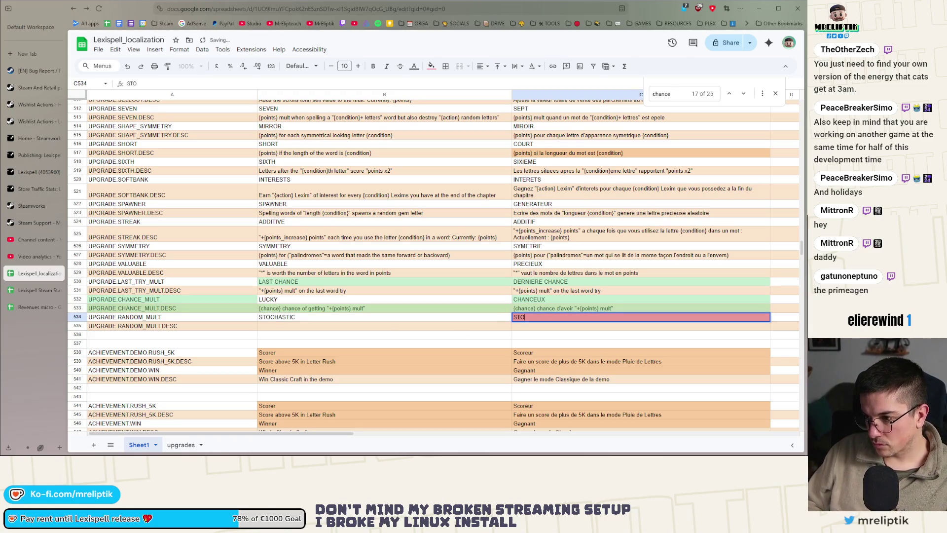
text(ASTIQUE)
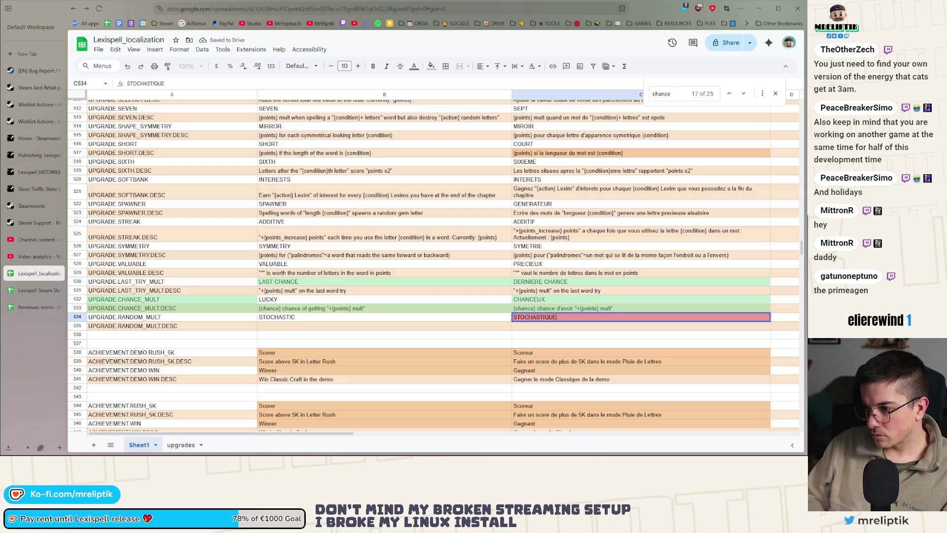
key(Return)
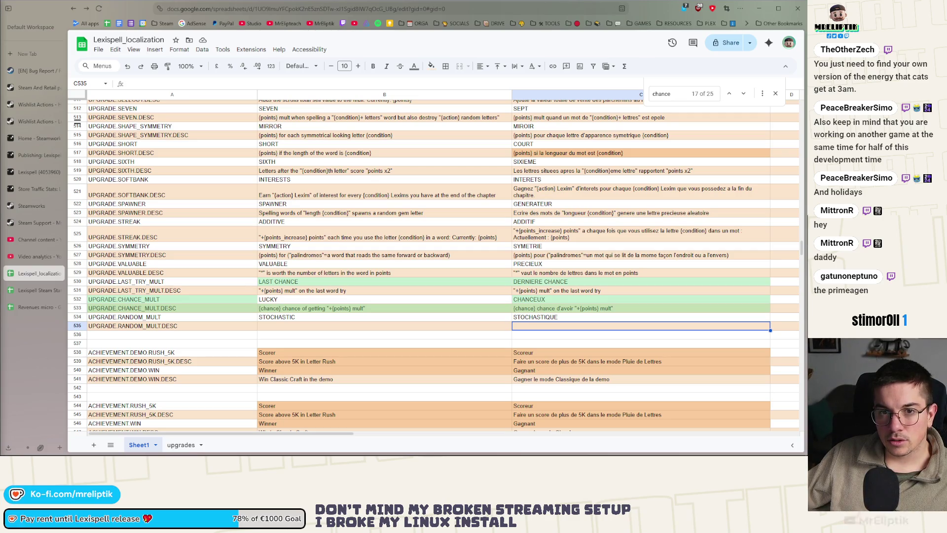
- Copy the LAST_TRY_MULT description into B535 as a starting point
click(291, 326)
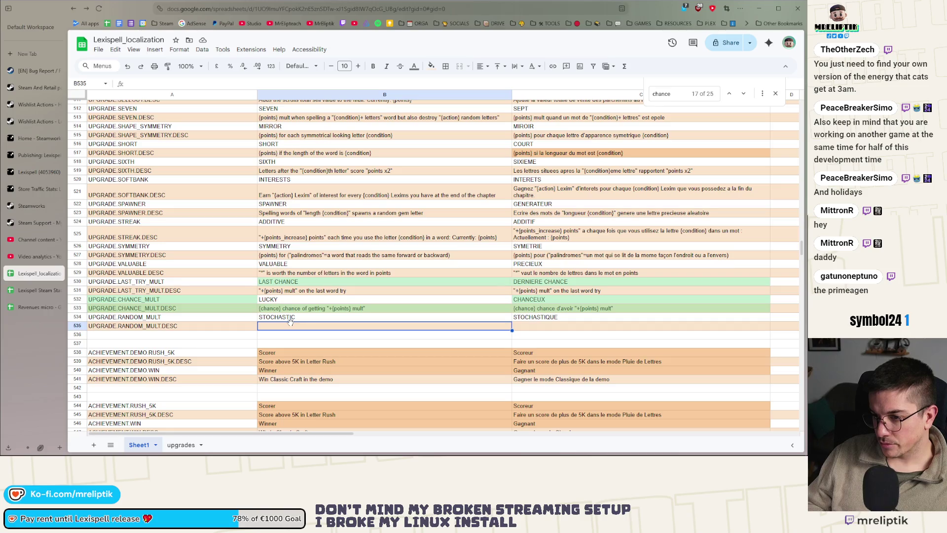
click(355, 292)
key(ctrl+c)
click(296, 328)
key(ctrl+v)
key(Return)
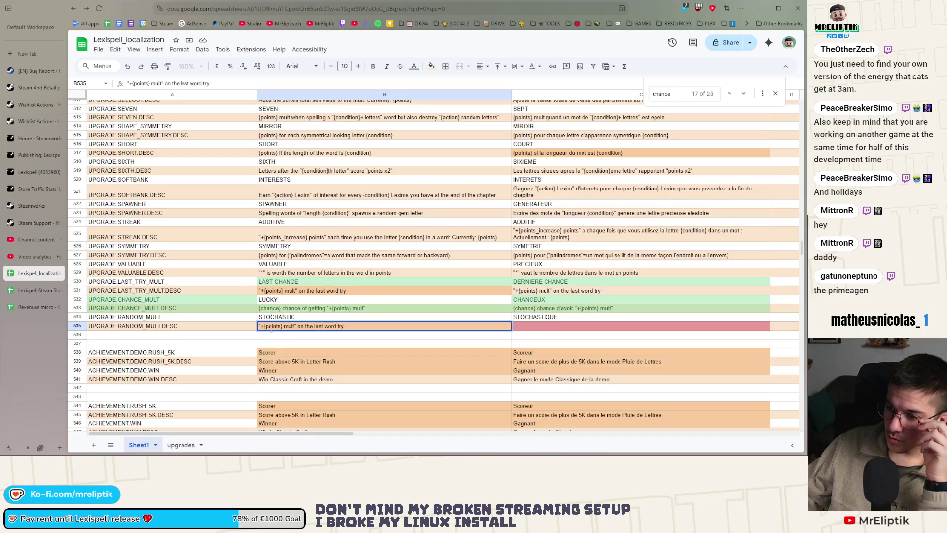
- Rewrite the copied text to start 'Gives random mult between' and drop the trailing last-word-try phrase
text(Gives)
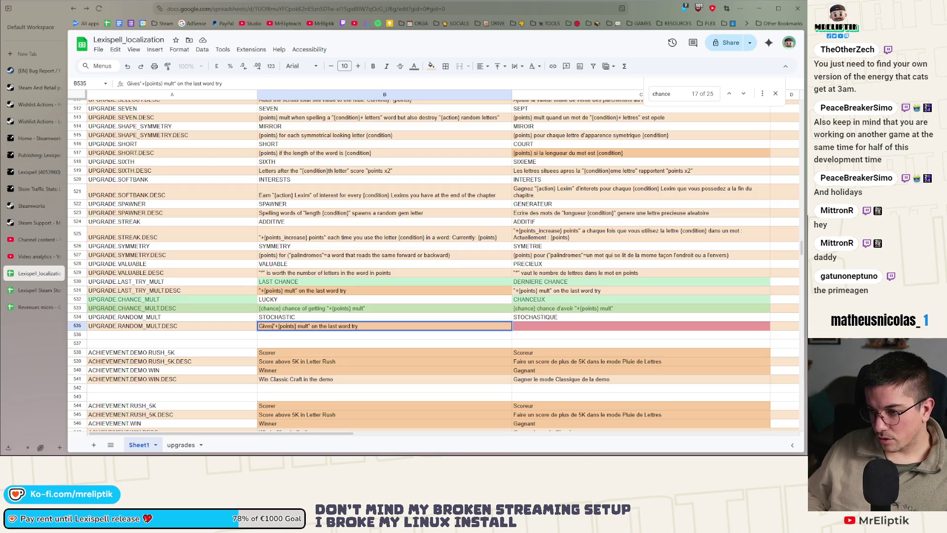
text( r)
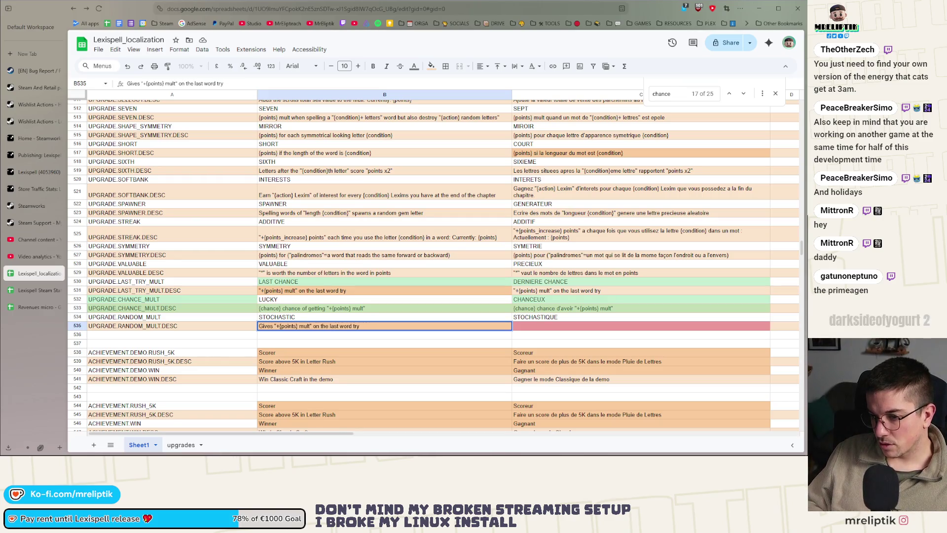
text(random mult)
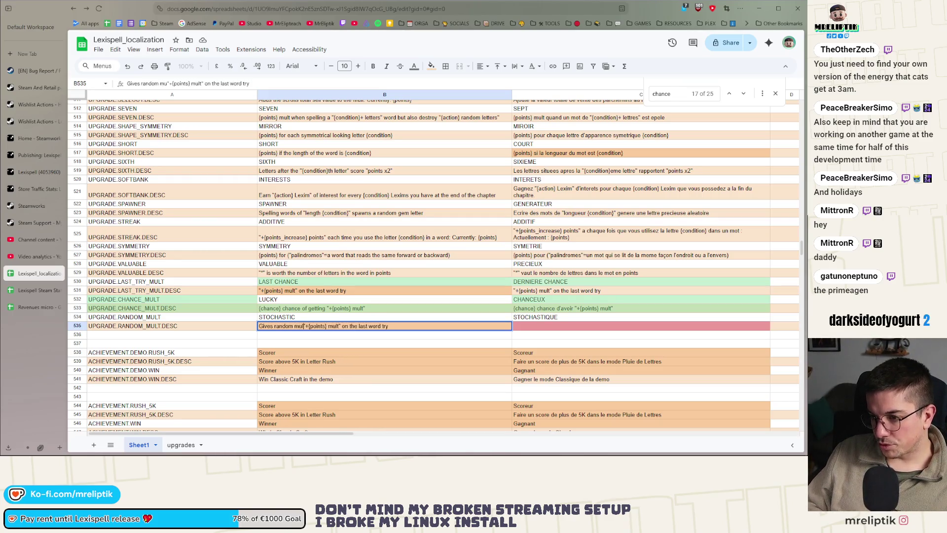
text( between)
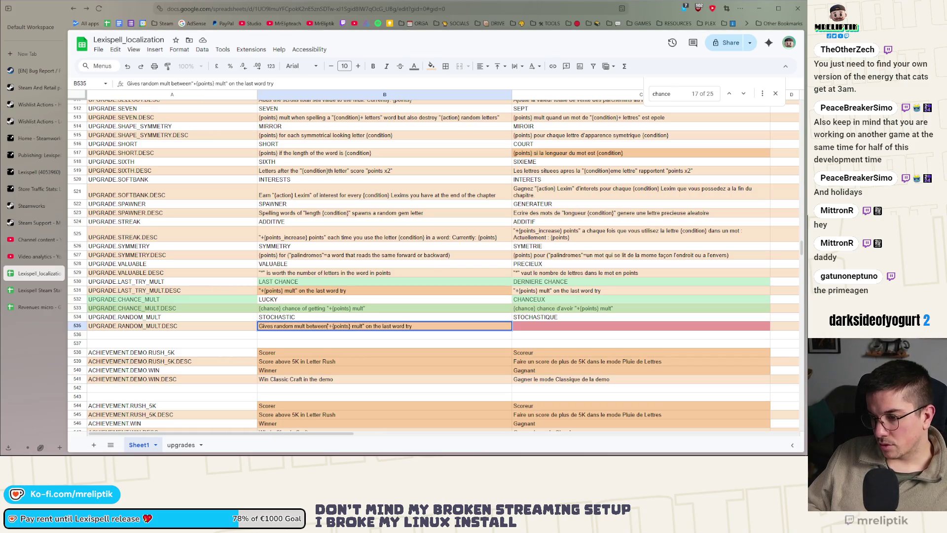
key(BackSpace)
key(BackSpace)
key(BackSpace)
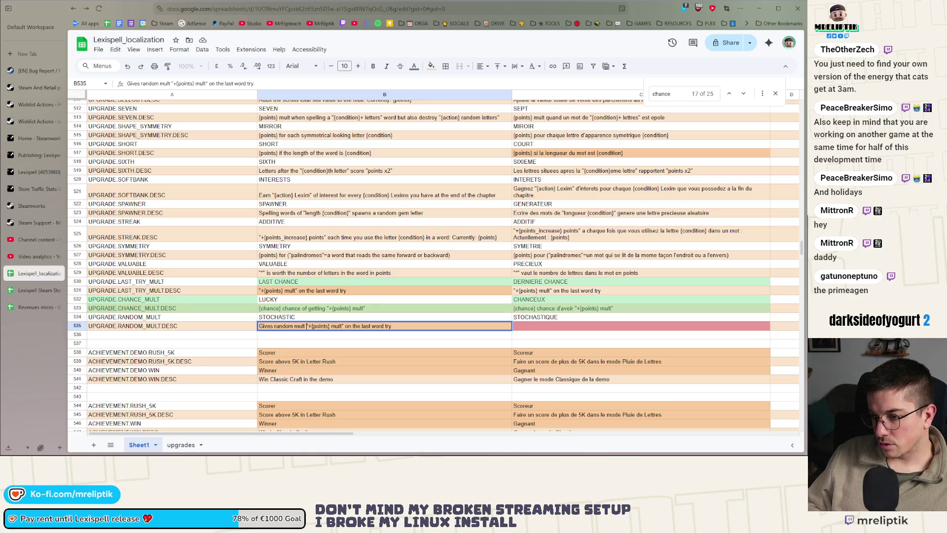
drag(392, 327, 353, 327)
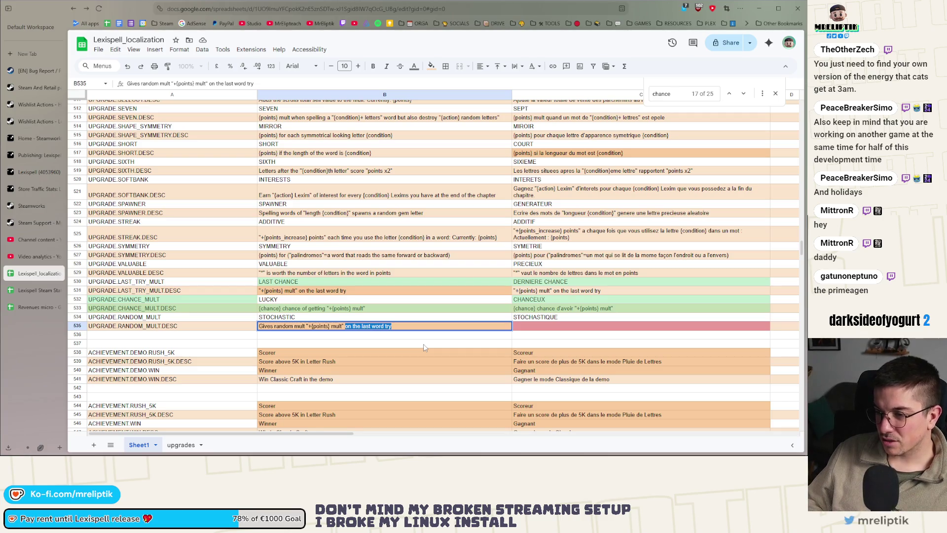
click(396, 333)
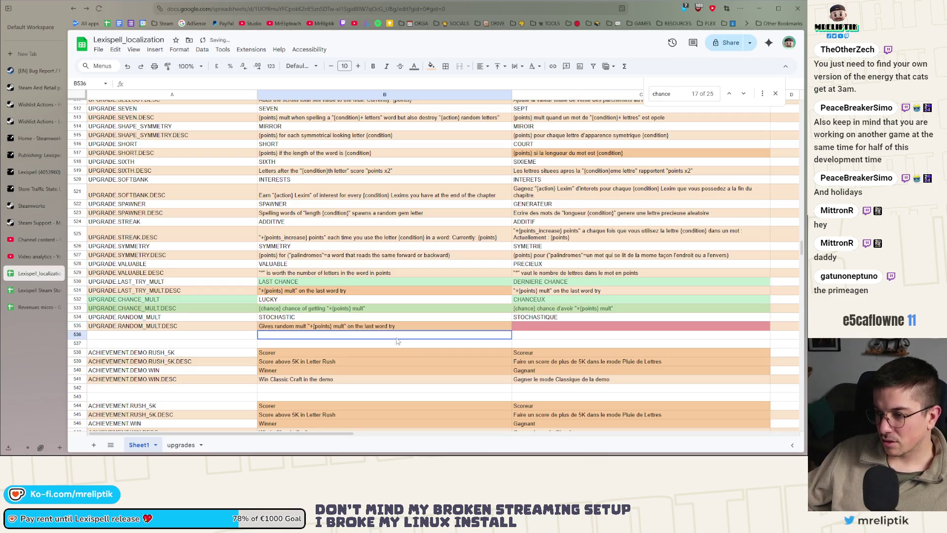
double_click(406, 327)
drag(392, 326, 353, 327)
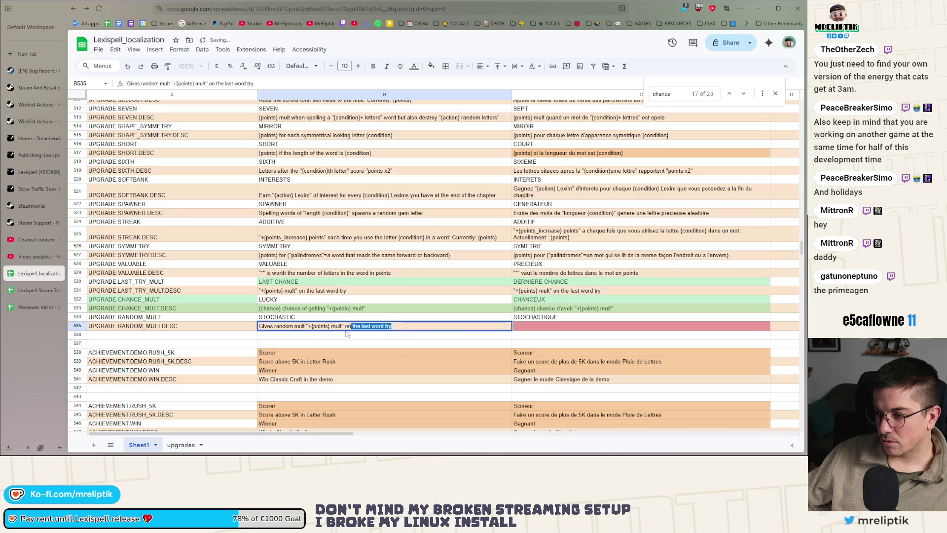
key(BackSpace)
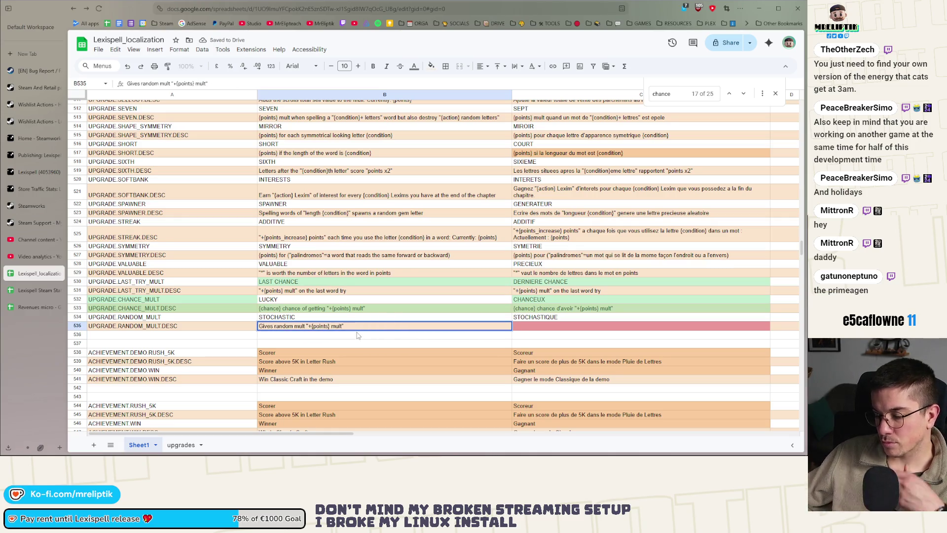
click(358, 333)
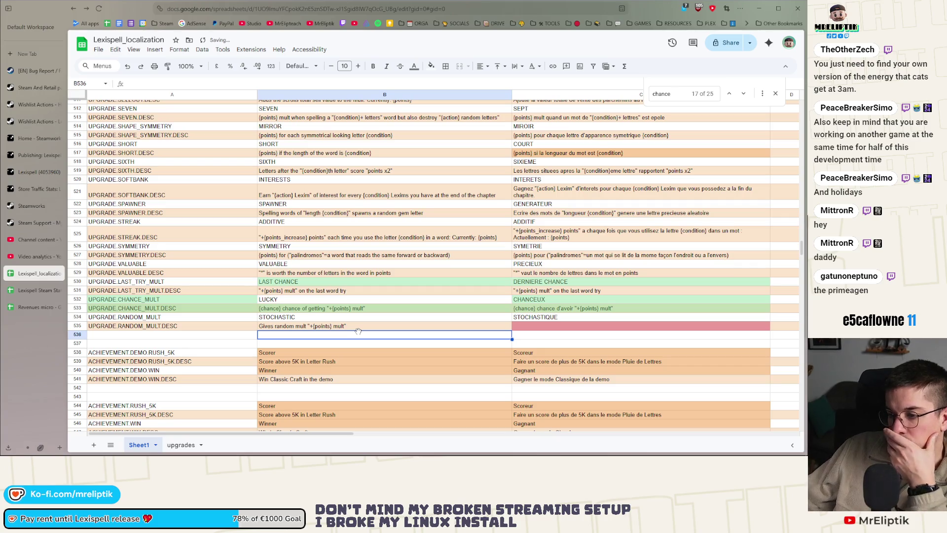
- Finish B535 as 'Gives random mult between 0 and {points}'
double_click(313, 326)
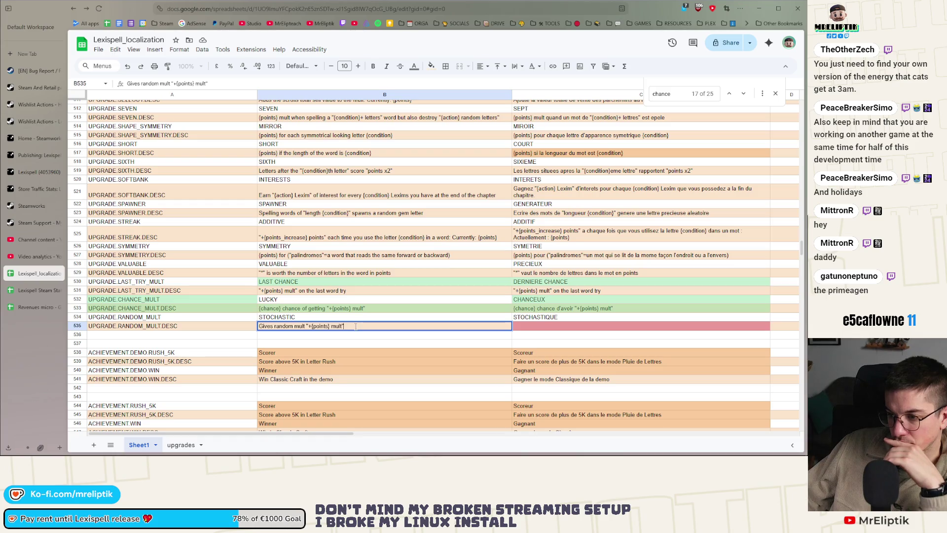
click(312, 327)
key(BackSpace)
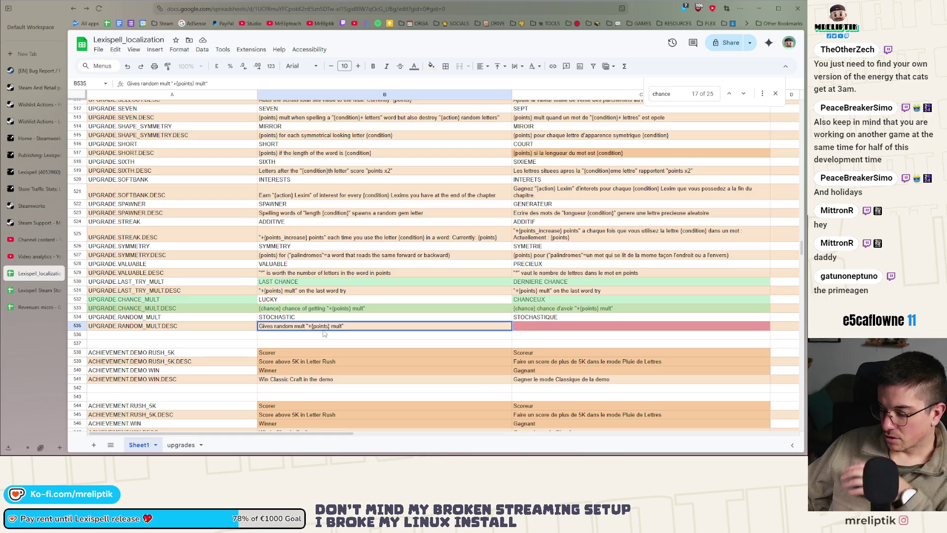
key(BackSpace)
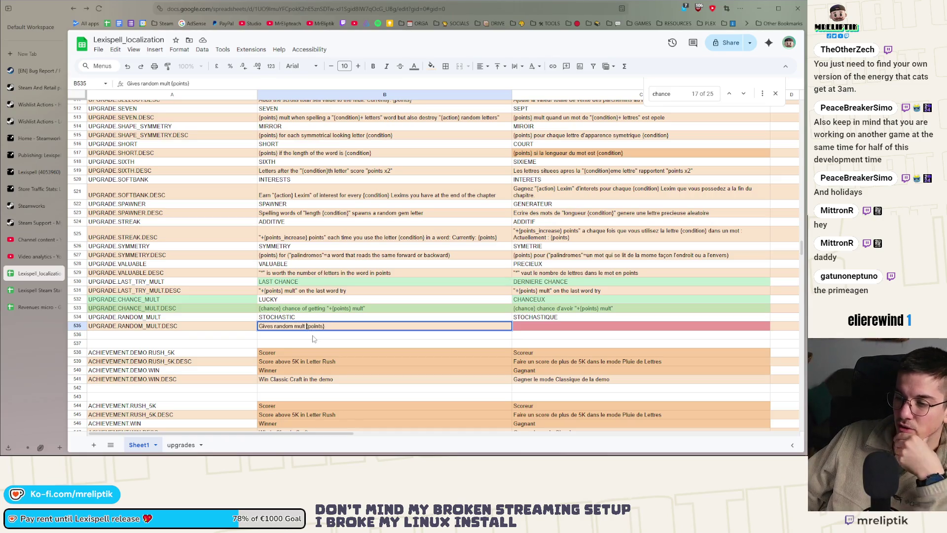
text(between )
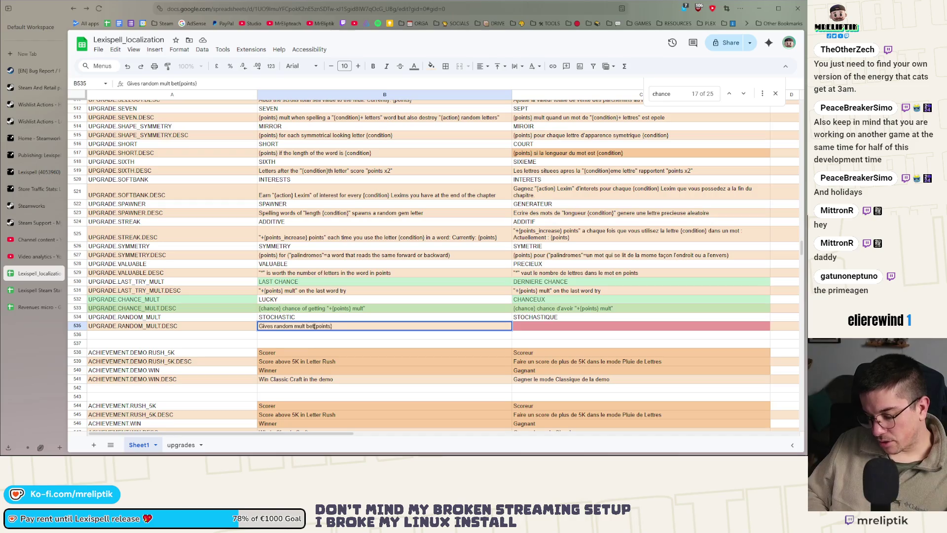
text(0 and)
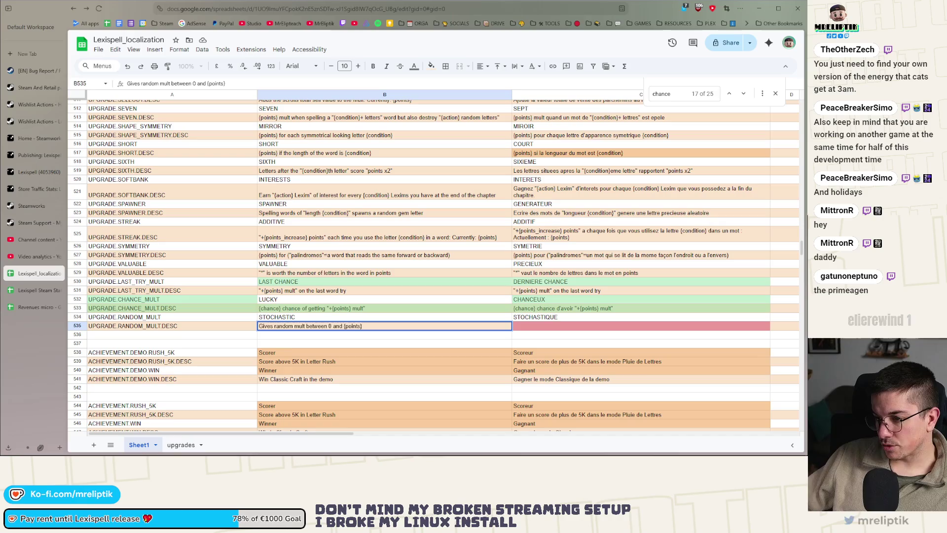
key(Return)
click(544, 326)
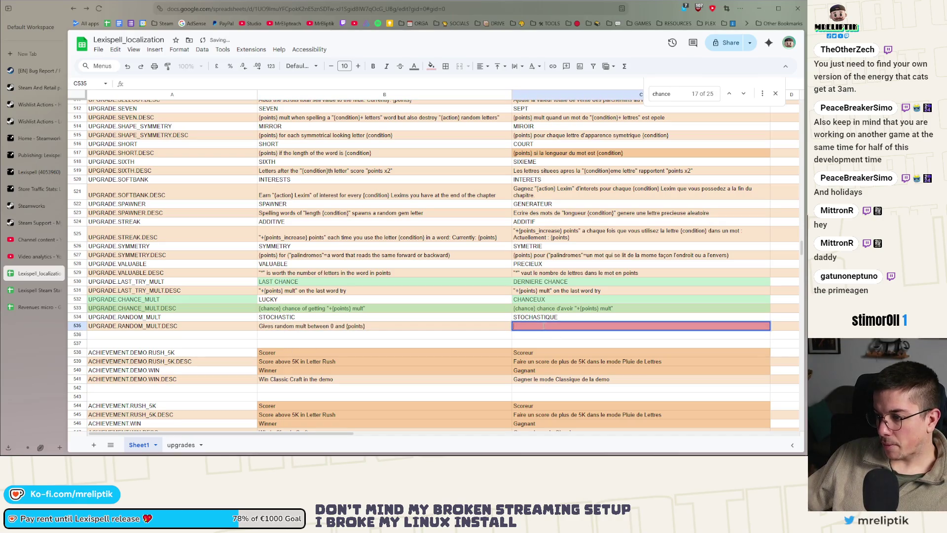
- Enter 'Donne du mult aleatoire entre 0 et {points}' in C535
text(Donne)
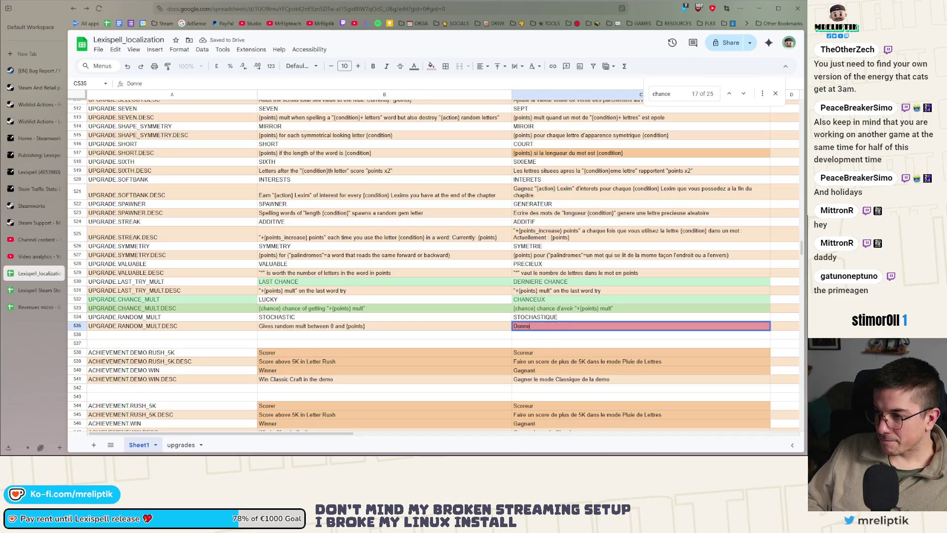
text( mult aleatoir)
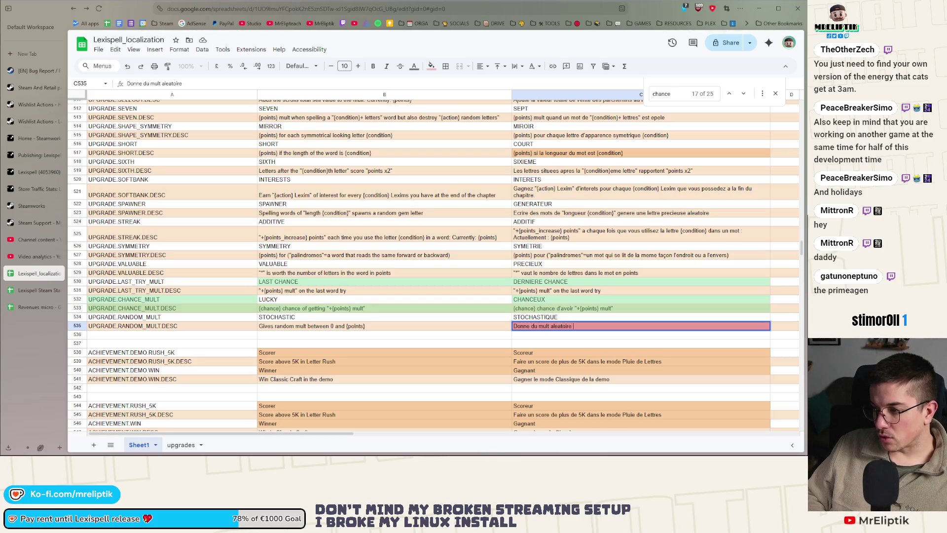
text( entre 0 e)
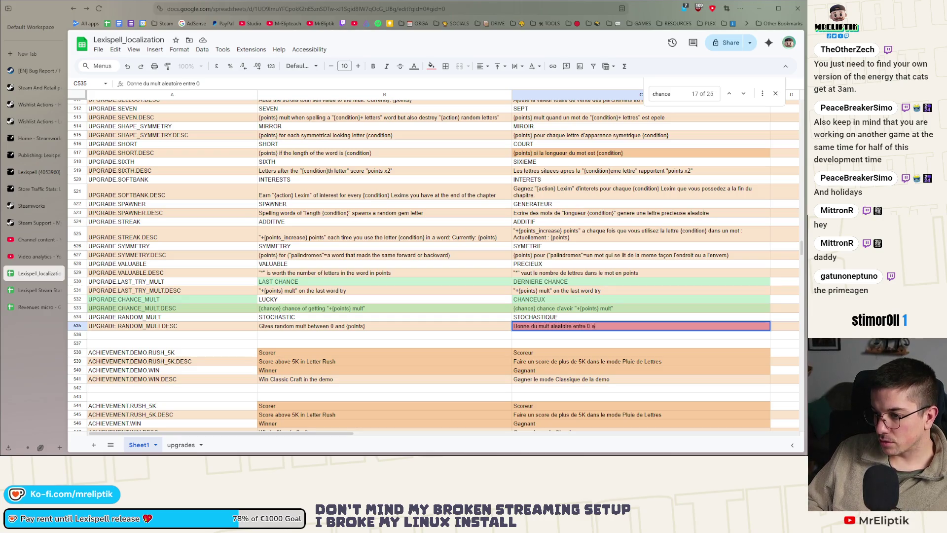
text(points})
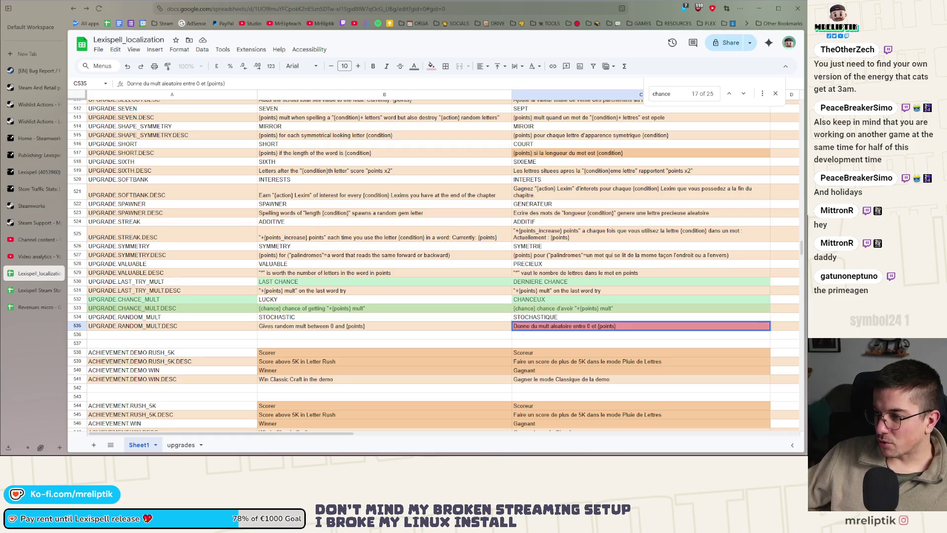
key(Return)
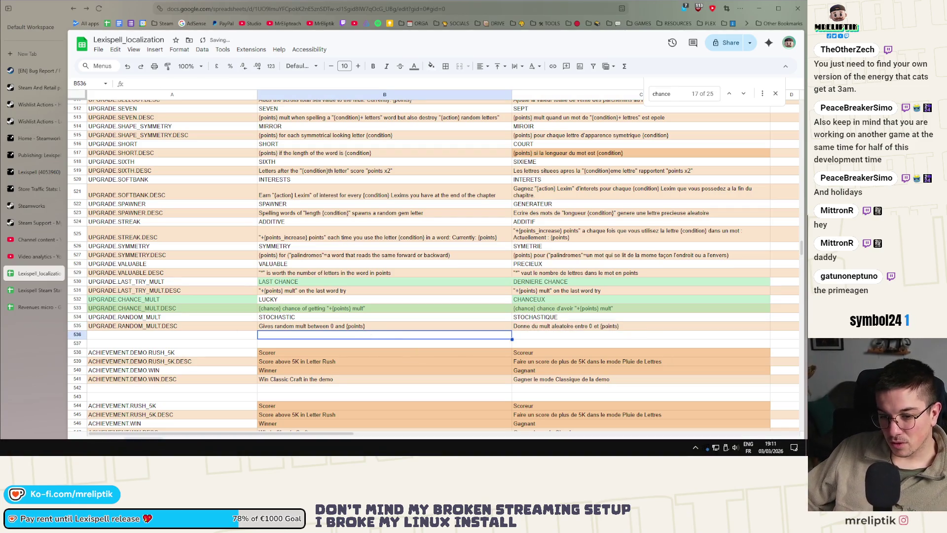
key(alt+Tab)
click(758, 168)
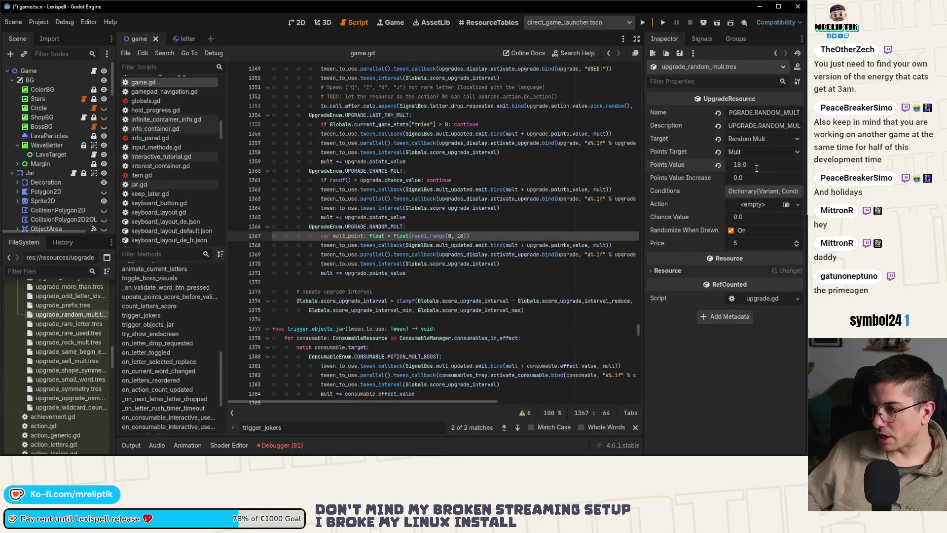
- Make the RANDOM_MULT roll use randi_range(0, upgrade.points_value) in game.gd
key(ctrl+s)
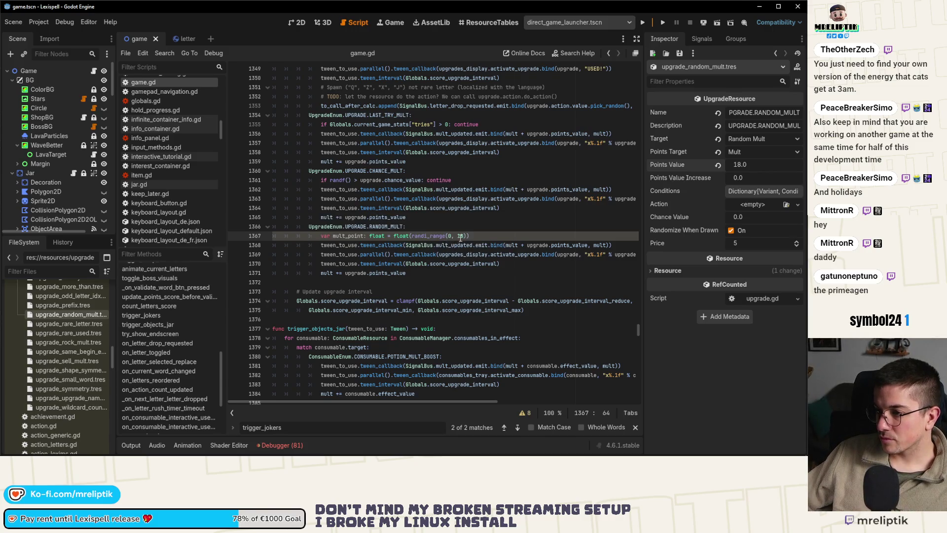
double_click(576, 242)
click(466, 236)
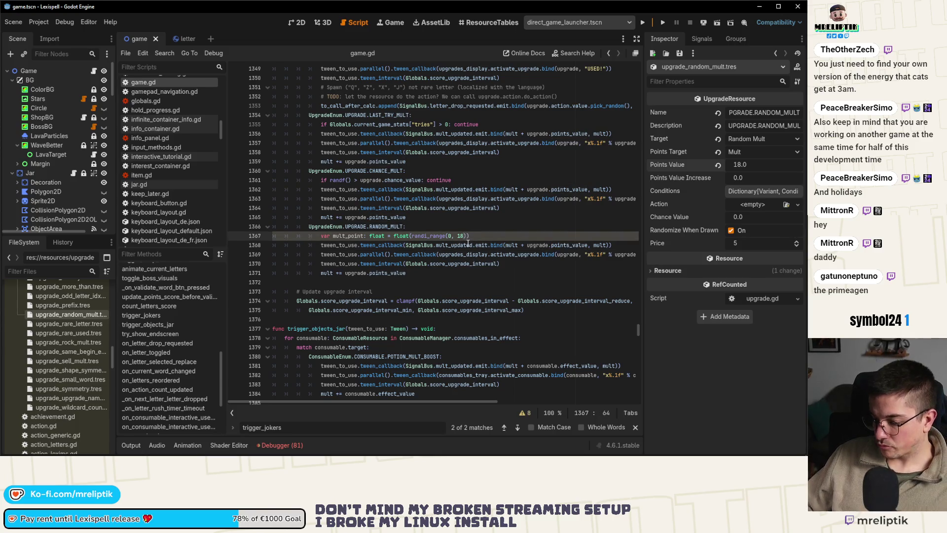
text(ade.)
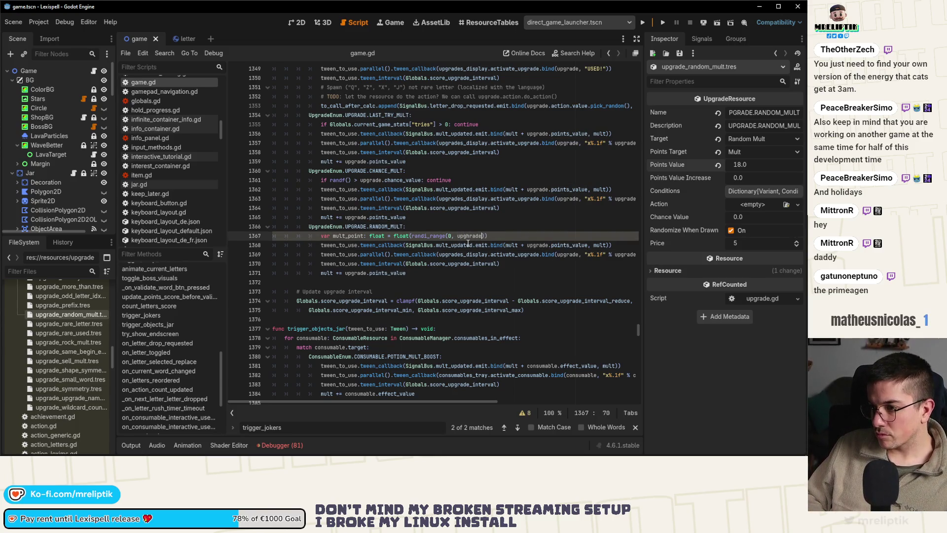
text(grade.points_value)
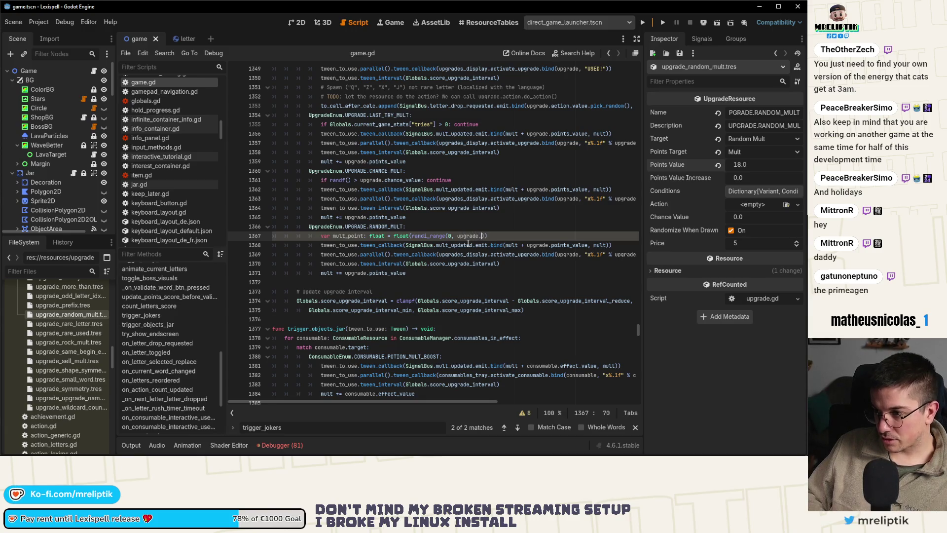
key(ctrl+s)
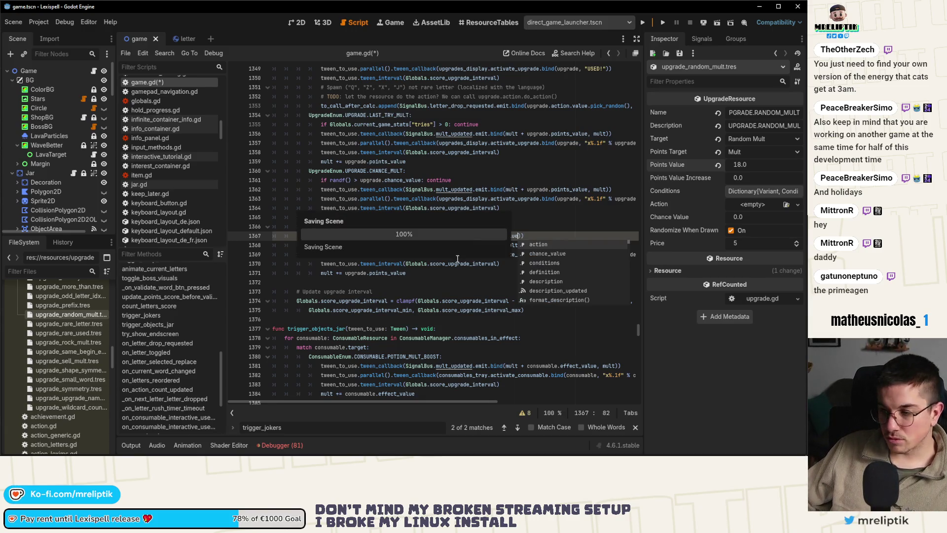
click(458, 256)
- Replace the remaining upgrade.points_value uses in the RANDOM_MULT case with mult_point
double_click(340, 237)
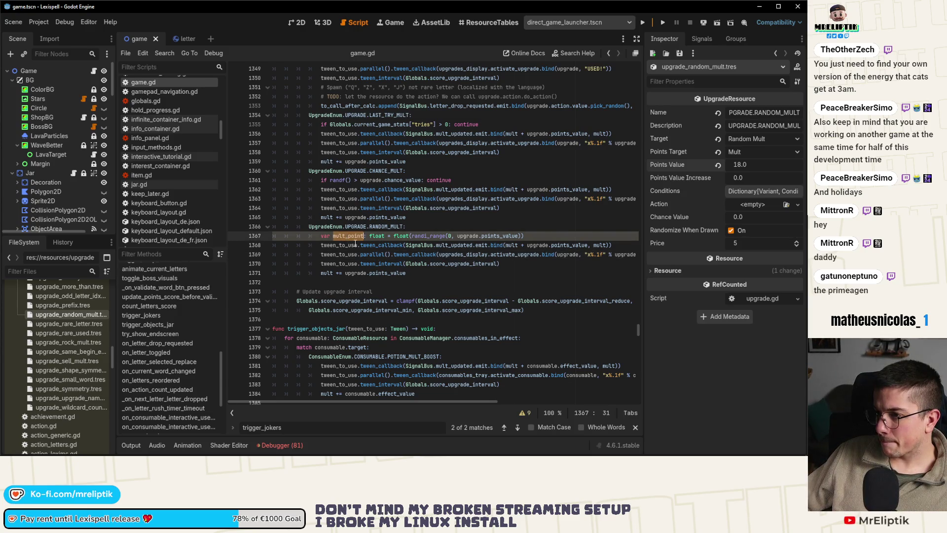
mouse_move(355, 245)
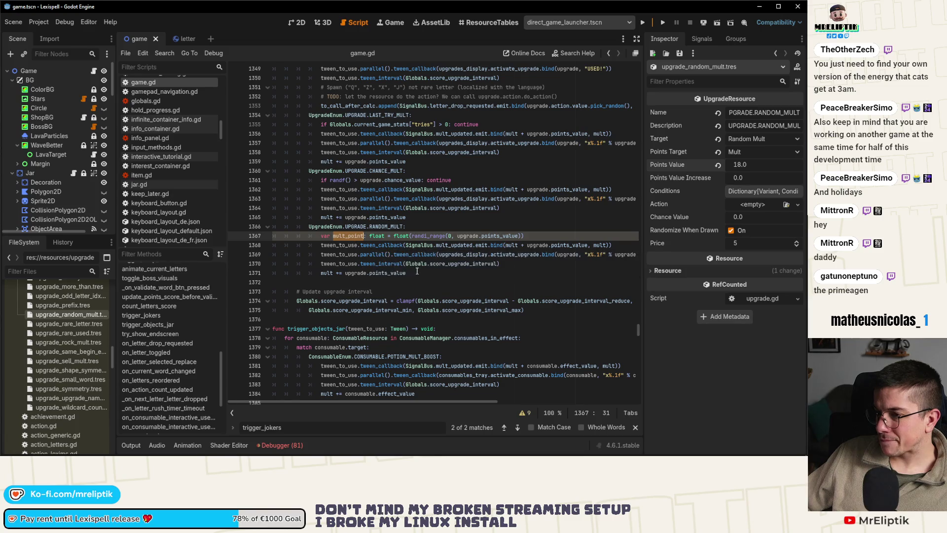
drag(527, 245, 588, 247)
text(mult_point)
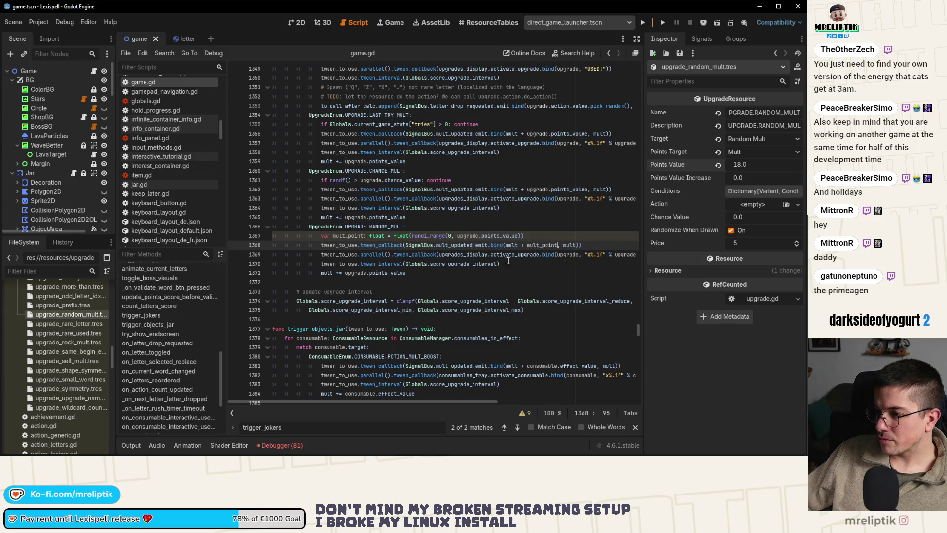
drag(347, 273, 406, 273)
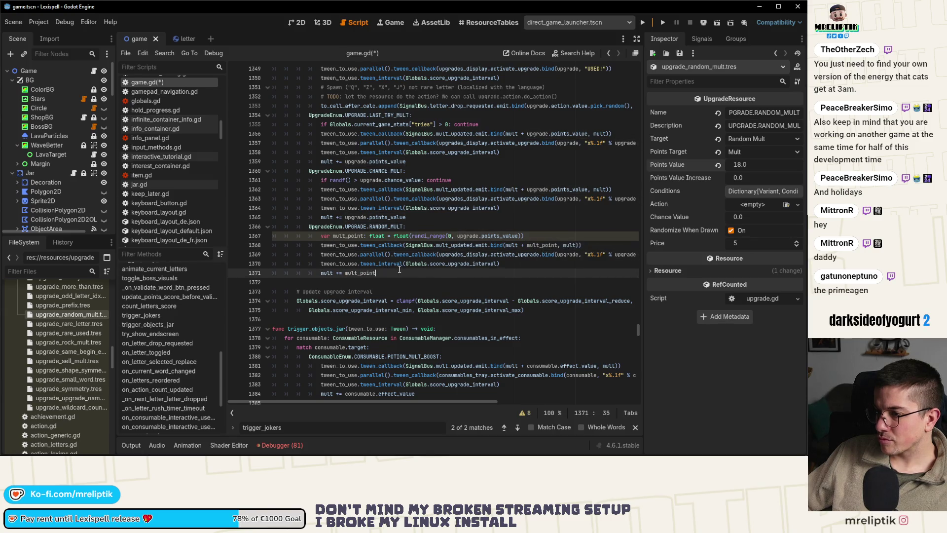
text(mult_point)
drag(531, 255, 583, 257)
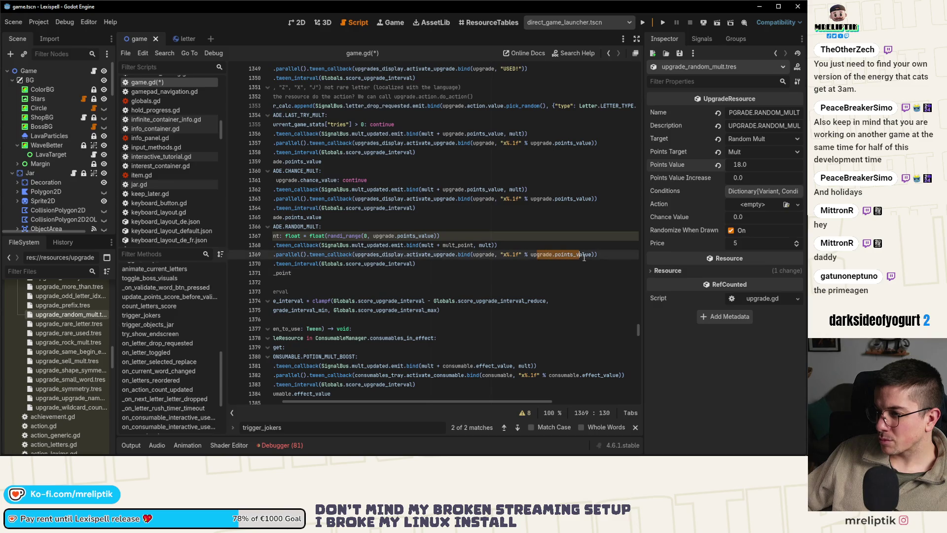
text(mult_point)
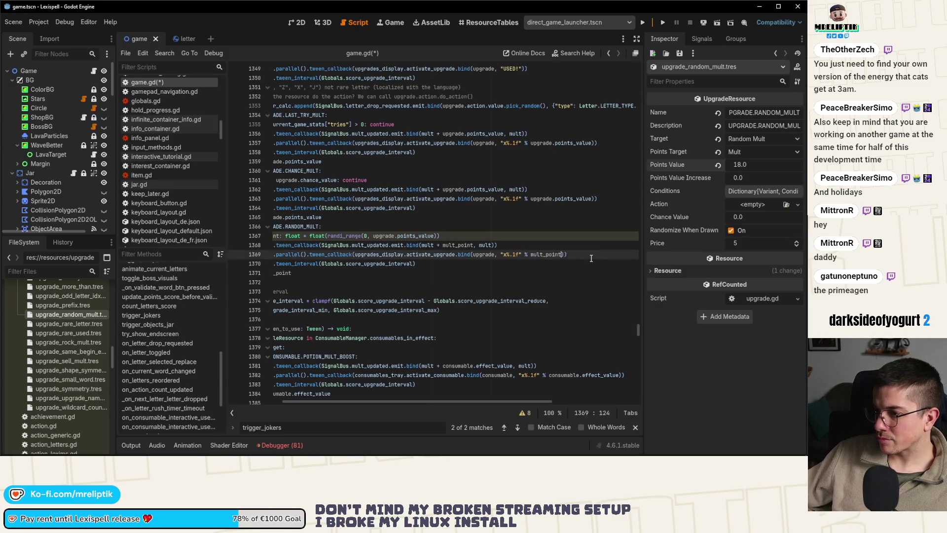
click(444, 264)
key(ctrl+s)
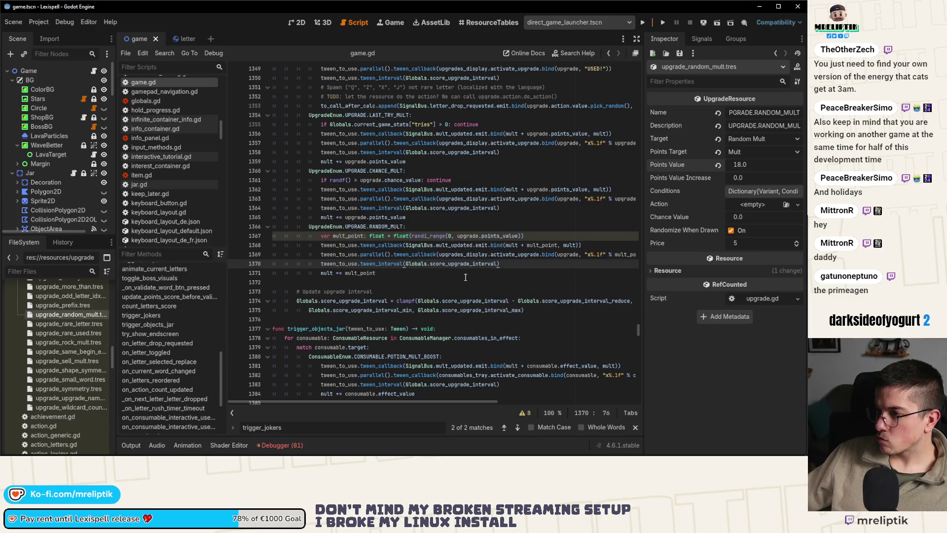
- Save game.gd and run the game
mouse_move(386, 266)
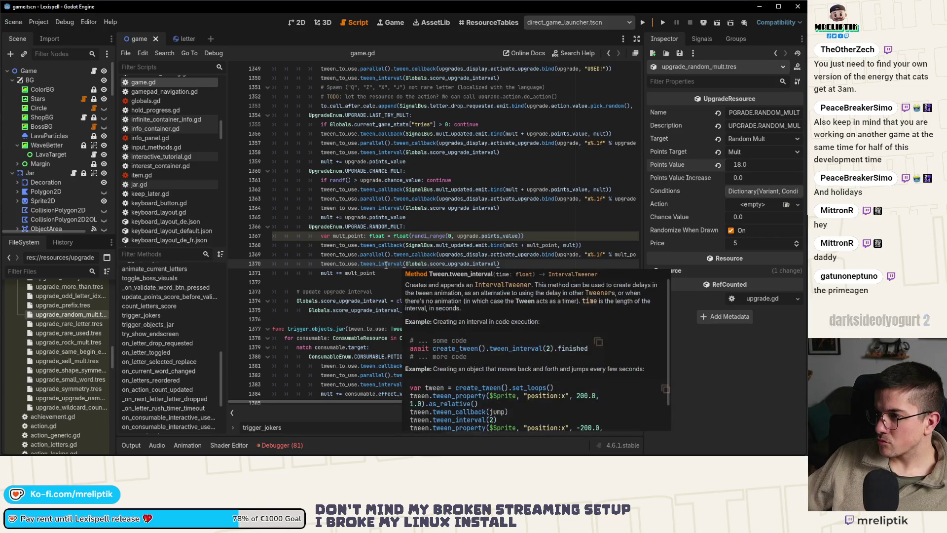
click(415, 248)
key(ctrl+s)
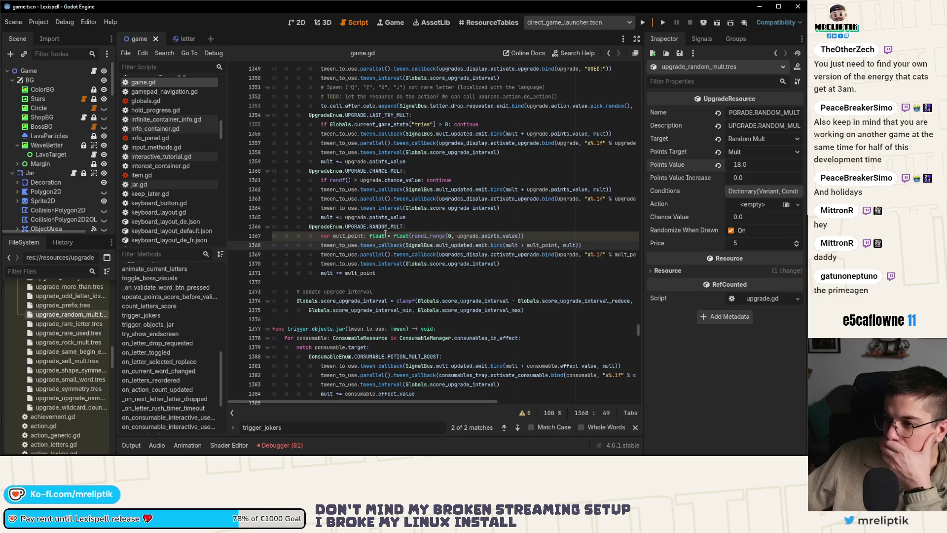
click(642, 22)
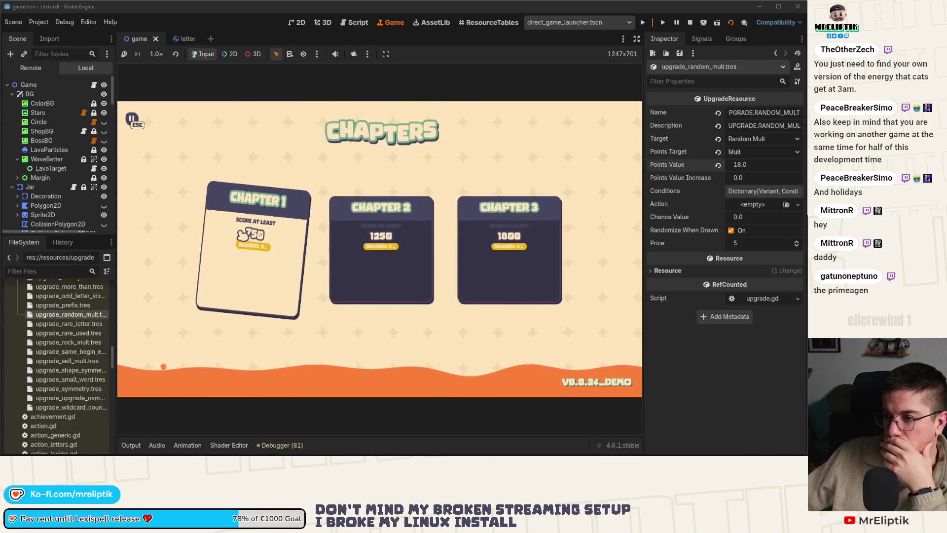
- Start Chapter 1 and grant UPGRADE.RANDOM_MULT from the F1 debug upgrade list
click(324, 345)
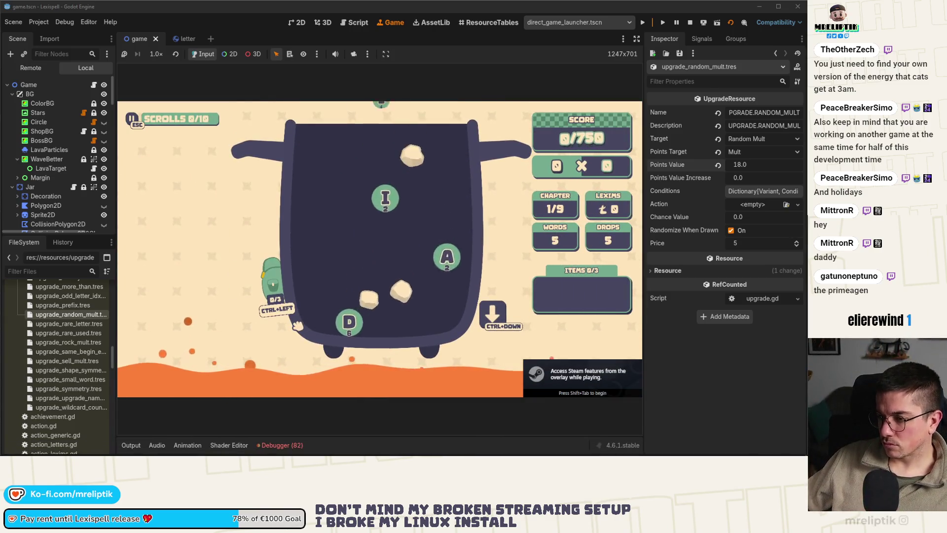
key(grave)
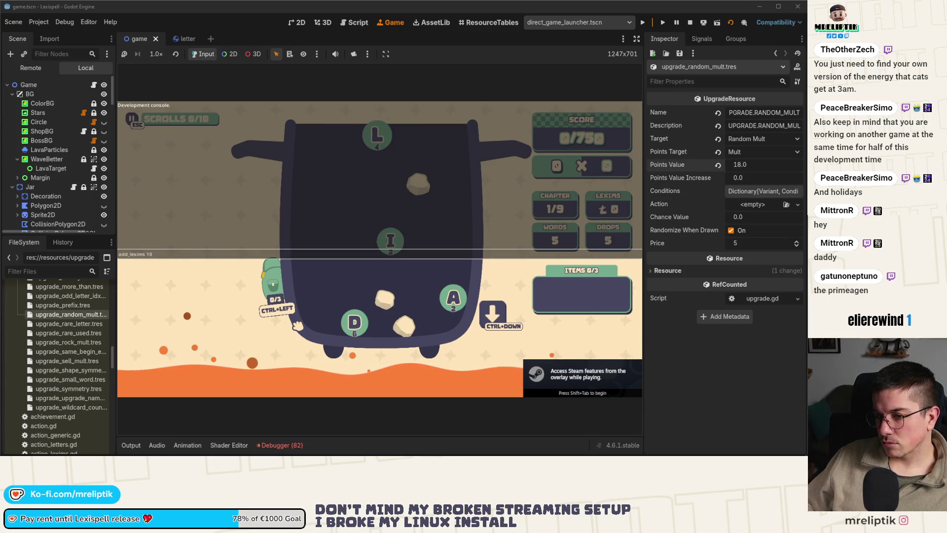
key(grave)
key(F1)
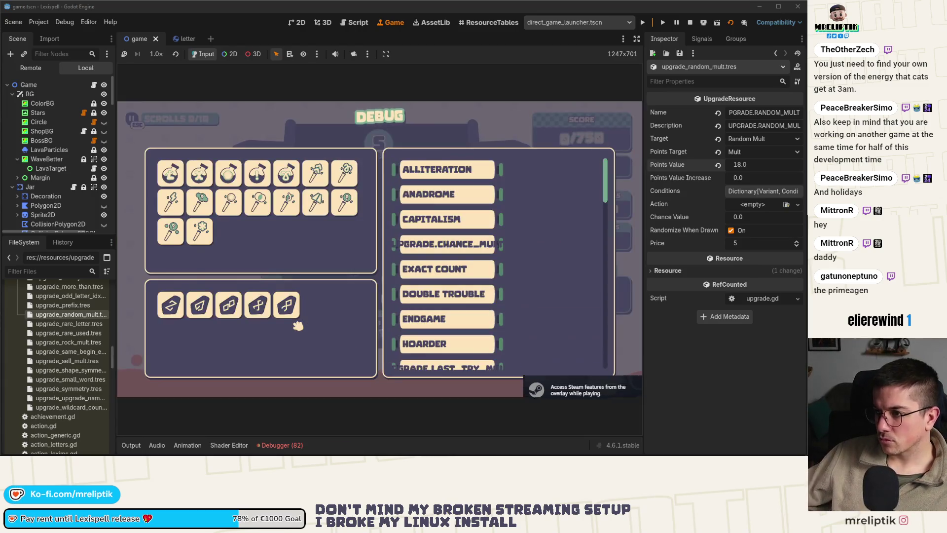
scroll(461, 227, down, 5)
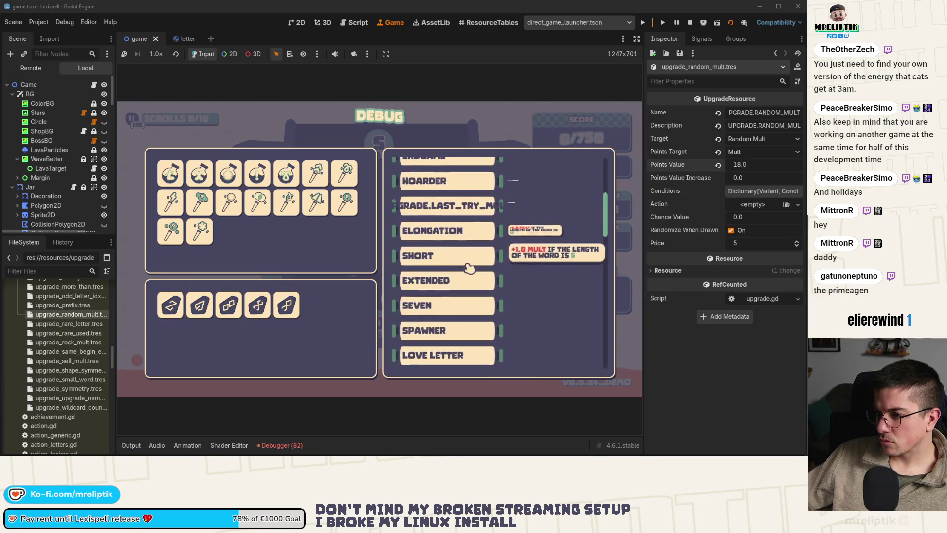
scroll(461, 220, down, 20)
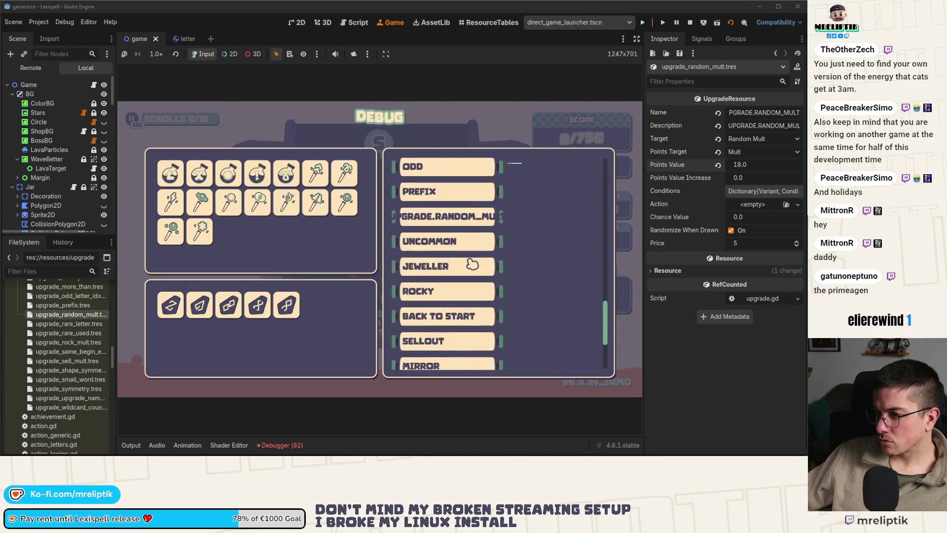
scroll(471, 264, up, 4)
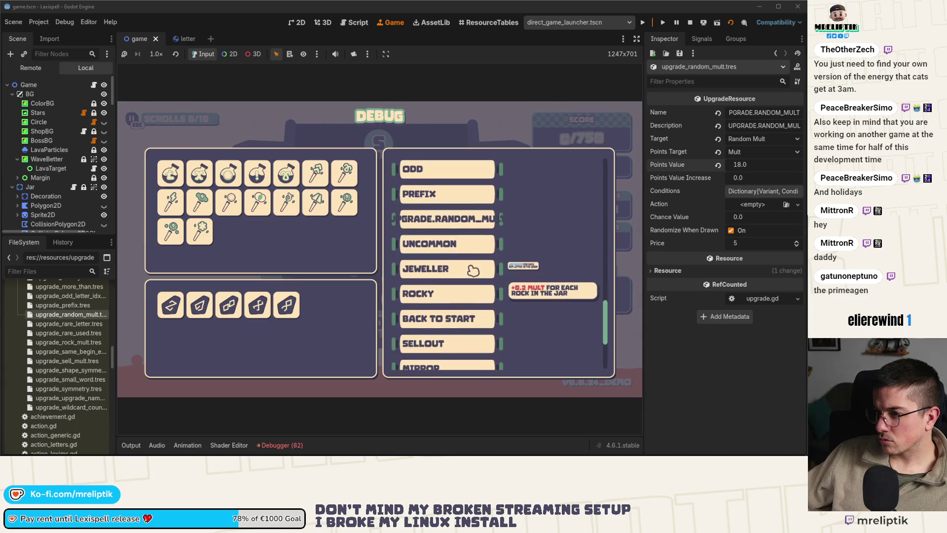
click(463, 228)
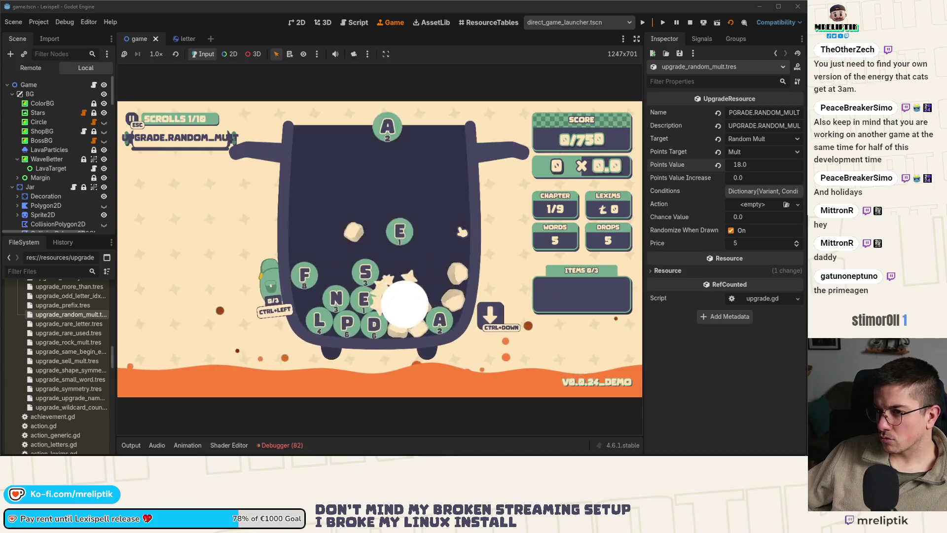
- Drop a new batch of letters and play the word SEAT
key(ctrl+Down)
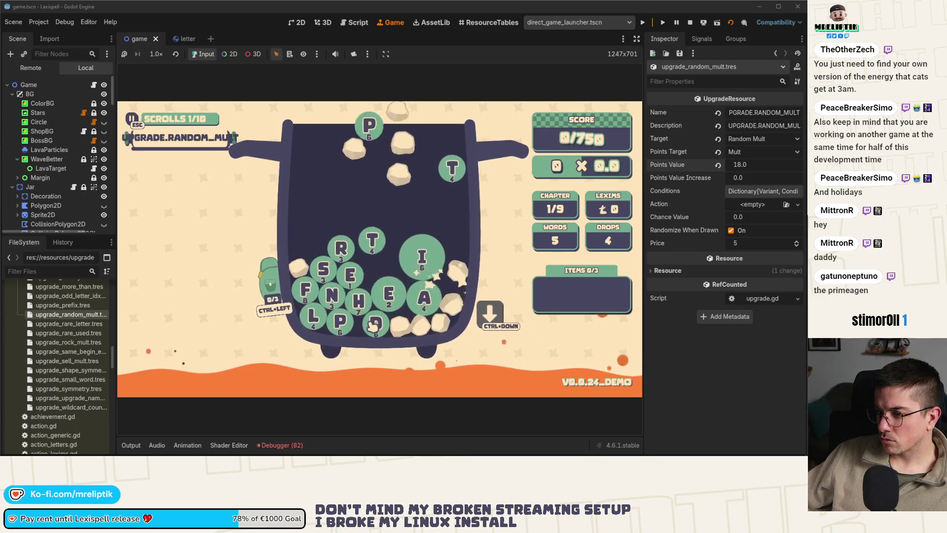
click(324, 268)
click(390, 296)
click(426, 296)
click(377, 268)
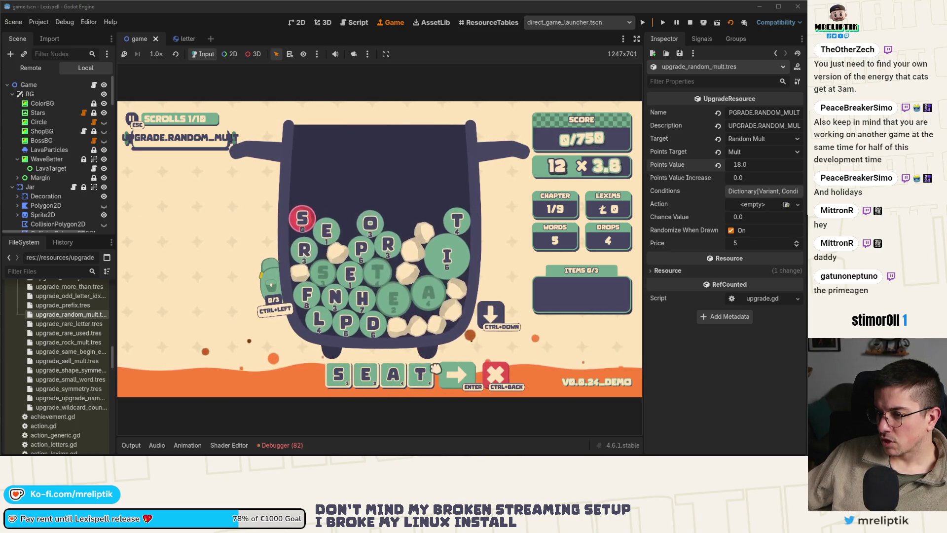
click(455, 374)
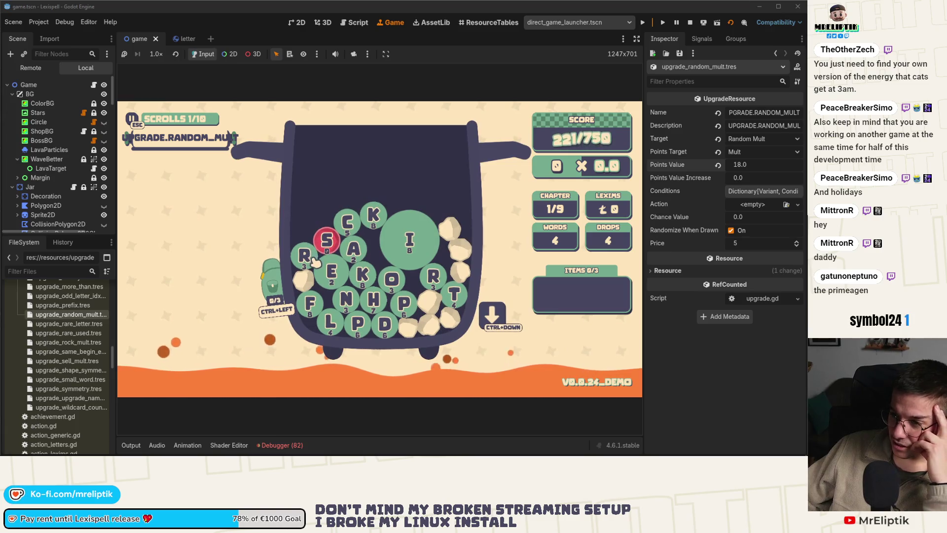
- Play the word SACK
click(339, 275)
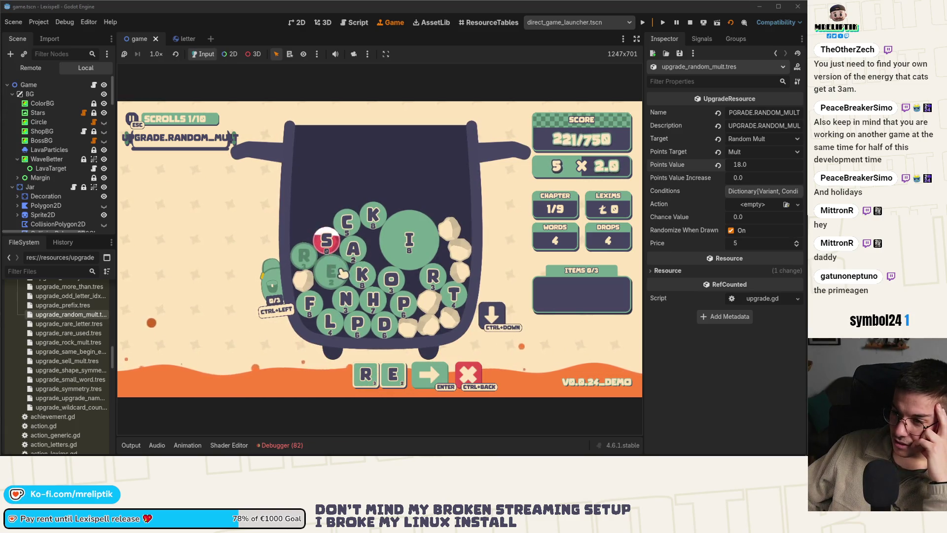
right_click(337, 260)
click(331, 244)
click(353, 250)
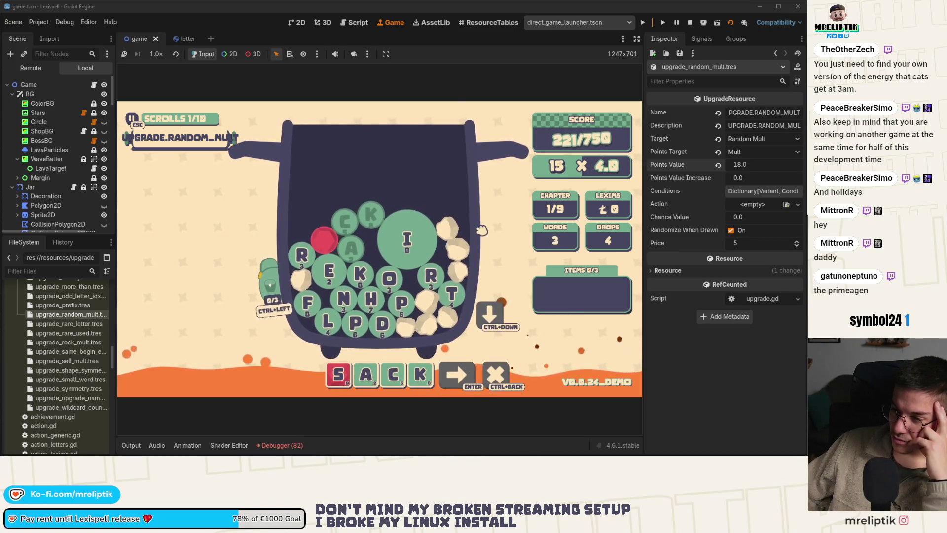
key(Return)
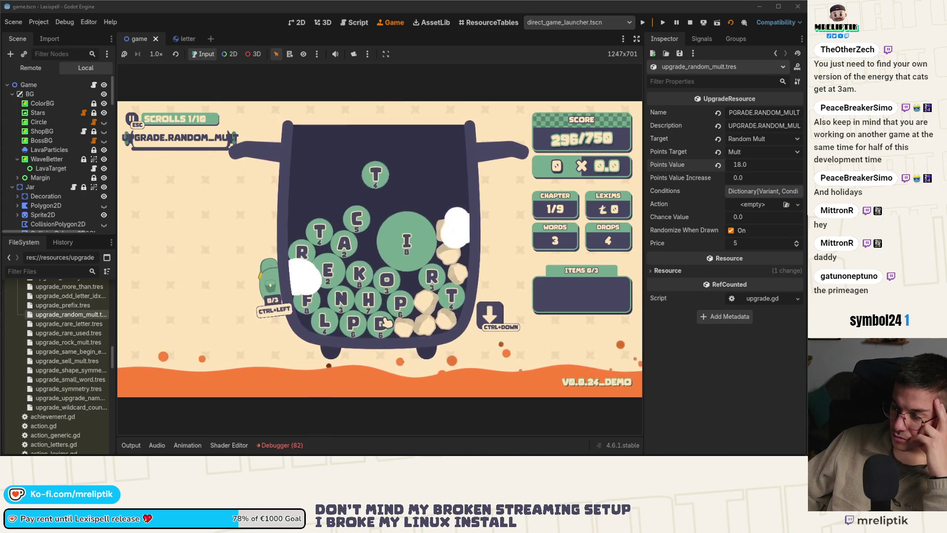
- Play FEAST, bringing the score to 733/750
click(309, 299)
click(324, 272)
click(346, 249)
click(365, 227)
click(382, 259)
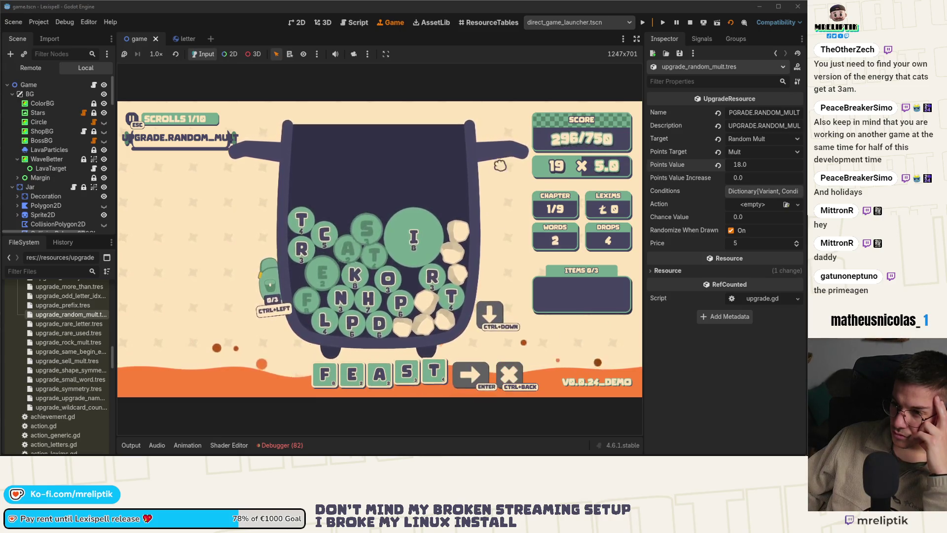
key(Return)
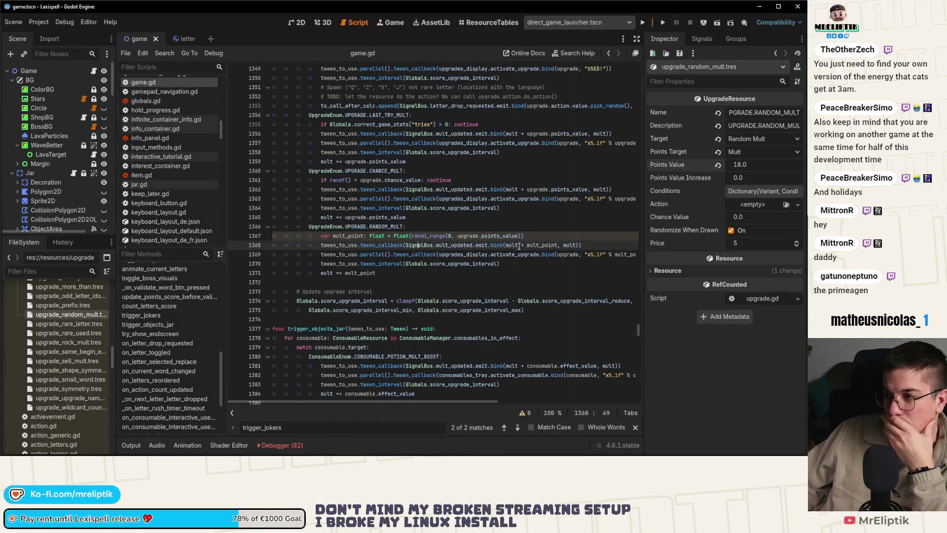
- Set the random mult upgrade's Points Value to 15.0 and save
click(518, 236)
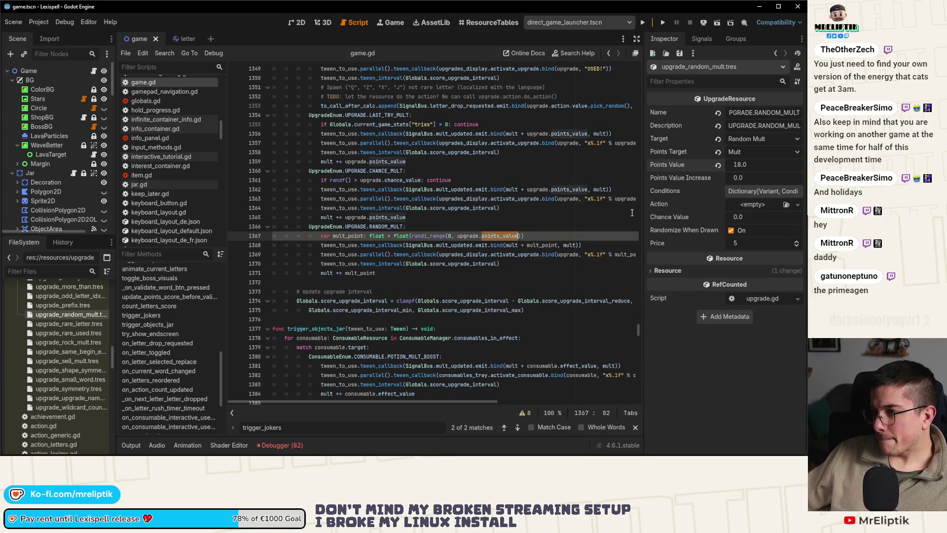
text(15)
key(Return)
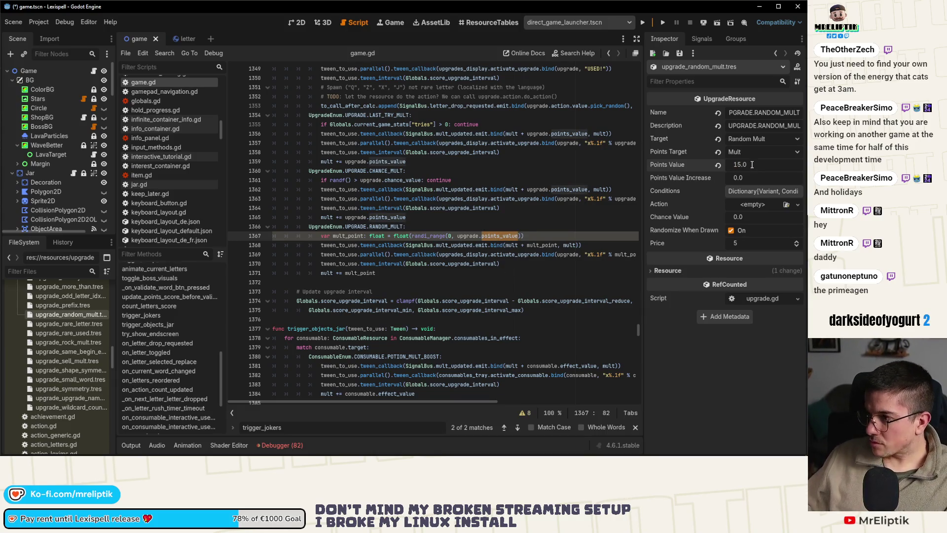
key(ctrl+s)
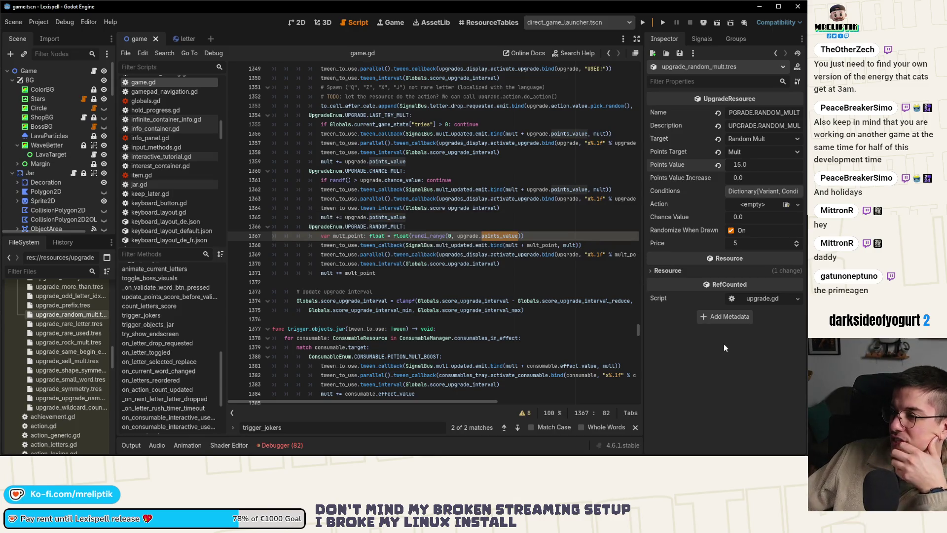
- Clear all listed errors in the Debugger's Errors tab and close the panel
mouse_move(576, 253)
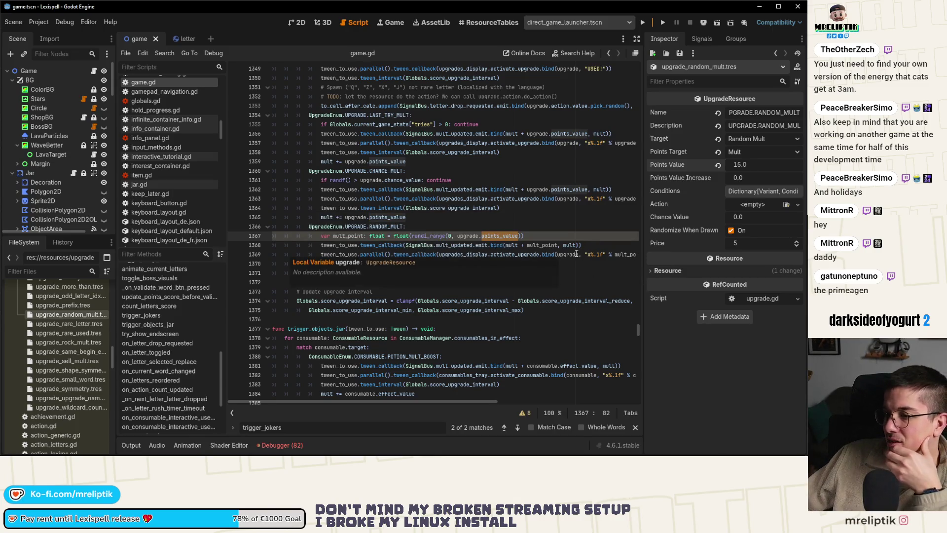
click(280, 445)
click(187, 340)
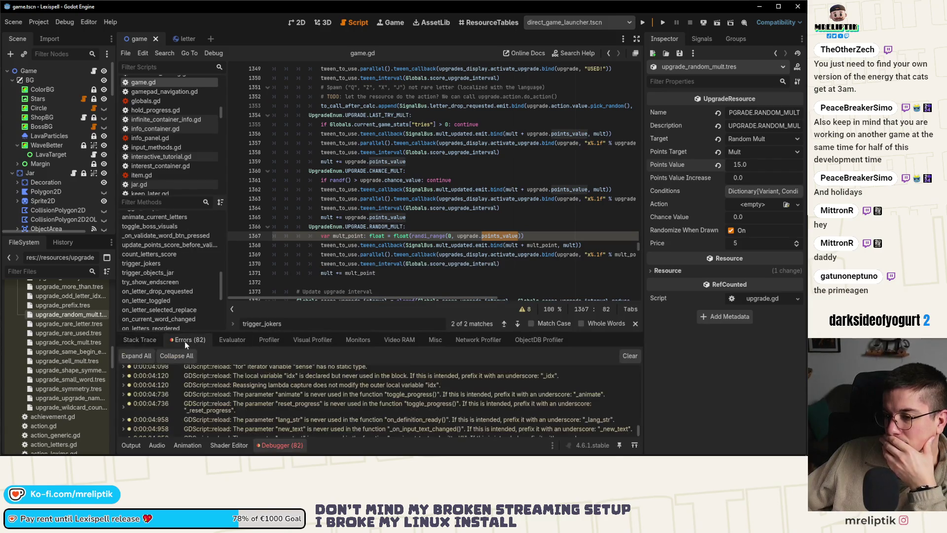
scroll(245, 393, down, 5)
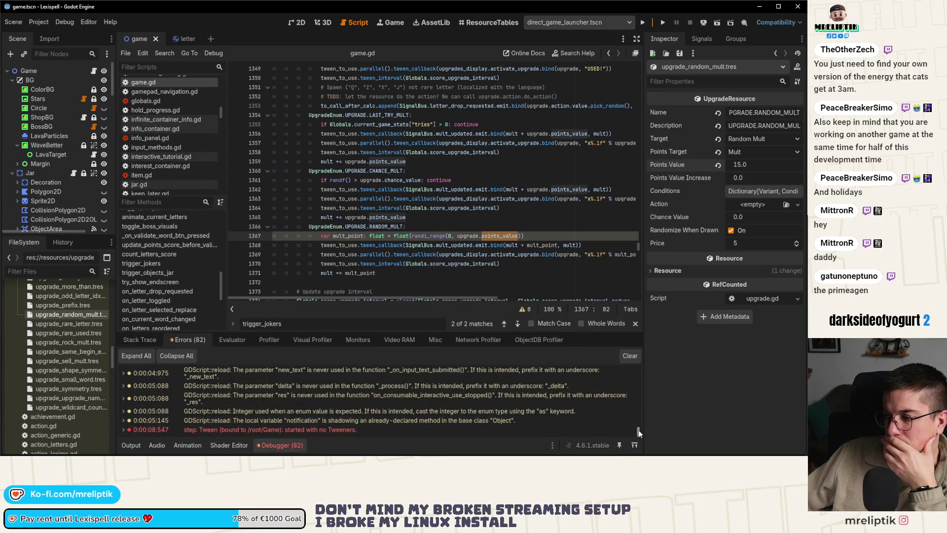
click(630, 356)
click(269, 445)
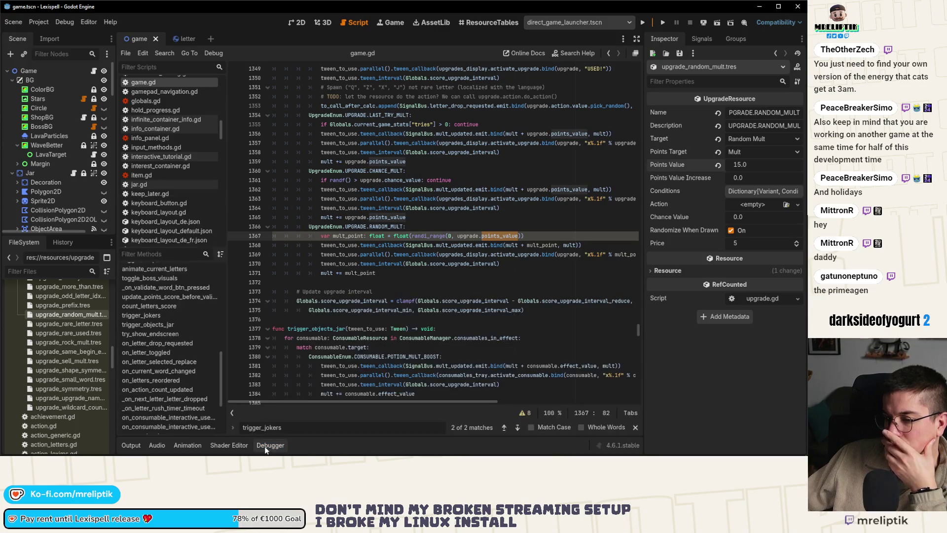
click(438, 264)
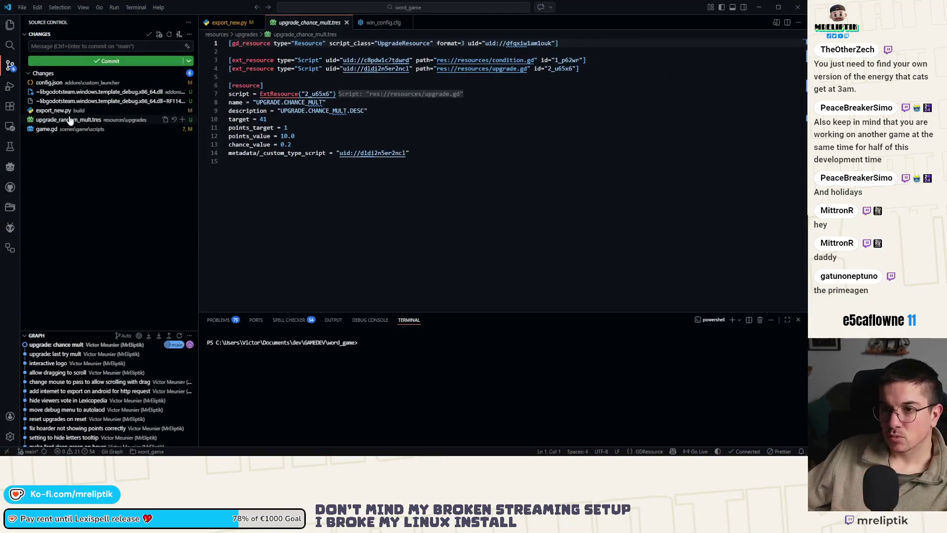
- Commit upgrade_random_mult.tres and game.gd as 'upgrade: random_mult' and sync it
click(66, 119)
click(176, 128)
click(69, 47)
text(upgra)
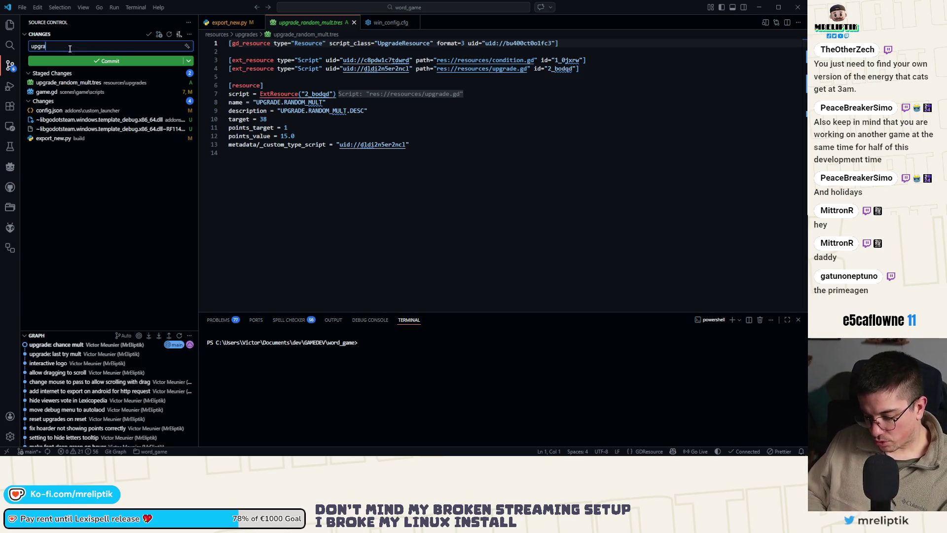
text(de: random_mu)
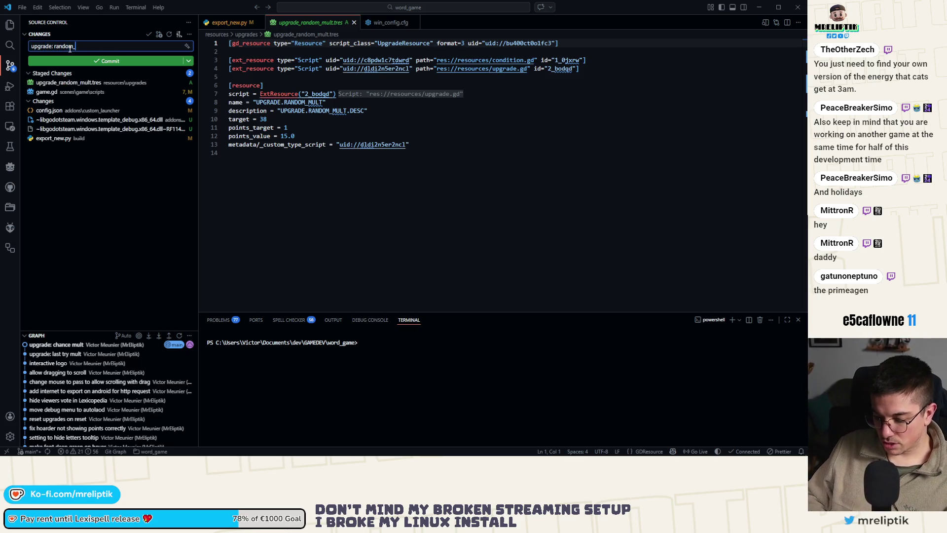
text(lt)
key(ctrl+Return)
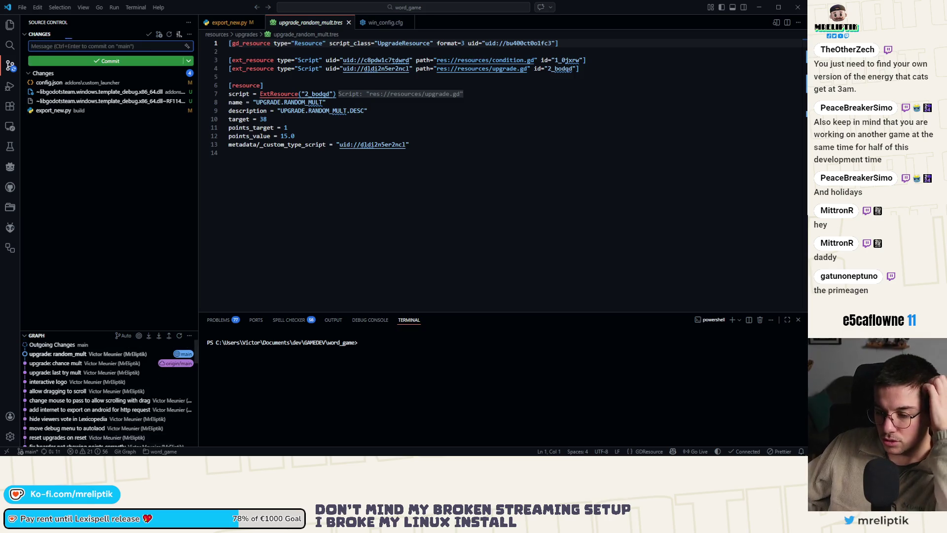
click(54, 453)
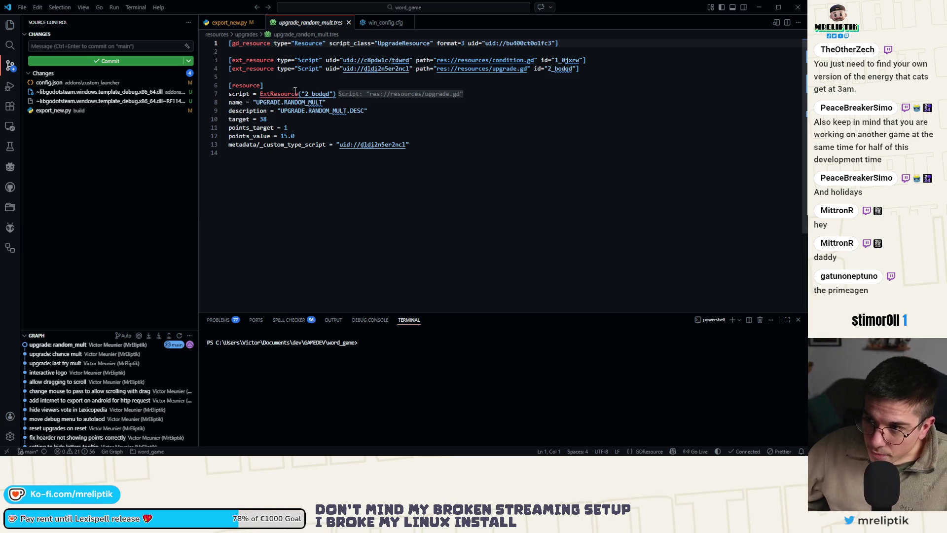
click(758, 8)
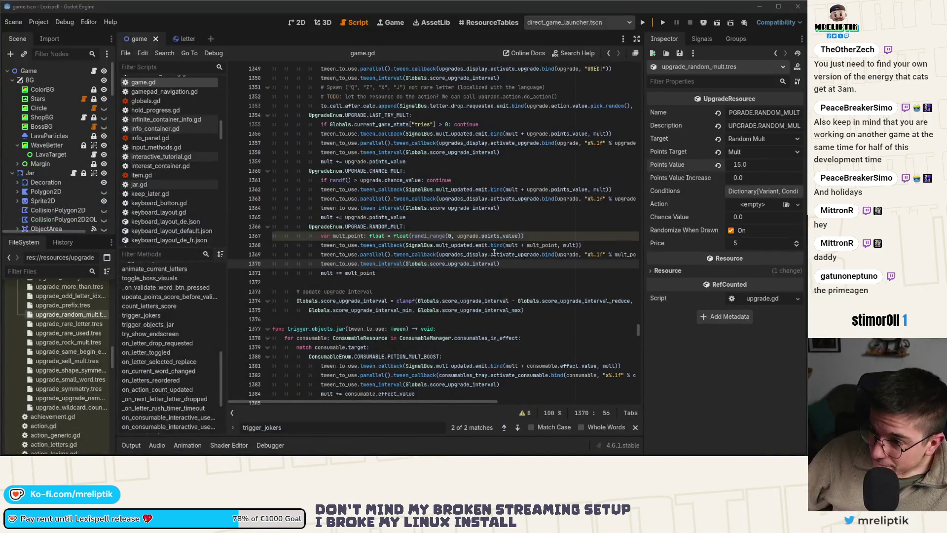
- Duplicate the LETTER_STREAK case line below its block as the start of a START_LETTER case
click(524, 227)
scroll(491, 267, up, 20)
scroll(491, 267, up, 20)
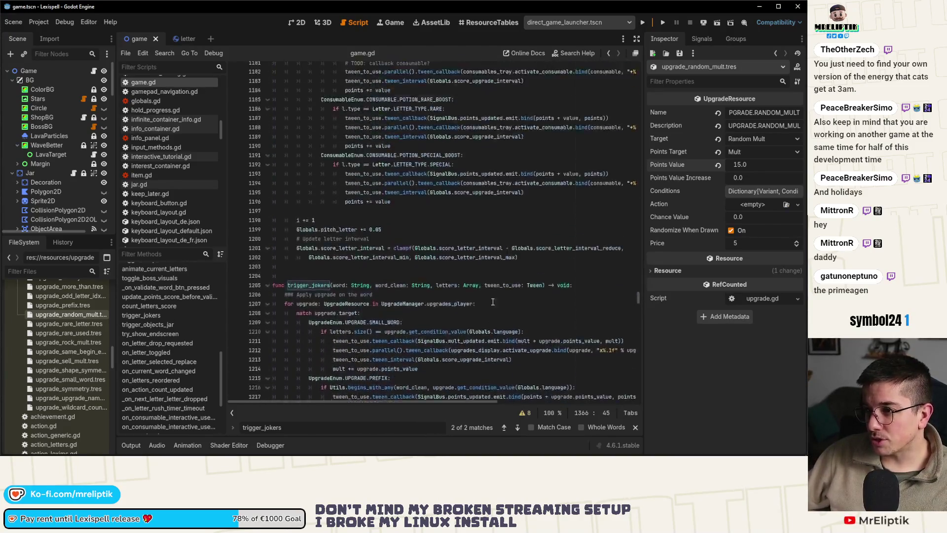
scroll(407, 302, up, 6)
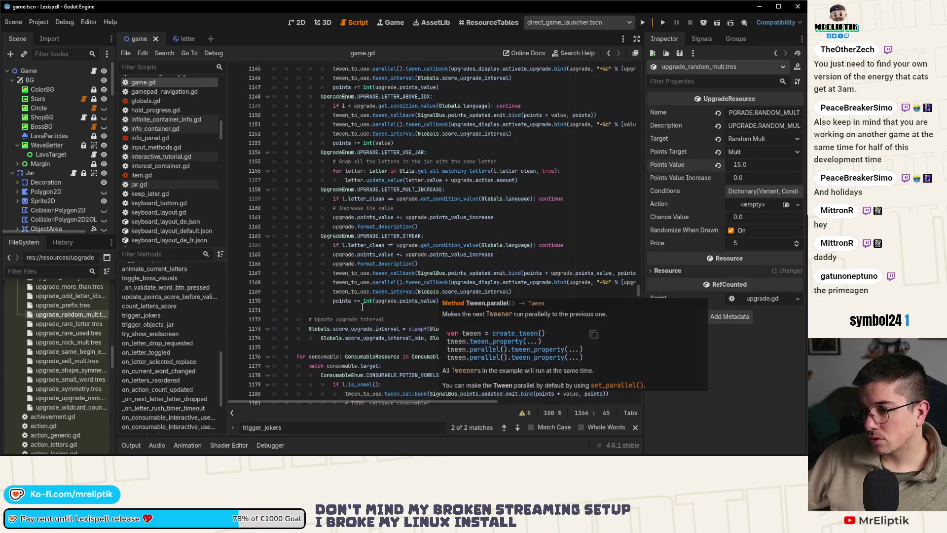
click(388, 254)
click(441, 237)
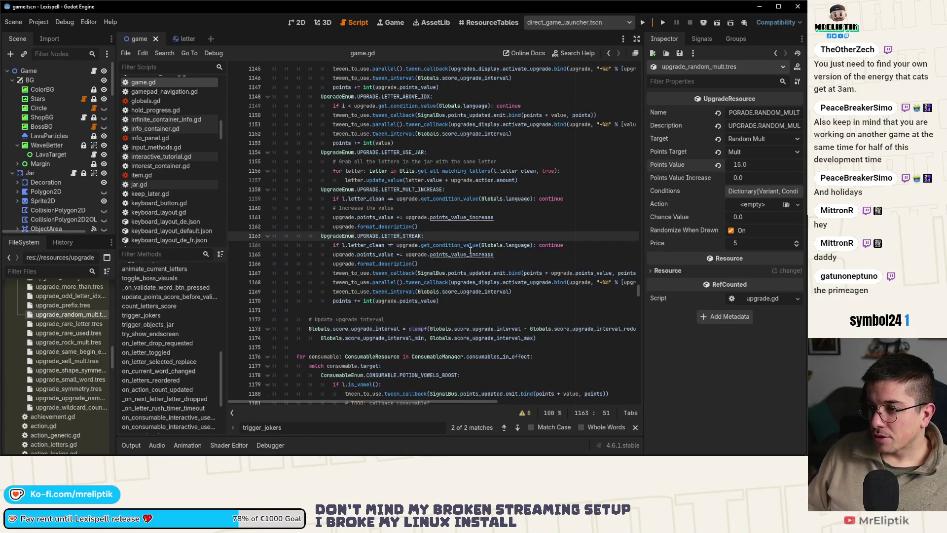
key(ctrl+alt+Down)
key(alt+Down)
key(alt+Down)
key(alt+Down)
key(ctrl+Left)
key(ctrl+Left)
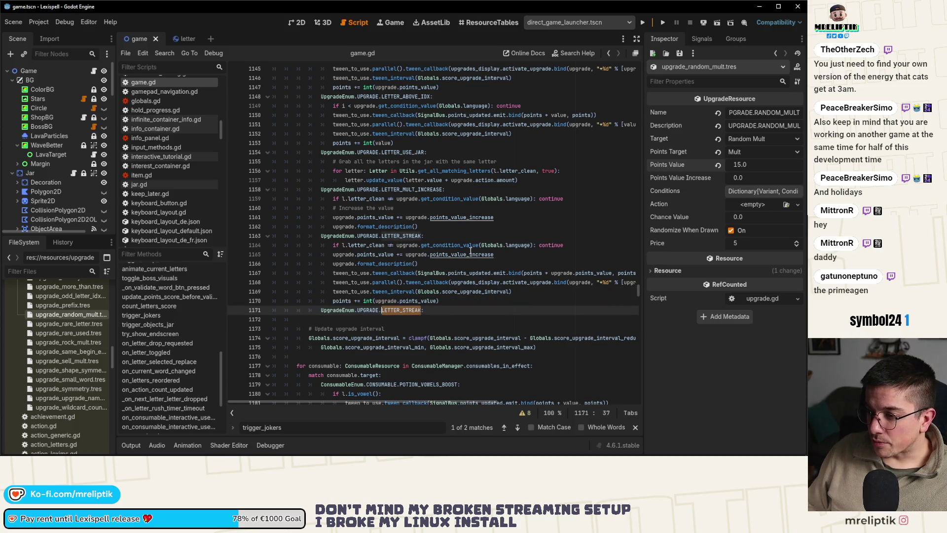
key(shift+End)
- Add the START_LETTER case, then duplicate it as an END_LETTER case containing pass
text(ST)
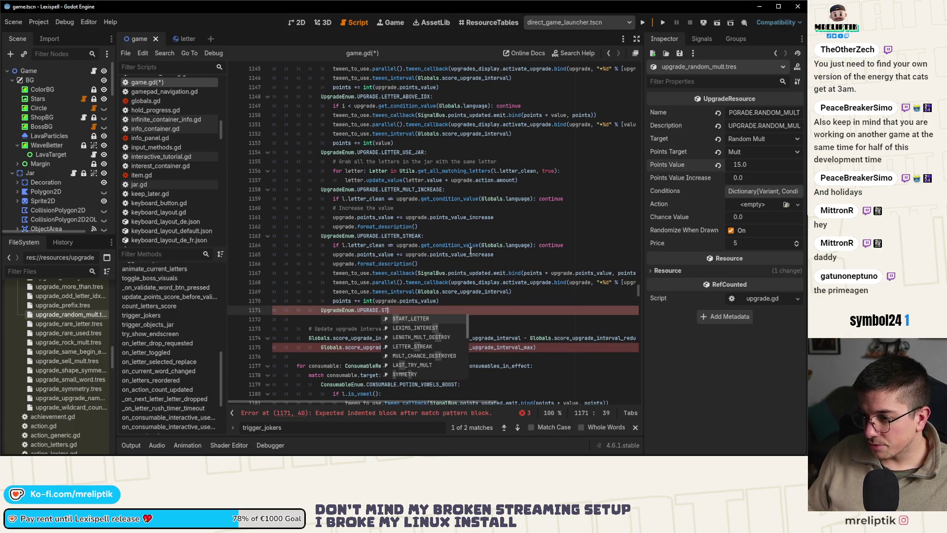
key(Return)
key(ctrl+alt+Down)
key(ctrl+BackSpace)
text(END_LETTER:)
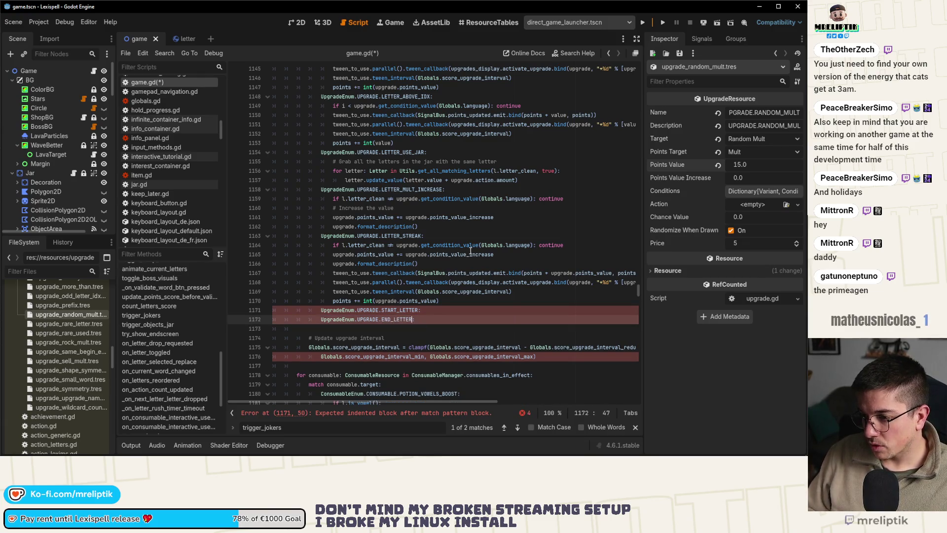
key(Return)
text(pass)
key(Up)
key(Up)
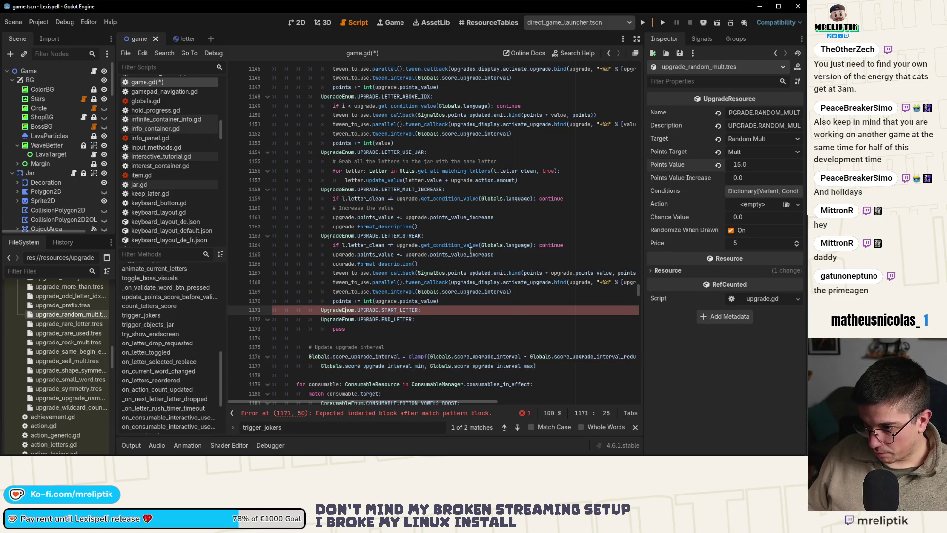
- Copy the LETTER_STREAK body (lines 1164–1170) under START_LETTER and inspect its letter_clean reference
mouse_move(440, 314)
mouse_down()
mouse_move(395, 301)
mouse_move(330, 244)
mouse_up()
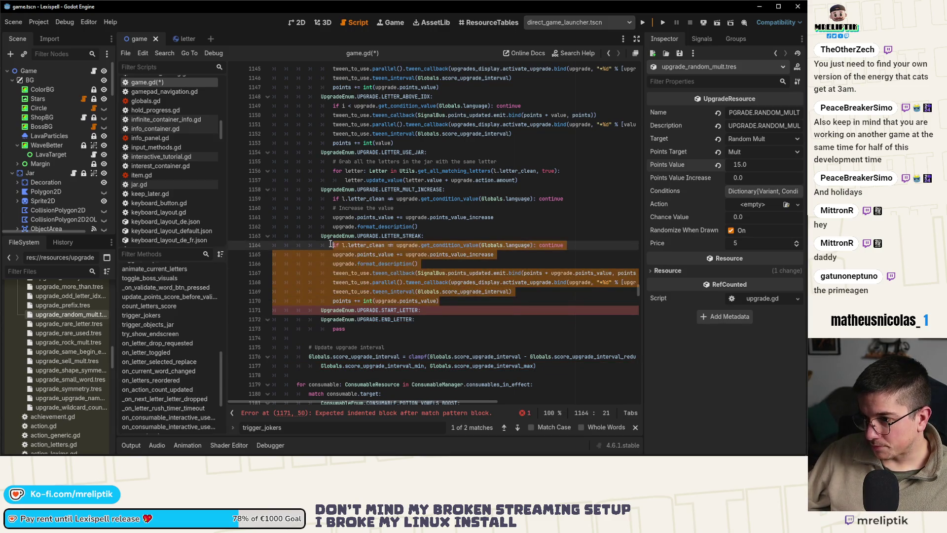
click(466, 302)
click(450, 311)
key(Return)
key(ctrl+v)
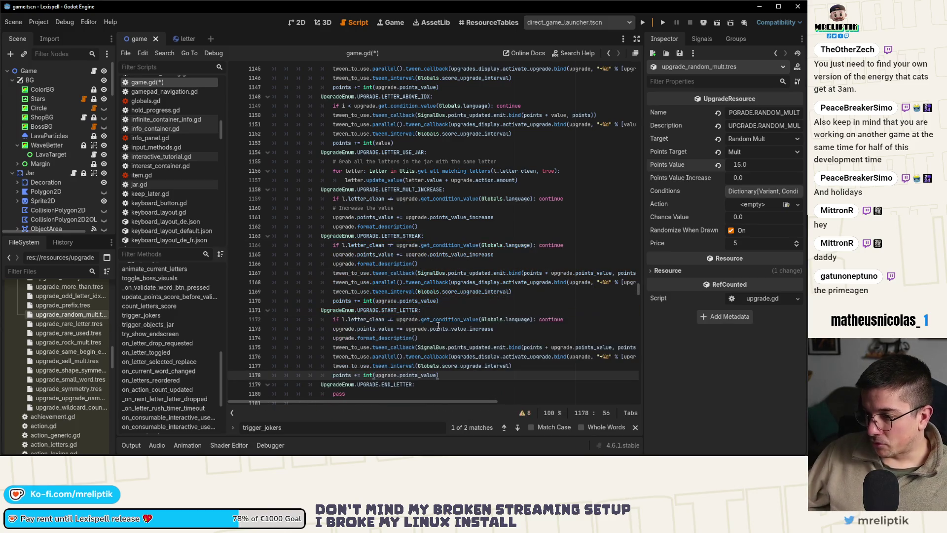
double_click(353, 321)
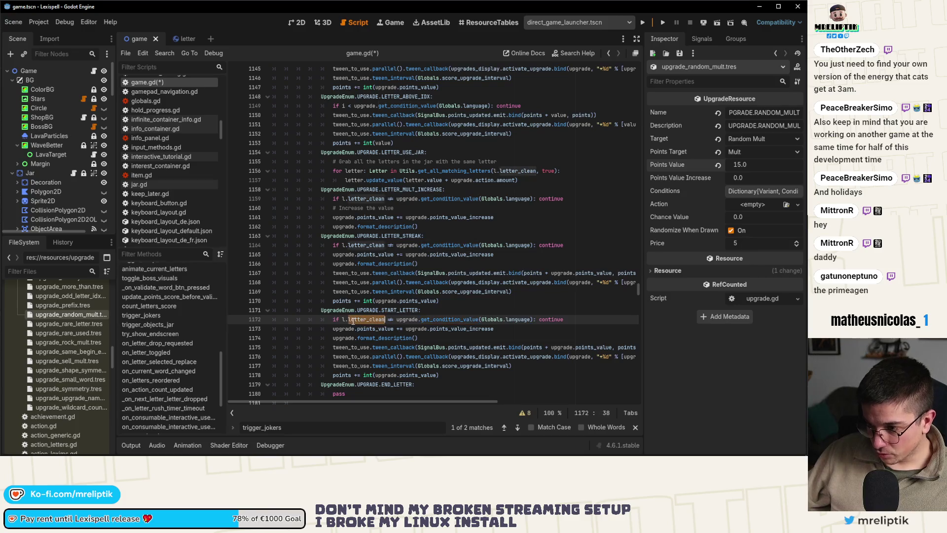
click(377, 325)
double_click(371, 322)
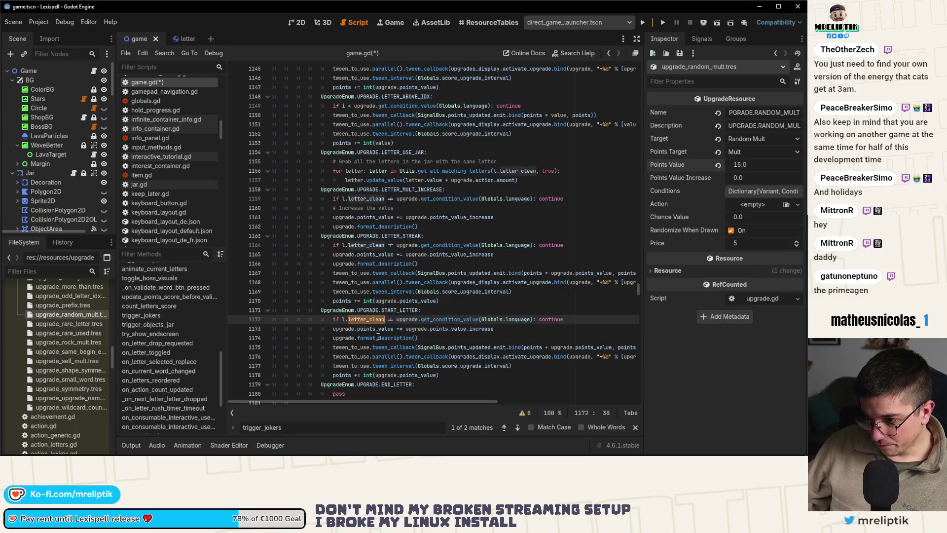
click(371, 321)
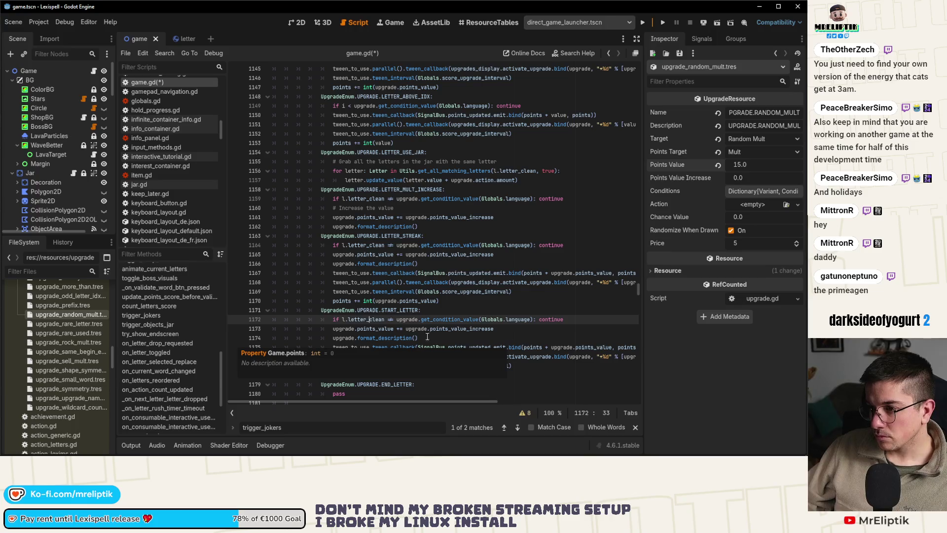
scroll(522, 310, down, 1)
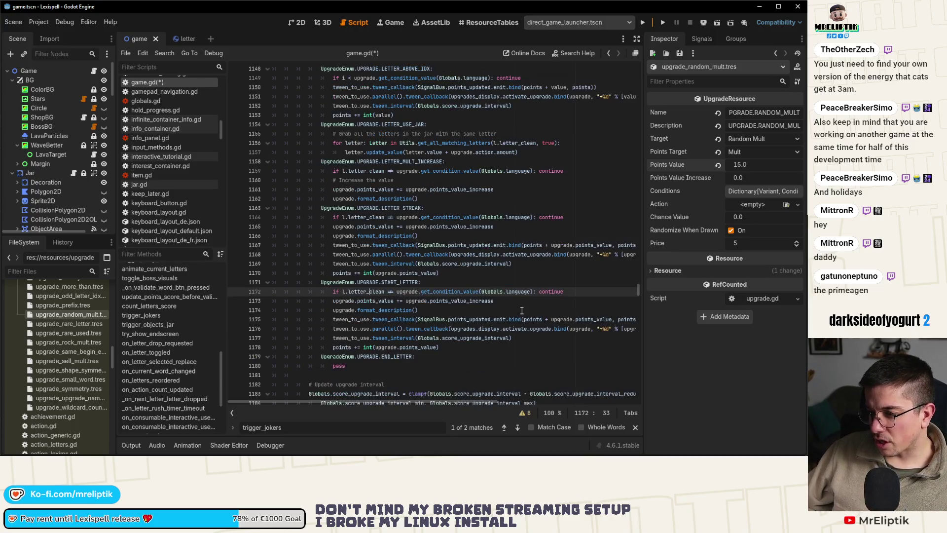
scroll(375, 292, up, 20)
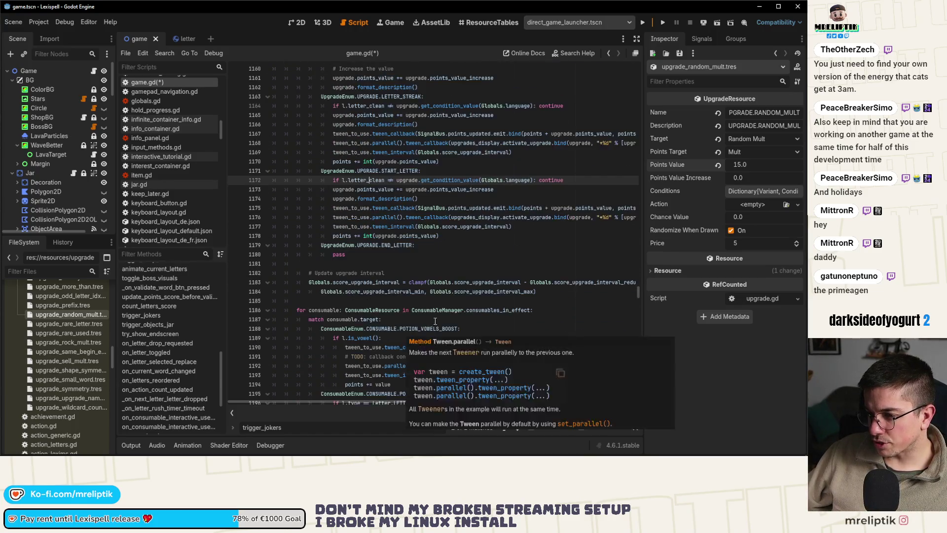
scroll(476, 338, up, 7)
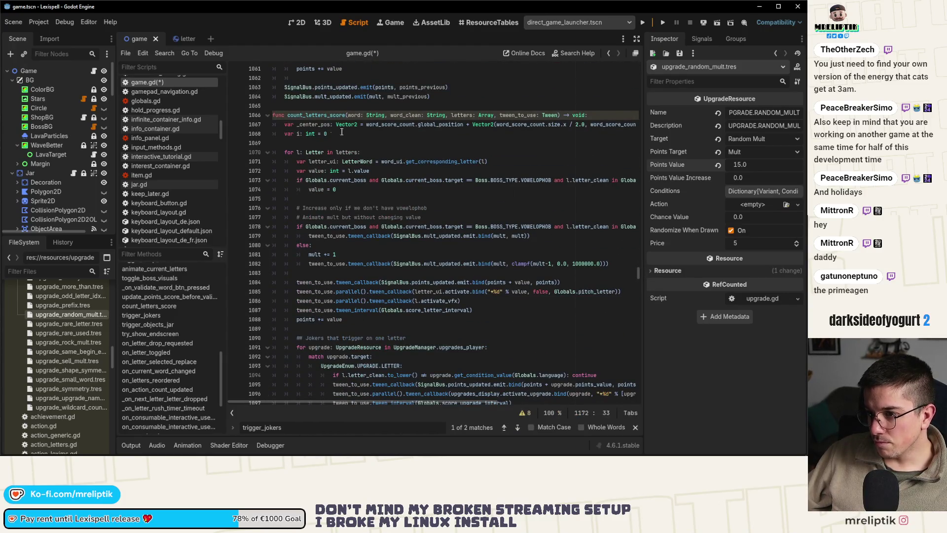
double_click(298, 134)
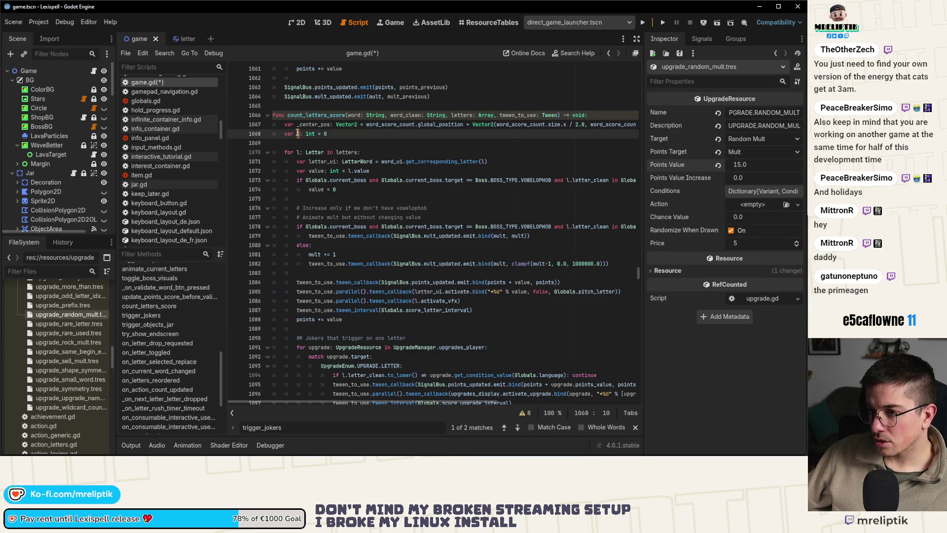
scroll(355, 242, down, 20)
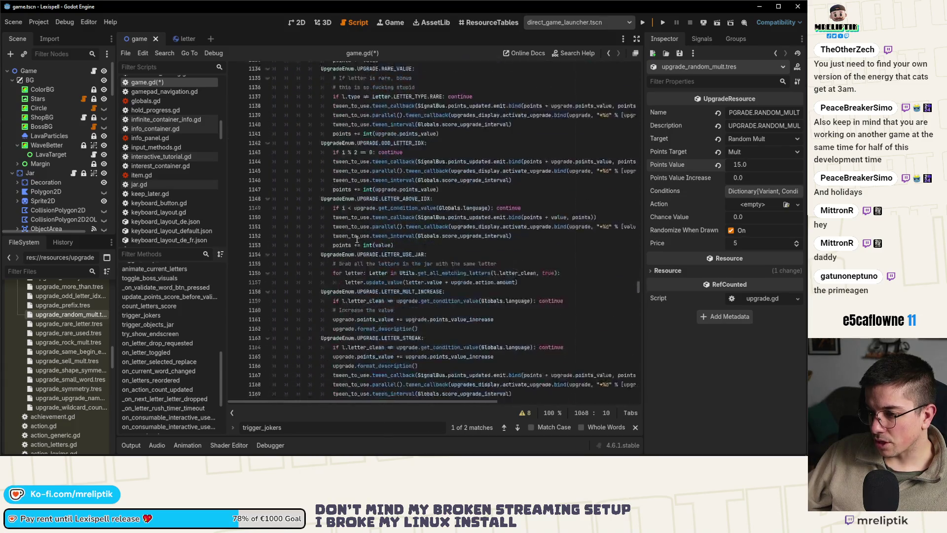
scroll(355, 242, down, 2)
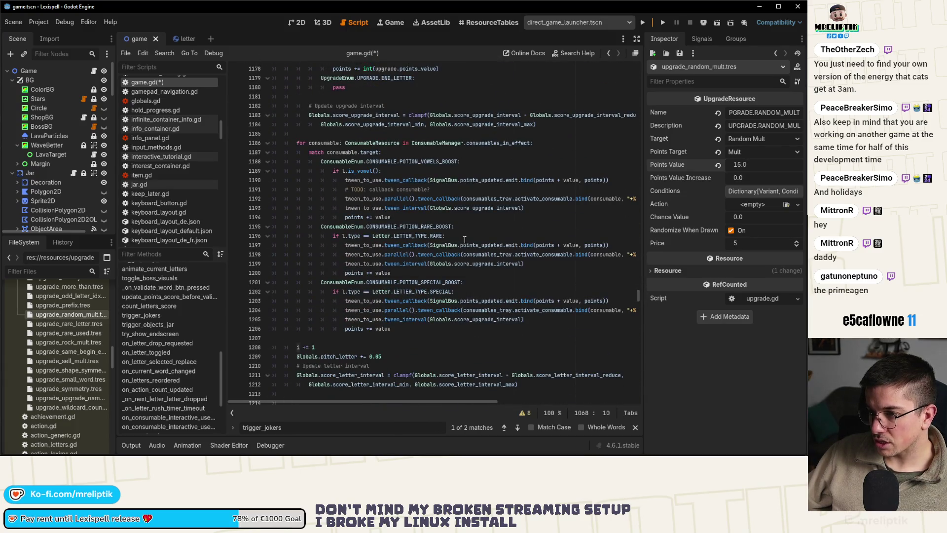
scroll(420, 245, up, 20)
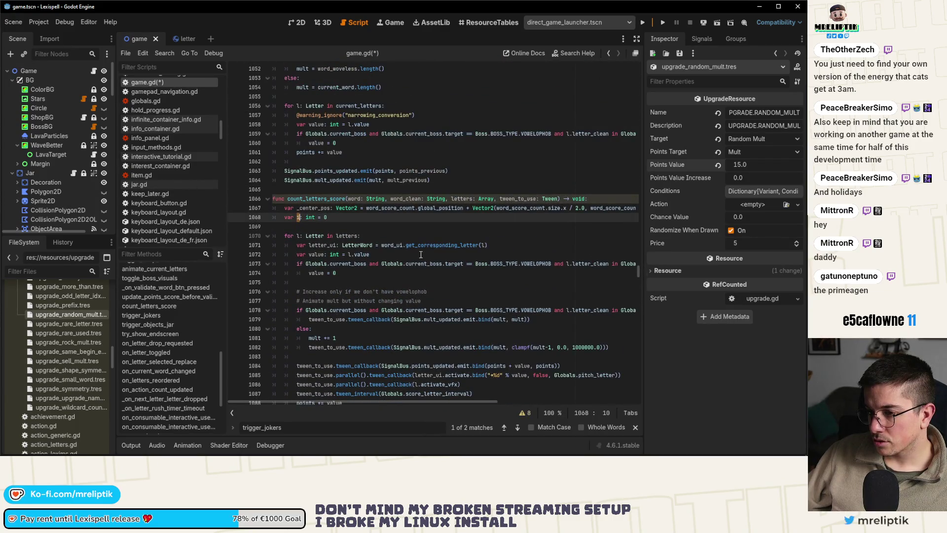
scroll(423, 250, down, 4)
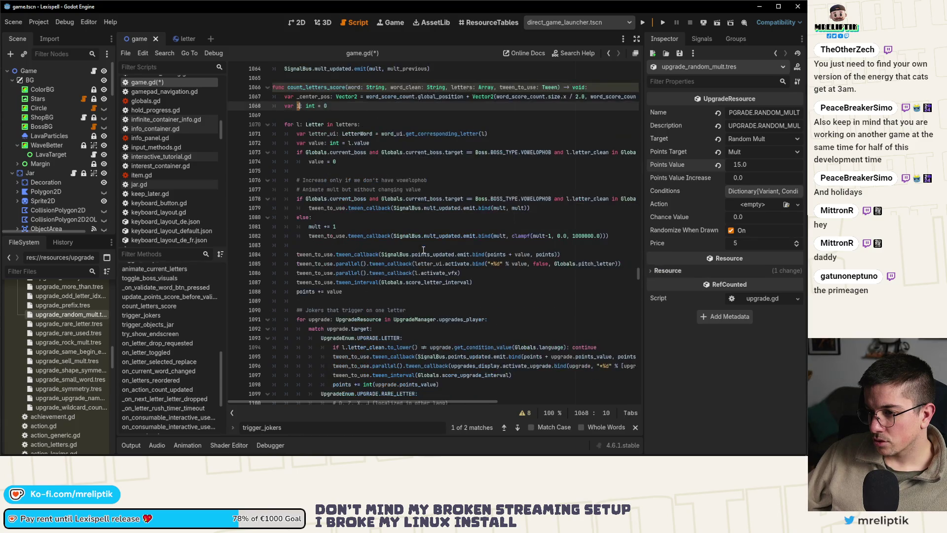
click(357, 124)
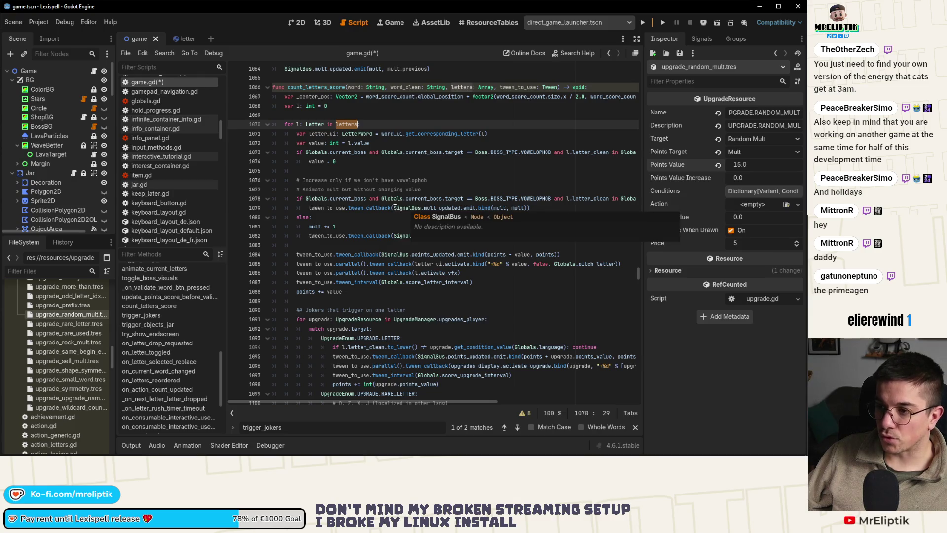
scroll(394, 208, down, 7)
scroll(393, 212, up, 3)
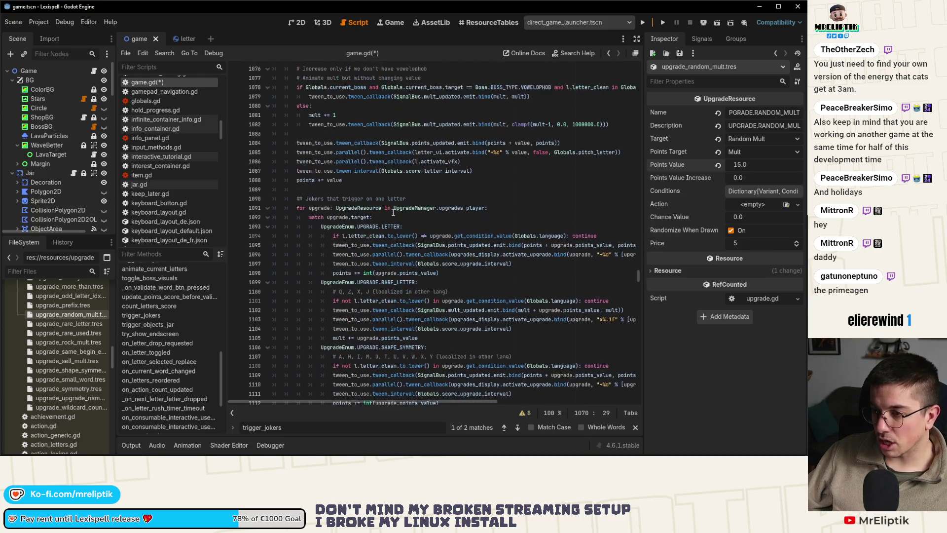
scroll(395, 215, down, 20)
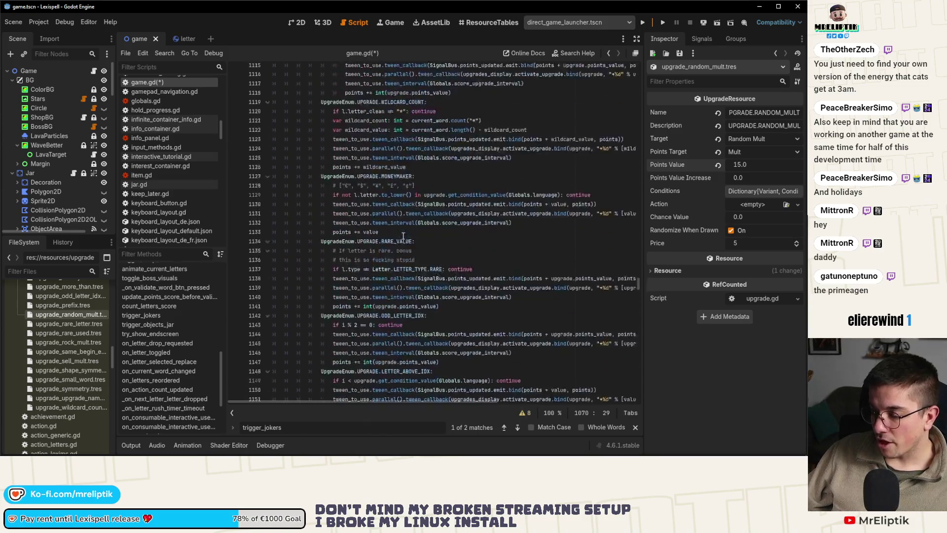
scroll(404, 240, up, 4)
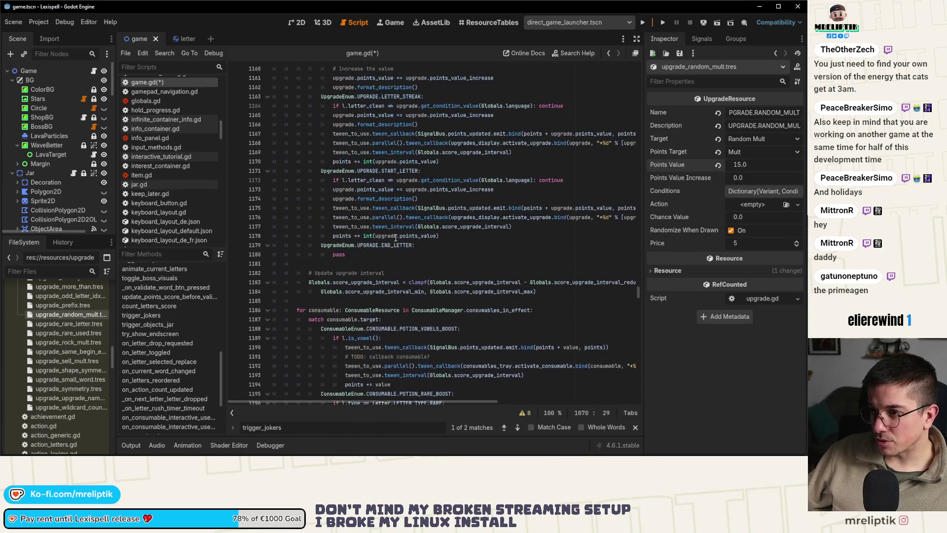
- Delete the copied points-increase and description lines from the START_LETTER case
click(356, 254)
click(359, 181)
click(324, 208)
drag(333, 190, 465, 201)
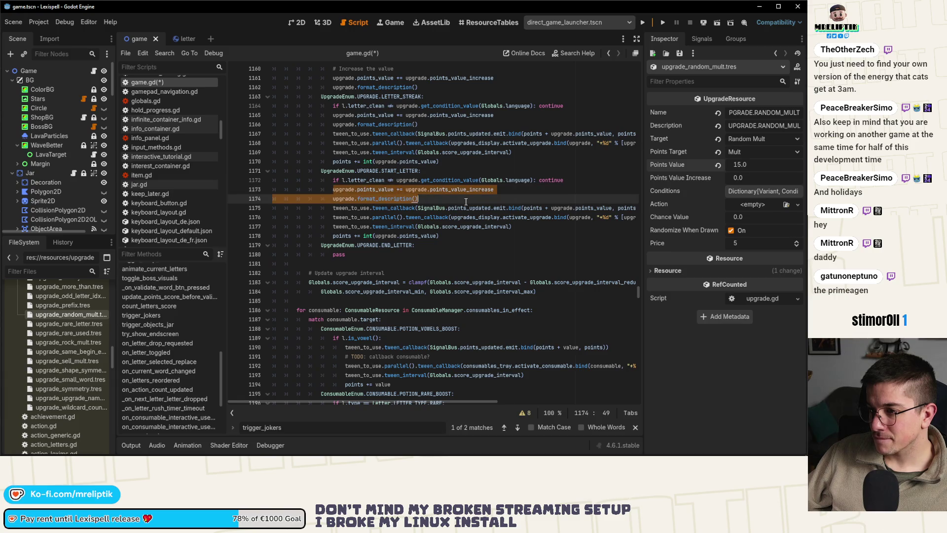
key(BackSpace)
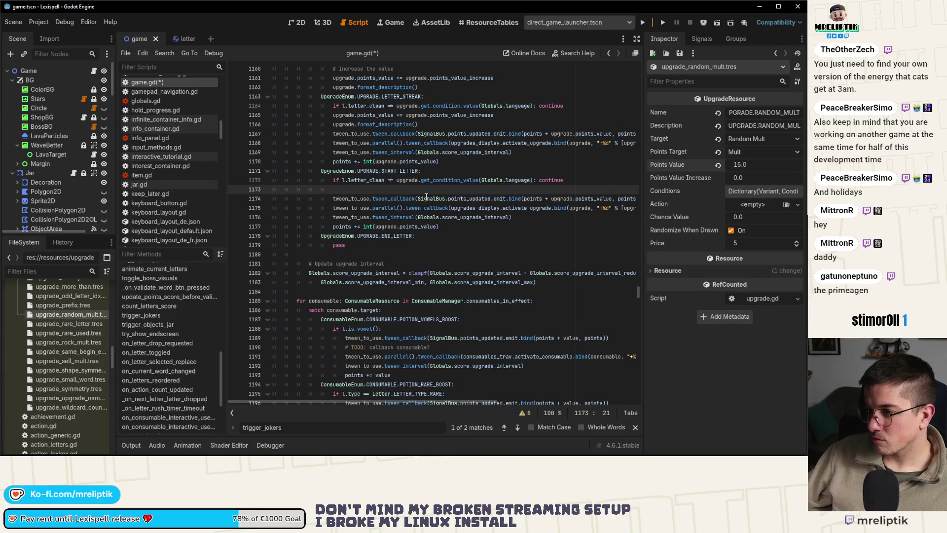
key(Return)
key(Up)
text(letters)
click(342, 189)
key(End)
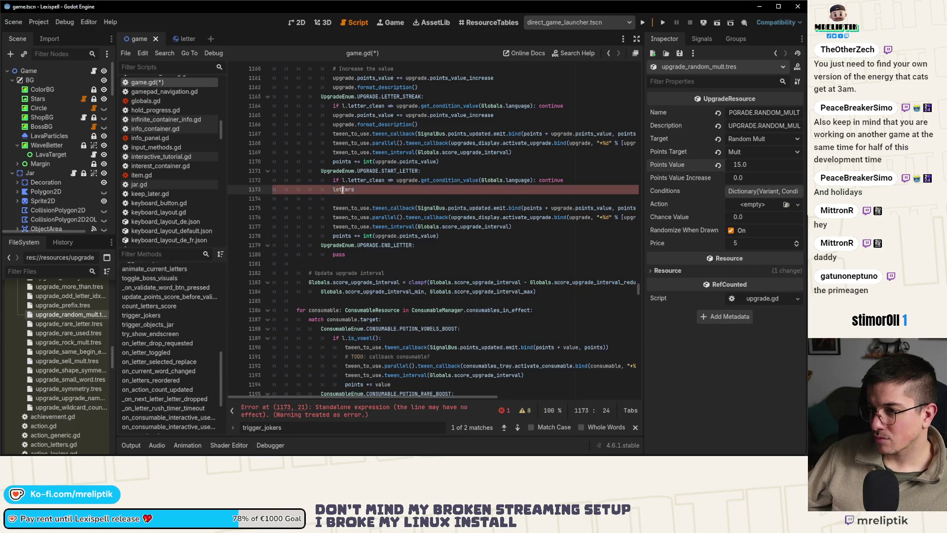
key(ctrl+BackSpace)
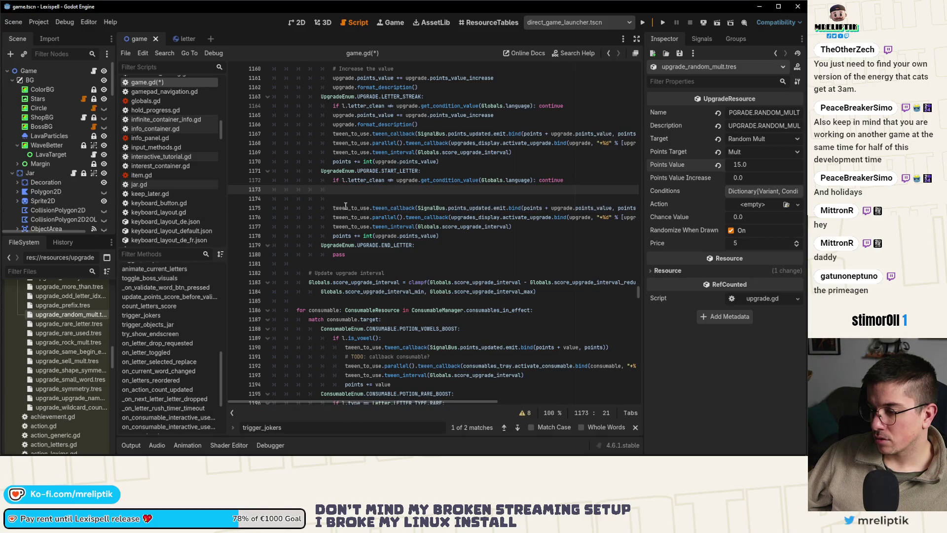
- Rewrite START_LETTER's skip condition as 'if i != 0 or l.letter_clean …: continue' and save
double_click(360, 180)
click(339, 179)
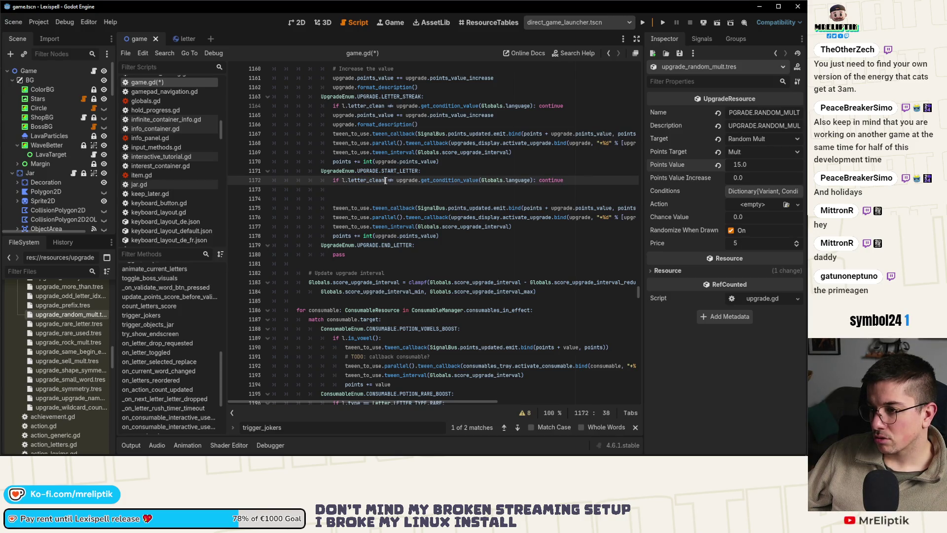
double_click(366, 179)
key(BackSpace)
key(BackSpace)
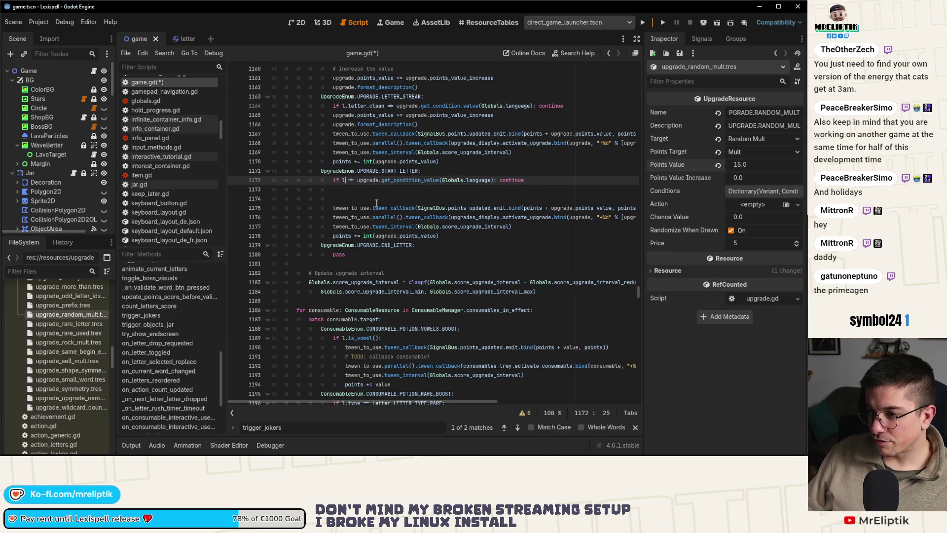
text(.)
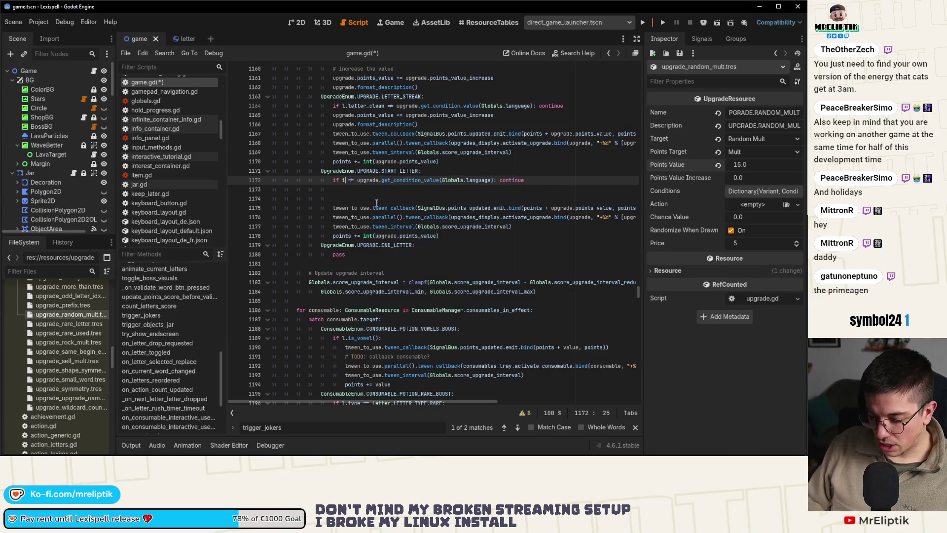
text( == 0 and)
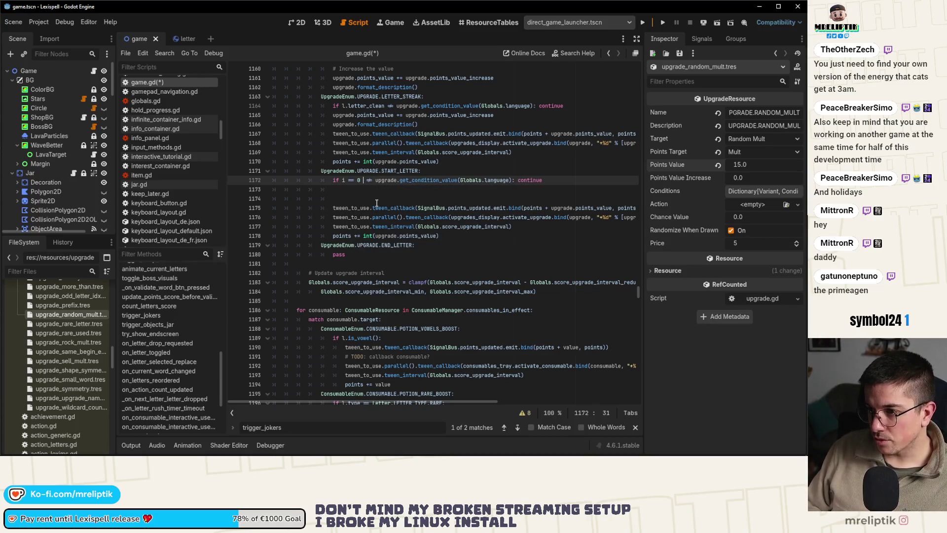
text( letters)
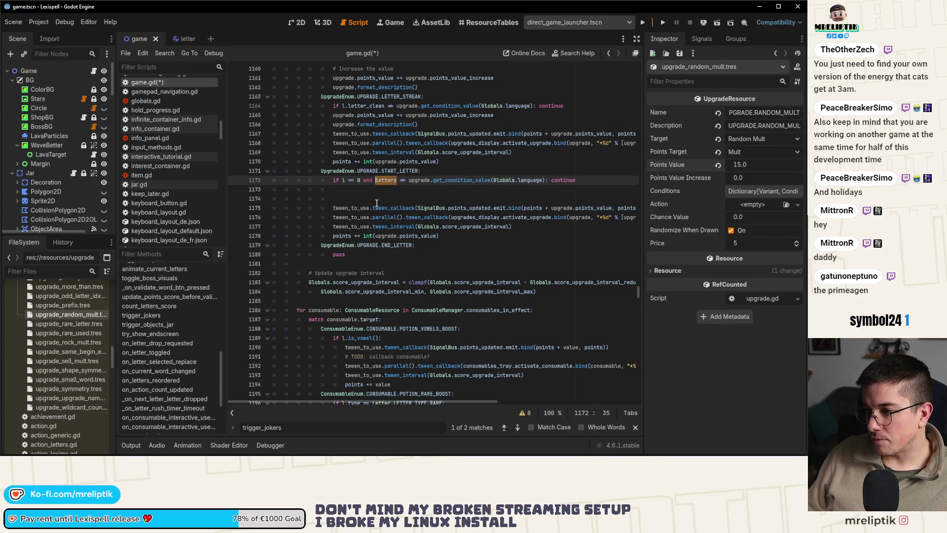
text(l.letter_clean)
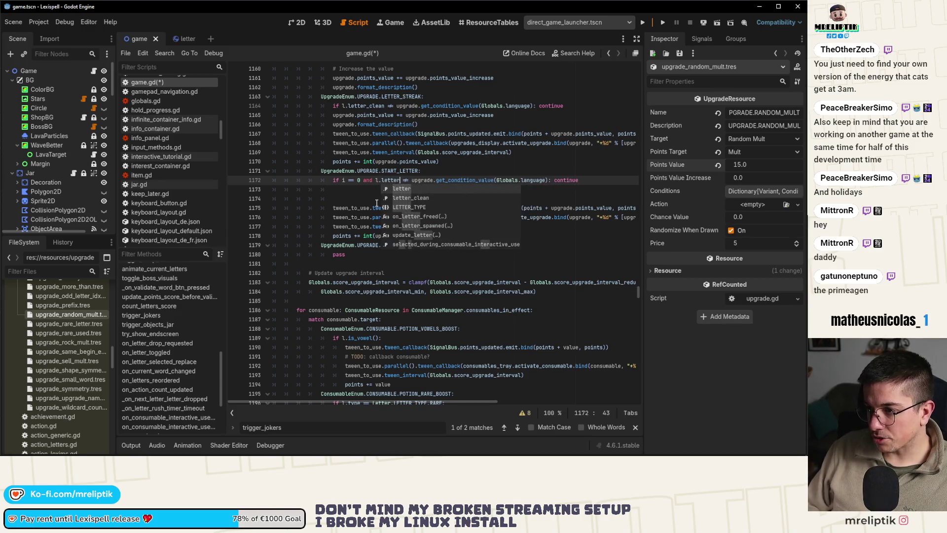
key(Right)
key(Right)
key(Right)
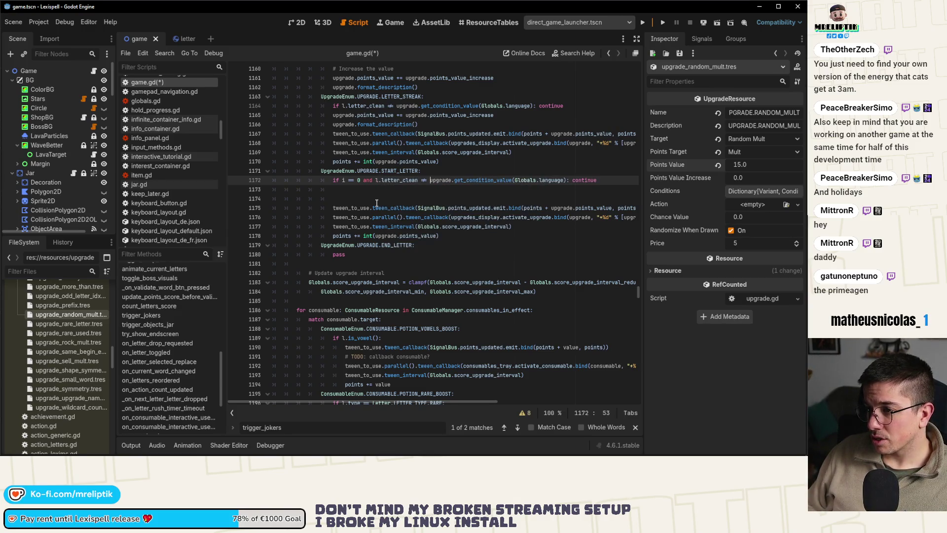
key(ctrl+Left)
key(ctrl+Left)
key(ctrl+Left)
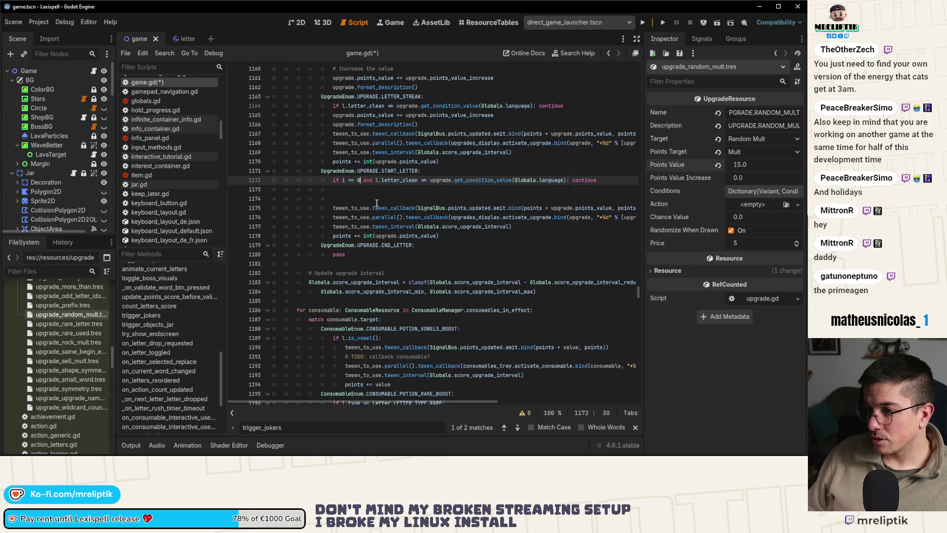
key(BackSpace)
key(BackSpace)
text(!=)
key(ctrl+Right)
key(ctrl+Right)
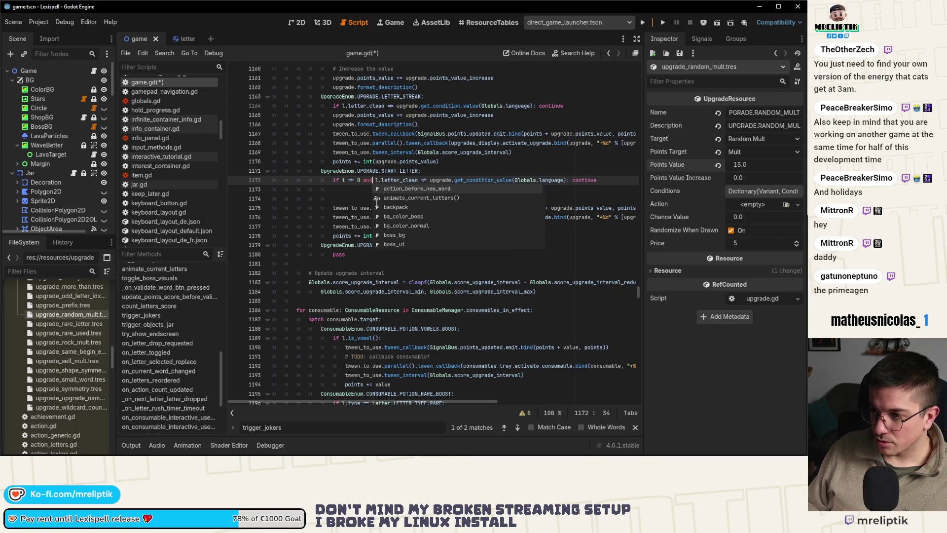
key(BackSpace)
key(BackSpace)
key(BackSpace)
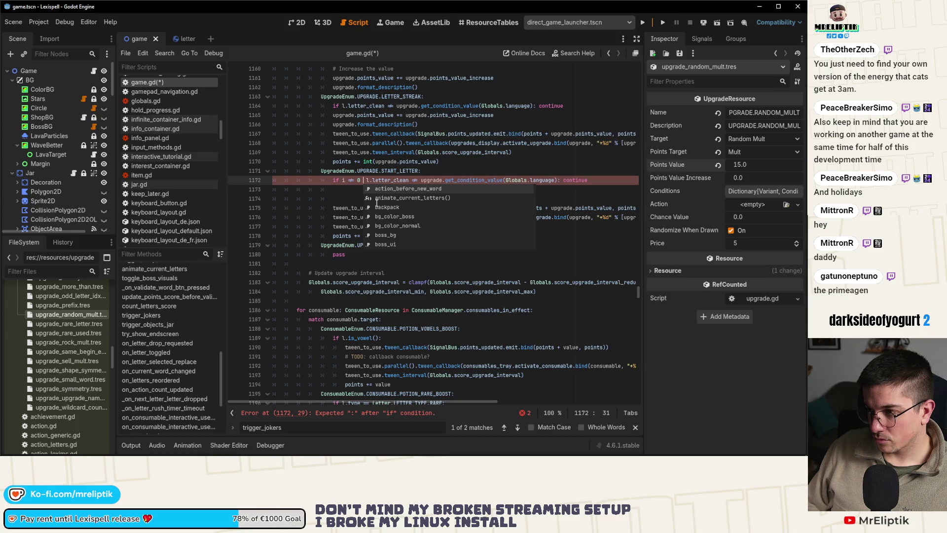
text(or)
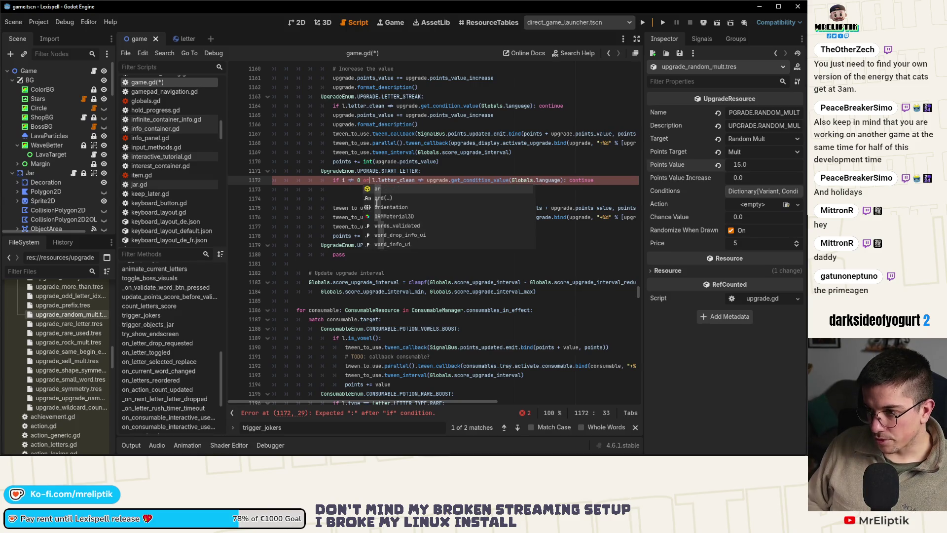
click(477, 181)
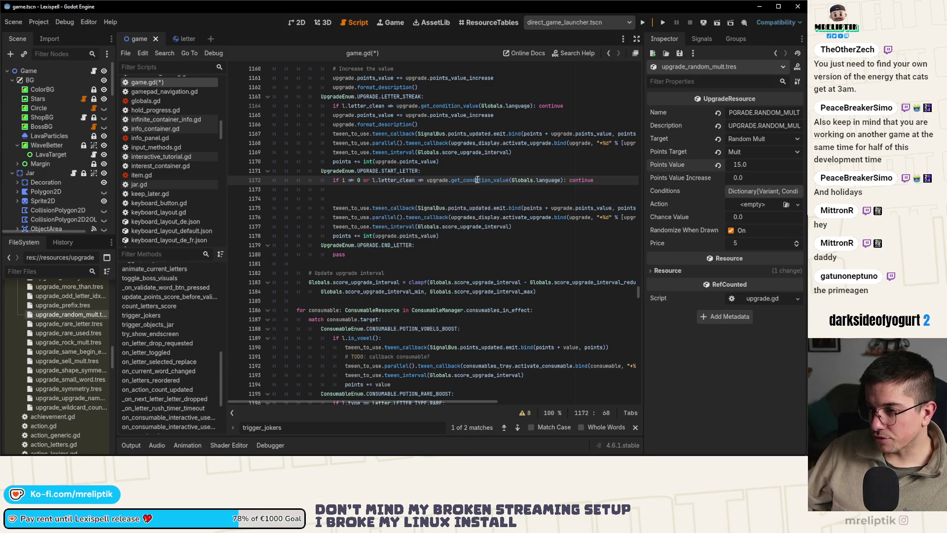
key(ctrl+s)
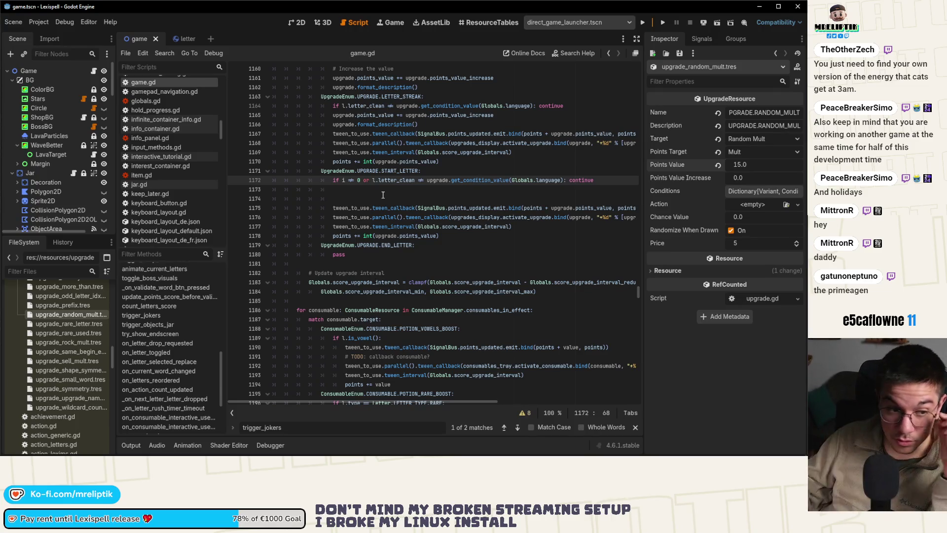
- Remove the leftover blank lines and review the points_value and score_upgrade_interval usages
click(371, 192)
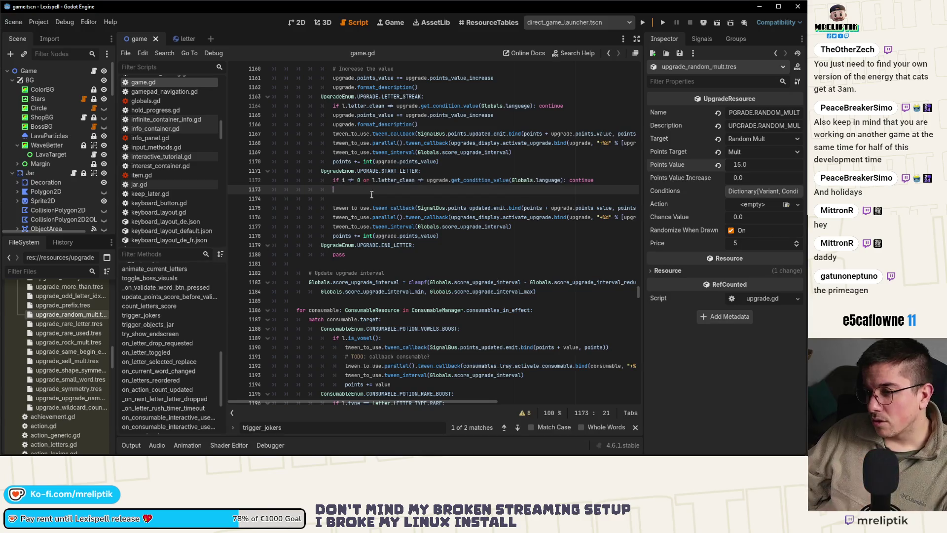
key(Delete)
key(Delete)
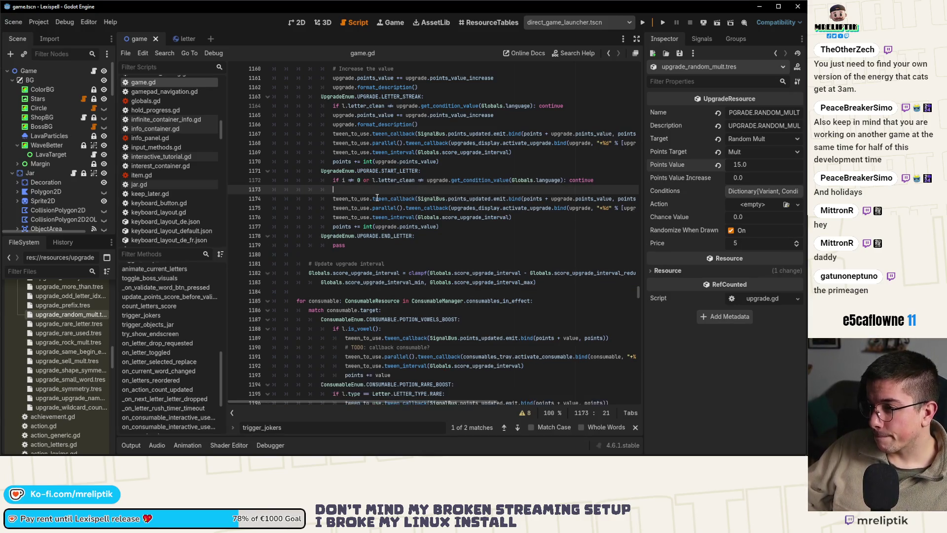
scroll(409, 240, right, 3)
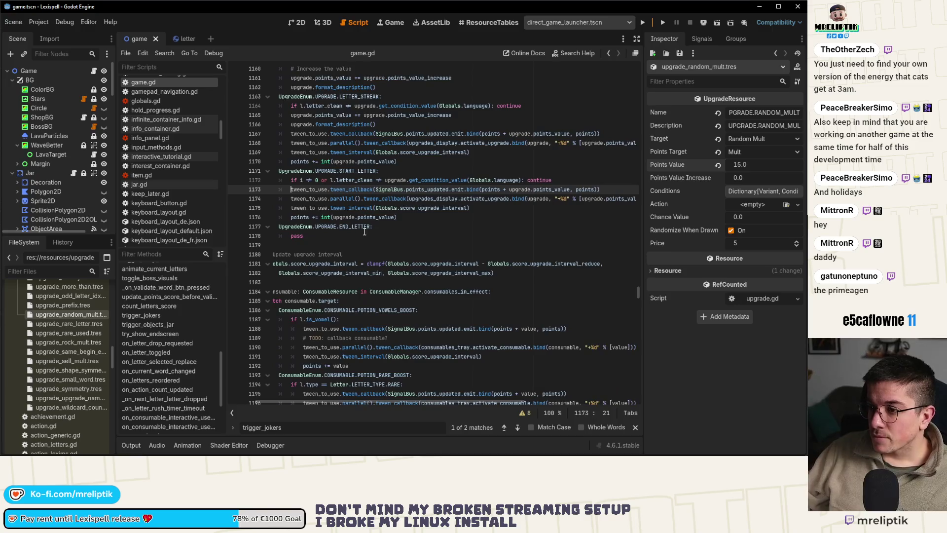
scroll(420, 237, left, 2)
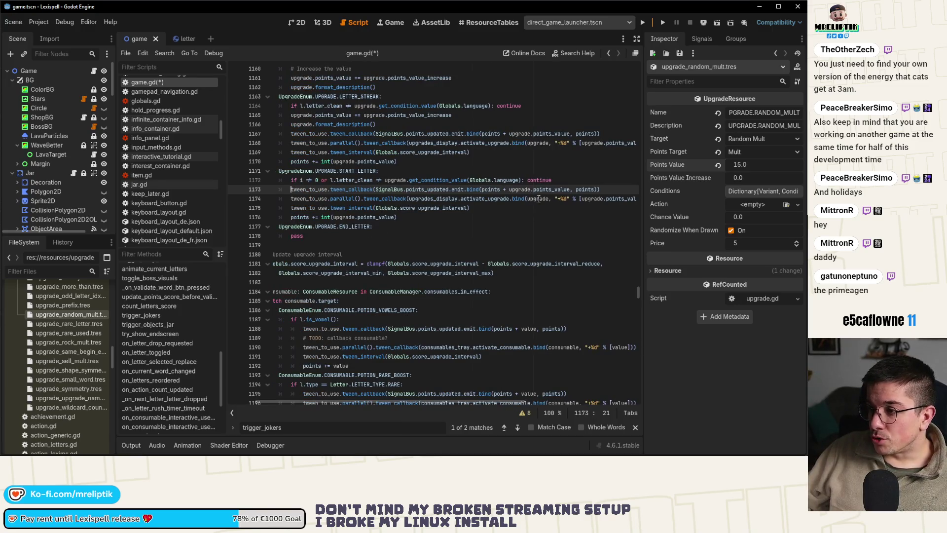
double_click(550, 188)
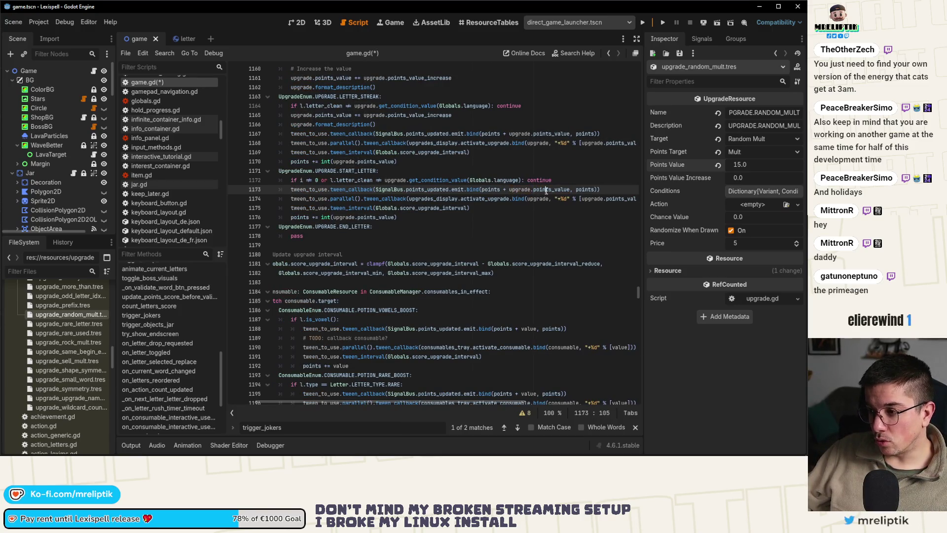
double_click(438, 207)
click(299, 217)
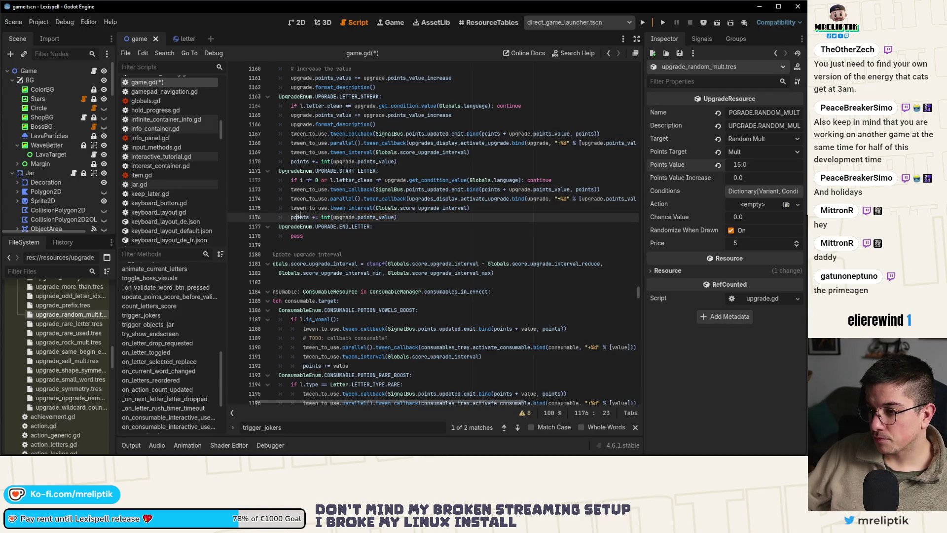
- Copy the five-line START_LETTER block over the pass placeholder under END_LETTER
click(404, 217)
drag(408, 217, 287, 182)
key(ctrl+c)
double_click(319, 236)
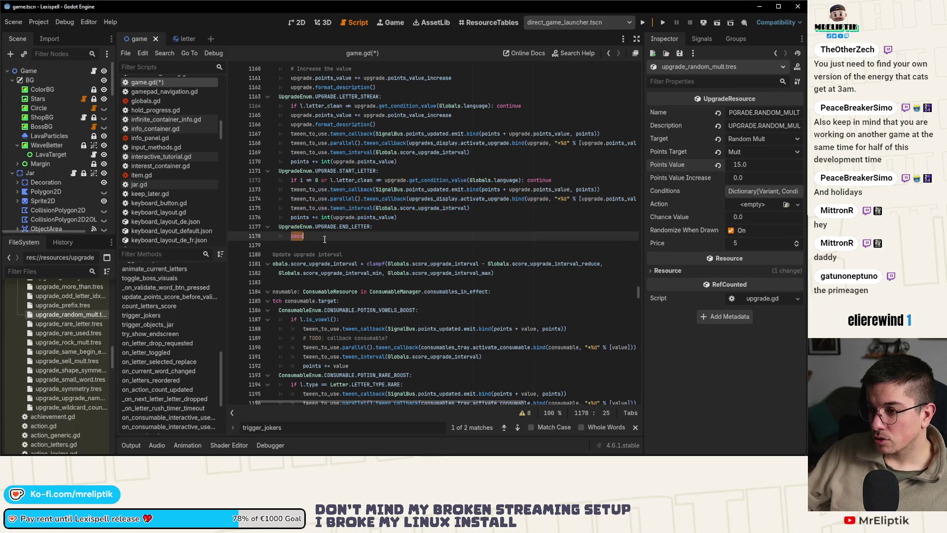
key(ctrl+v)
- Change END_LETTER's condition to compare l with letters.back(), save, and check the Array.back() docs
click(318, 237)
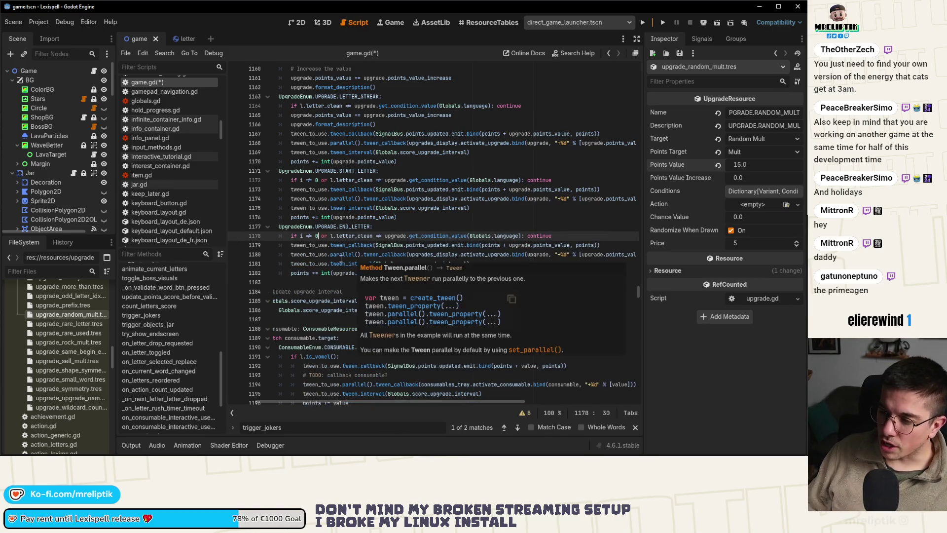
key(BackSpace)
key(BackSpace)
key(BackSpace)
key(BackSpace)
key(BackSpace)
key(BackSpace)
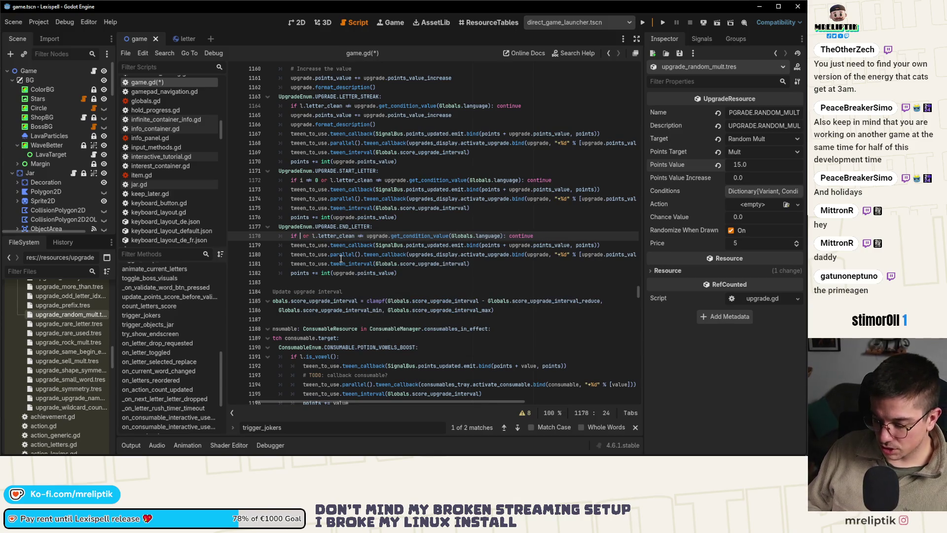
text(l == lett)
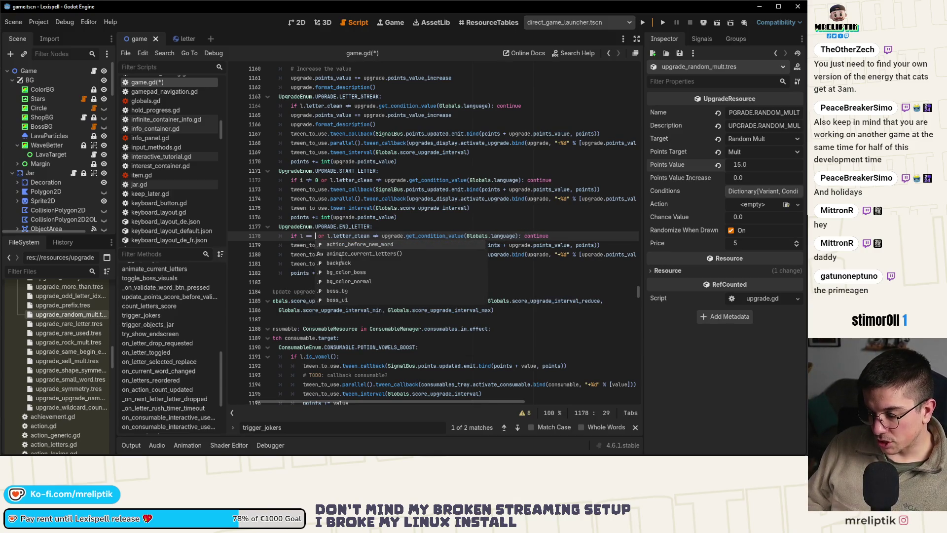
text(ers)
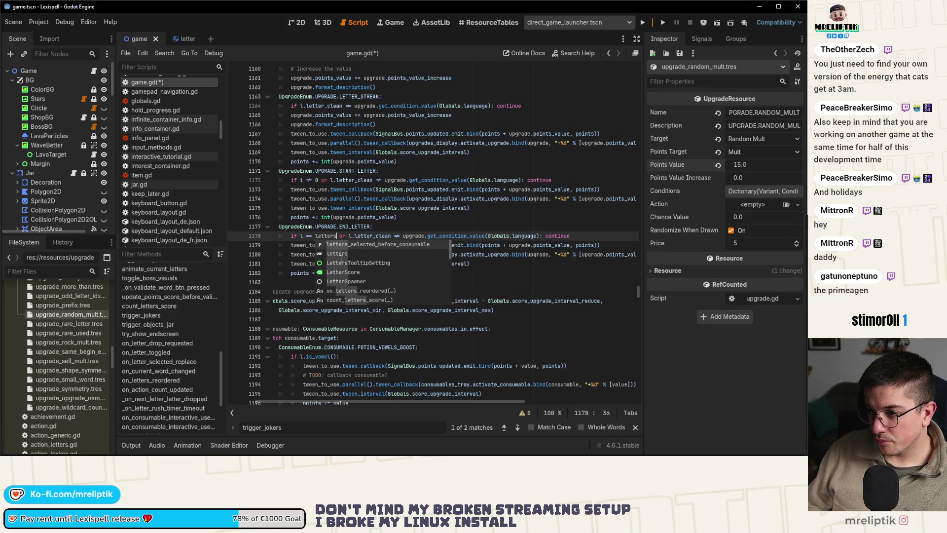
text(.las)
key(BackSpace)
key(BackSpace)
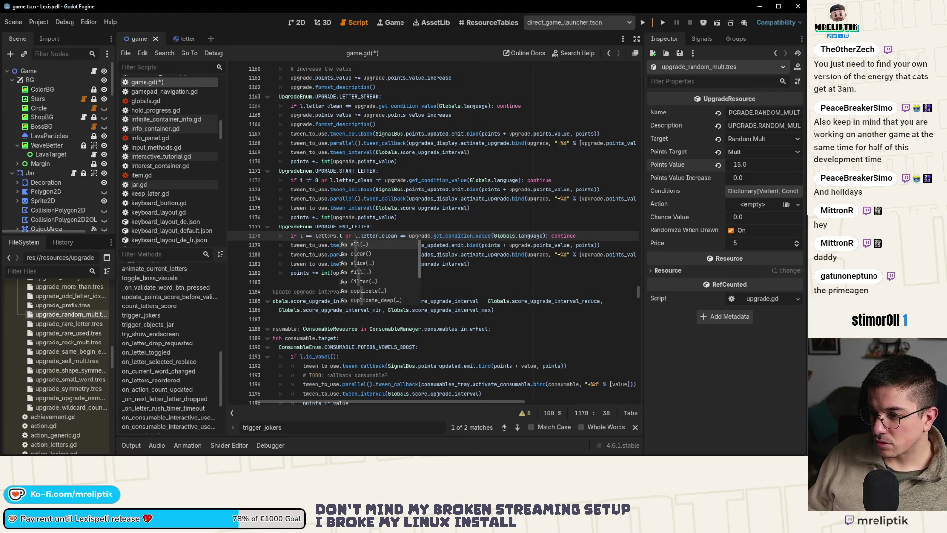
text(ast)
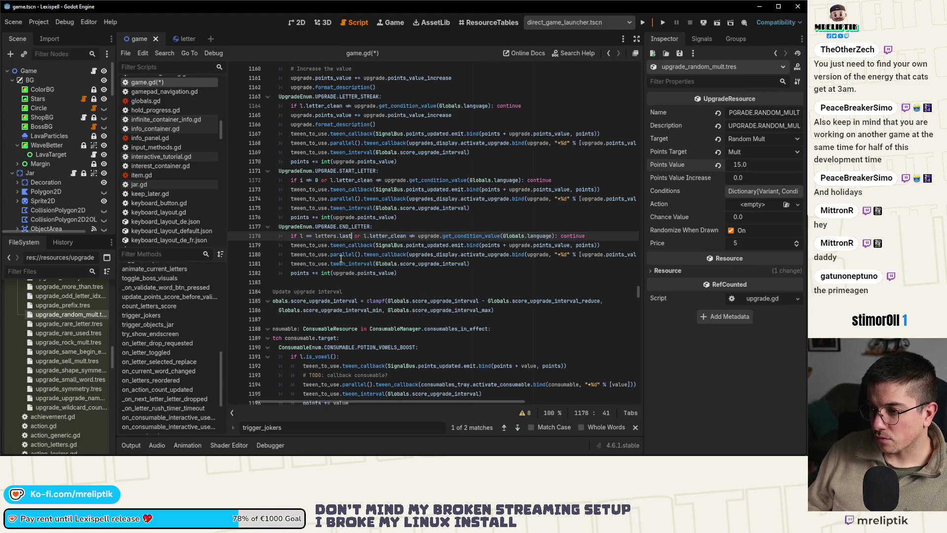
text(ast()
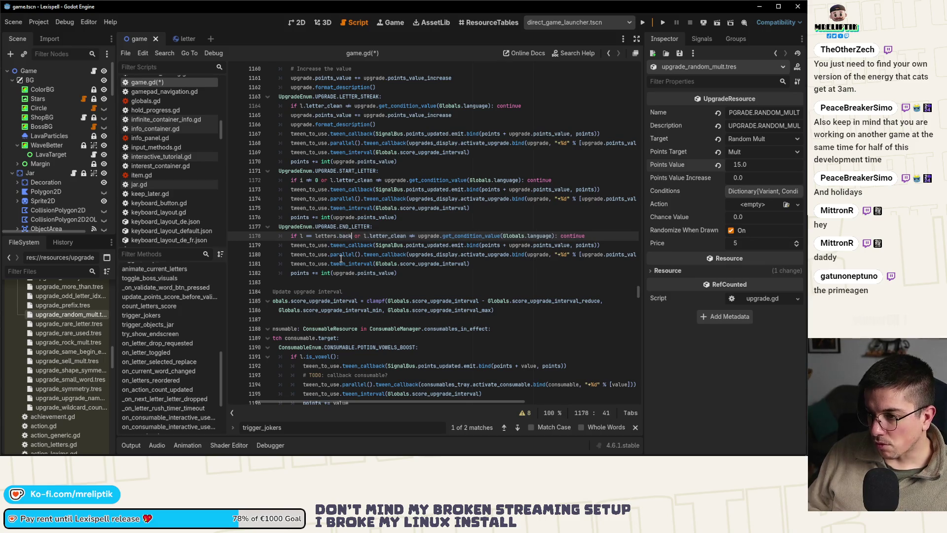
key(ctrl+s)
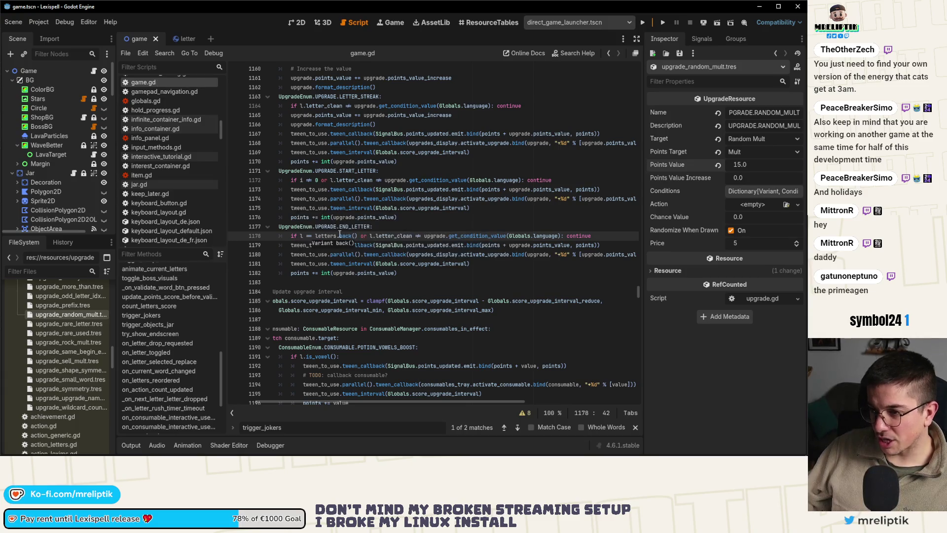
ctrl+click(344, 235)
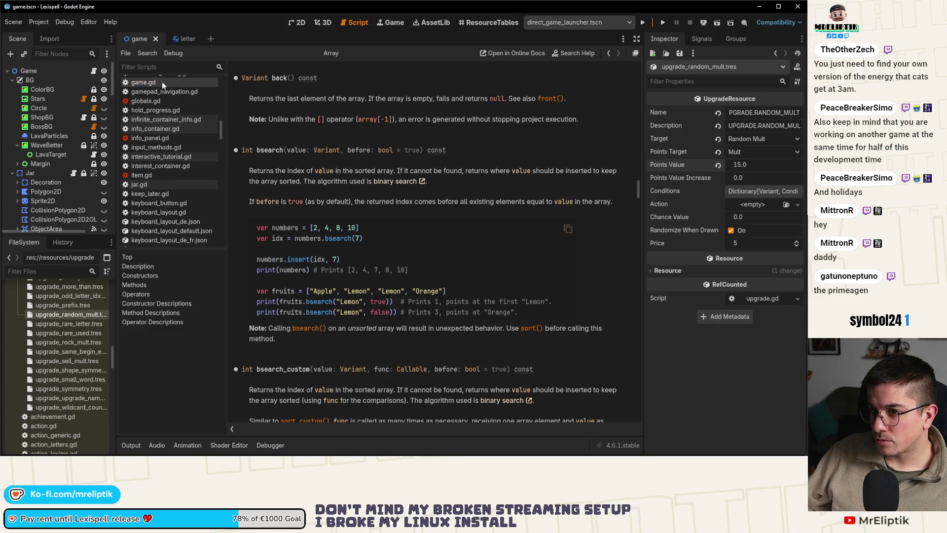
key(alt+Left)
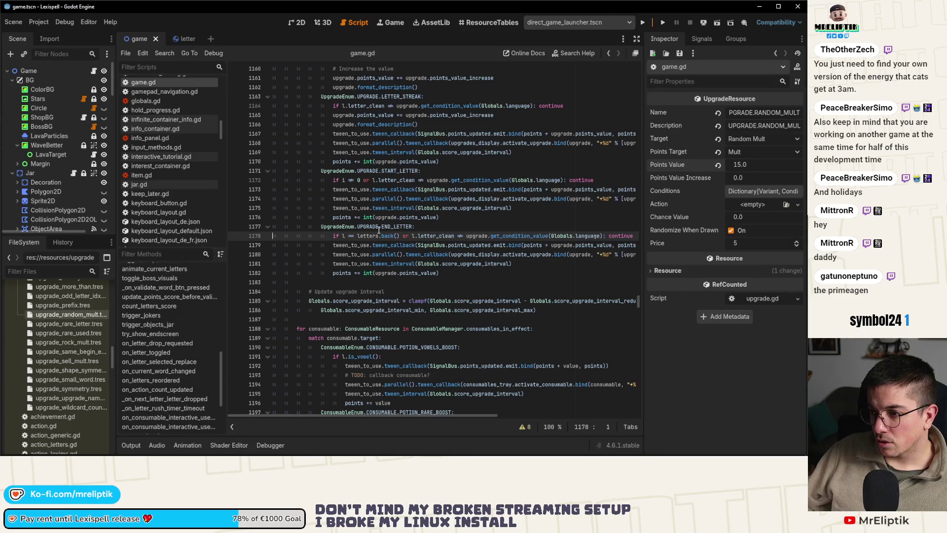
- Replace START_LETTER's index check with a comparison against letters.front()
click(380, 227)
click(362, 179)
key(BackSpace)
key(BackSpace)
key(BackSpace)
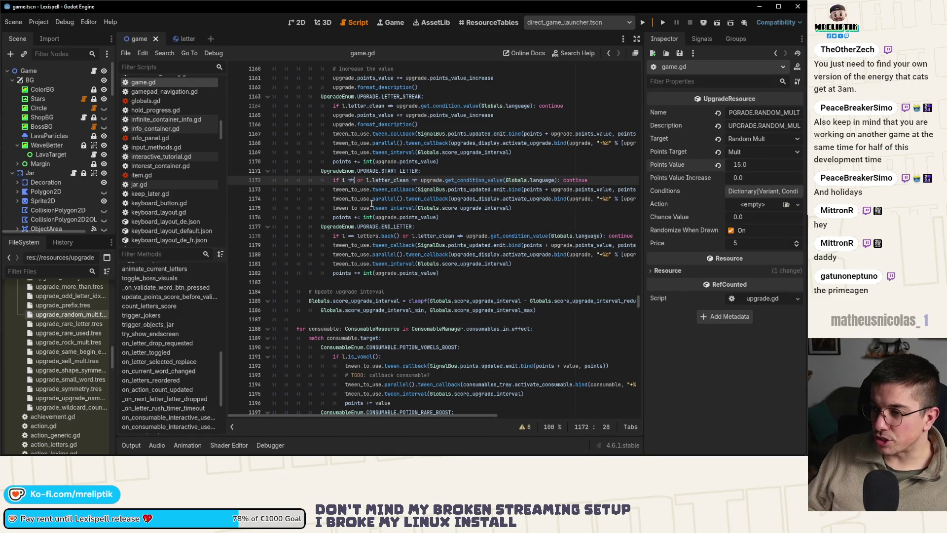
text(l ==)
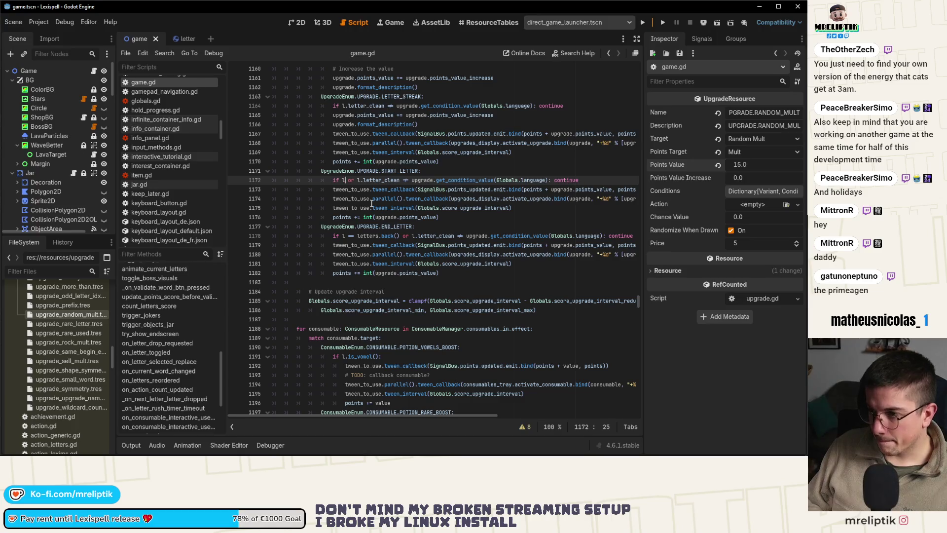
text( lett)
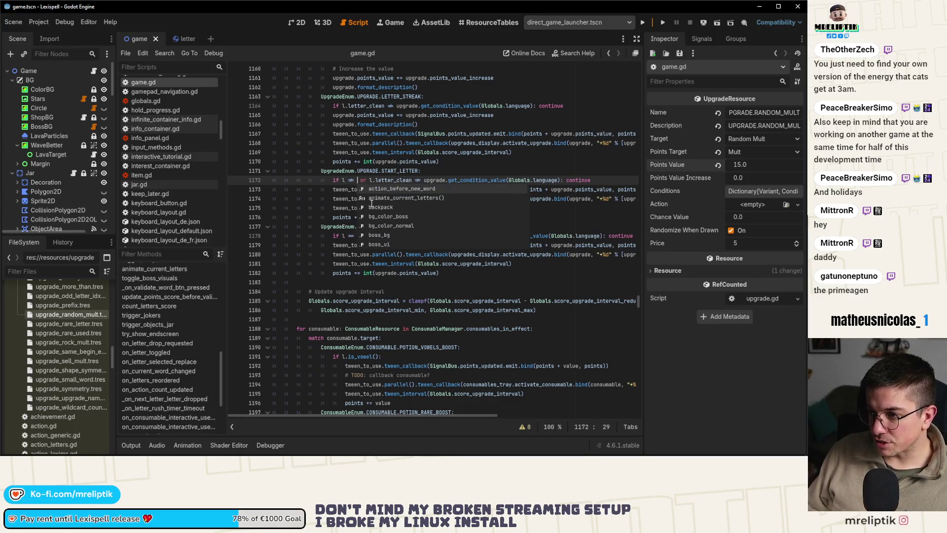
text(ers.)
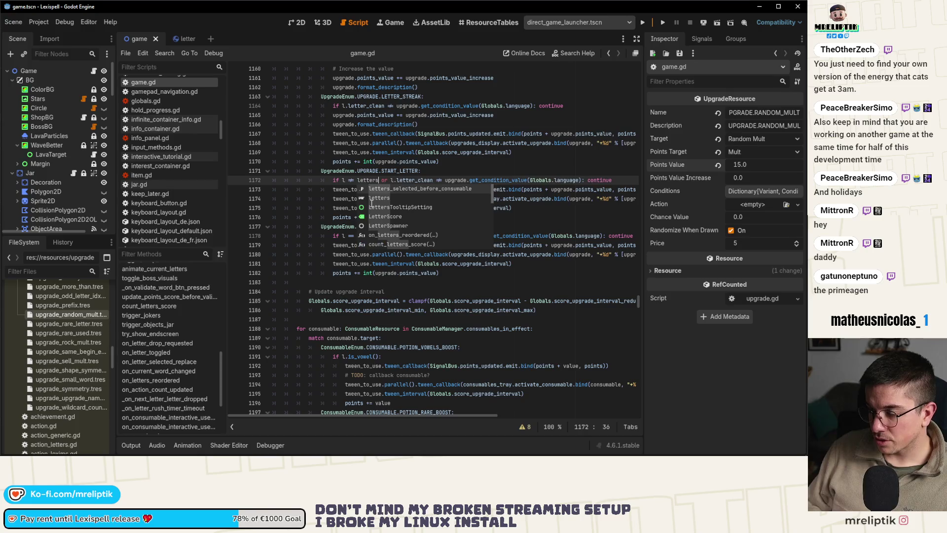
text(fron)
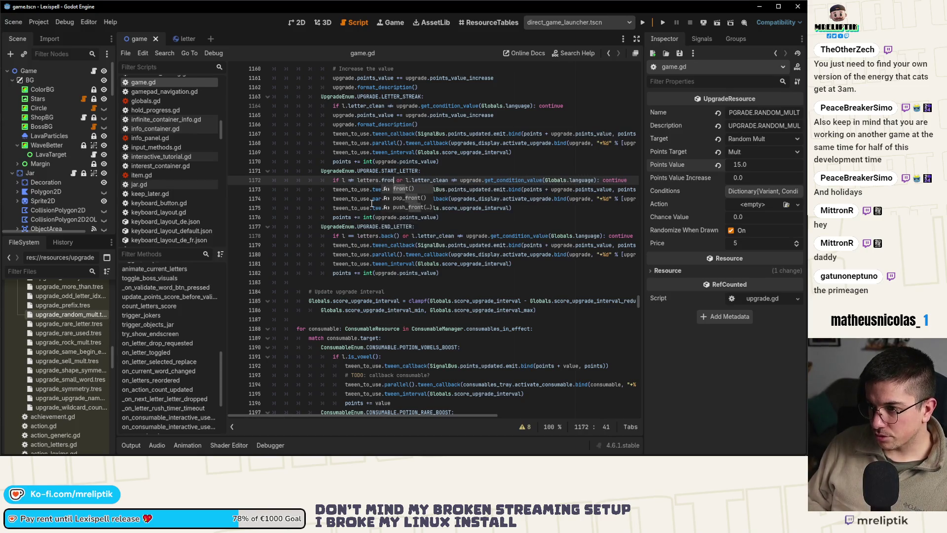
key(Return)
- Make END_LETTER's comparison != so it skips letters other than letters.back(), then save game.gd
click(373, 226)
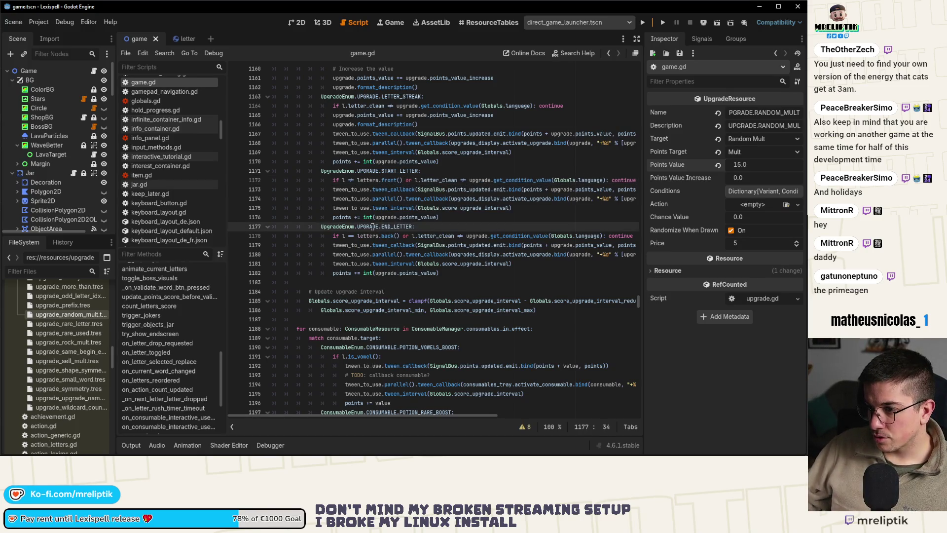
click(352, 235)
key(BackSpace)
text(!)
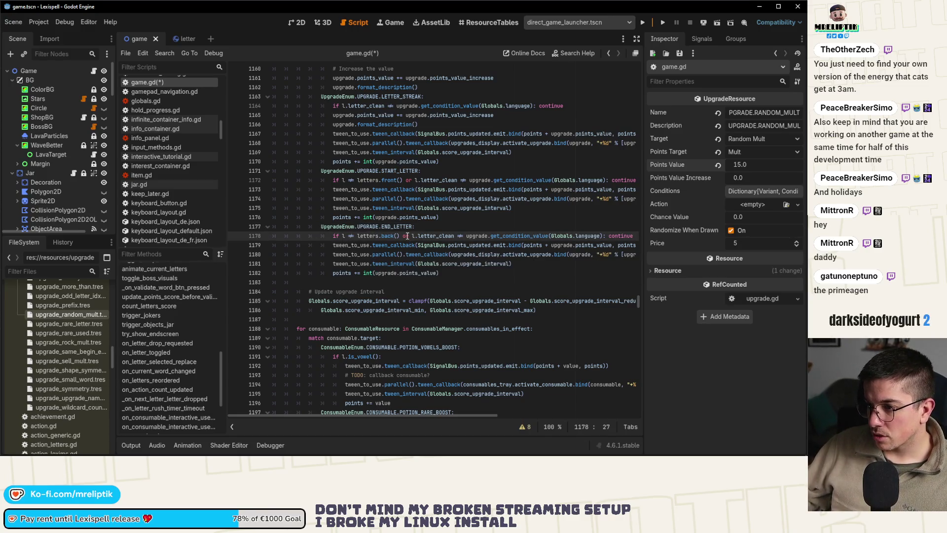
key(ctrl+s)
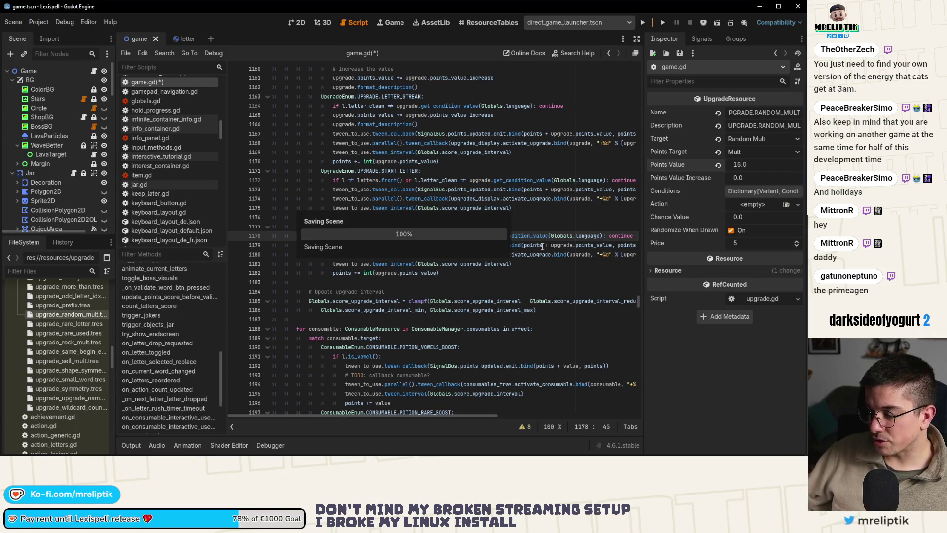
- Review the get_condition_value and START_LETTER references, then switch to upgrade.gd
click(539, 271)
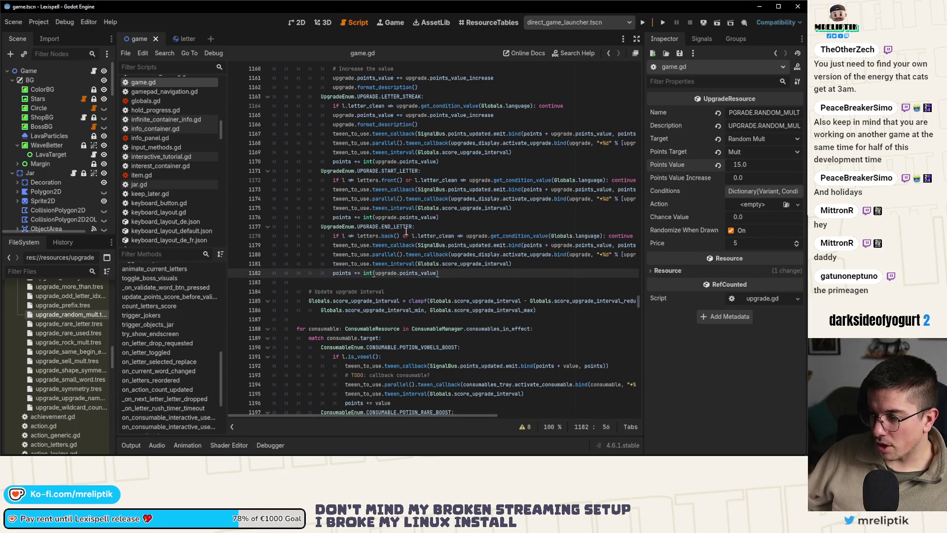
double_click(520, 237)
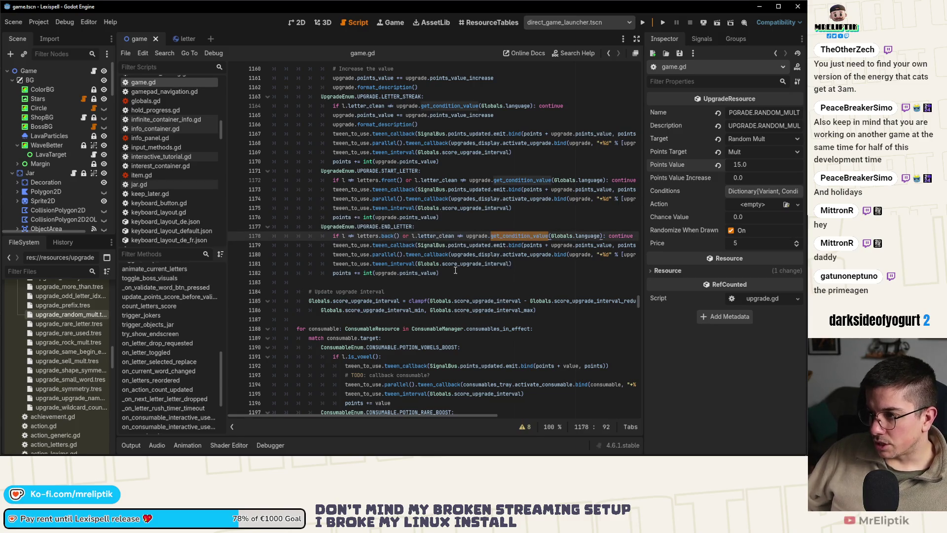
click(403, 170)
drag(419, 170, 357, 171)
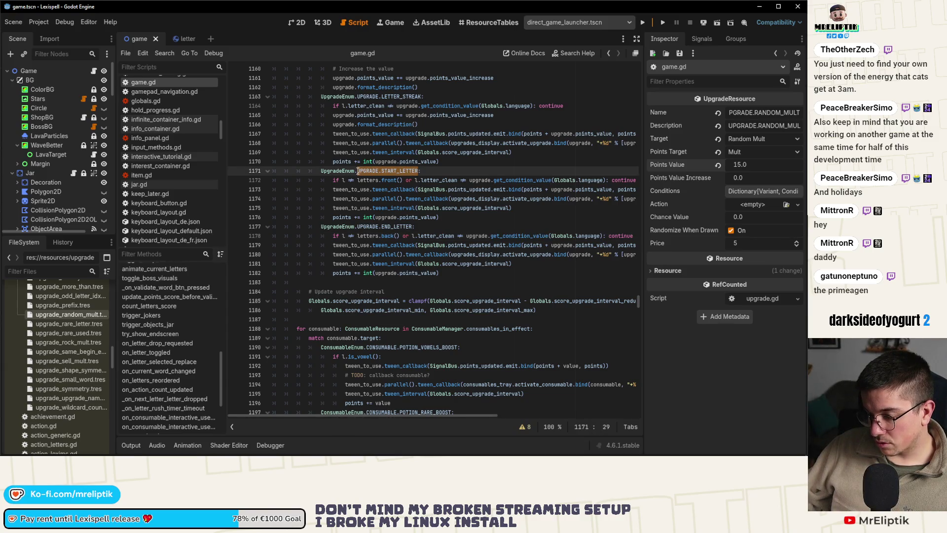
scroll(74, 394, down, 3)
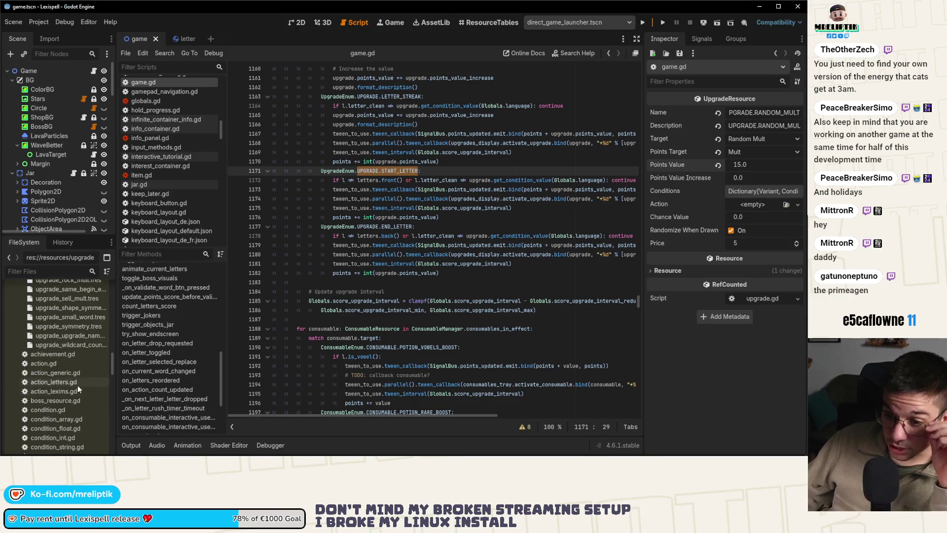
scroll(76, 382, down, 2)
double_click(43, 402)
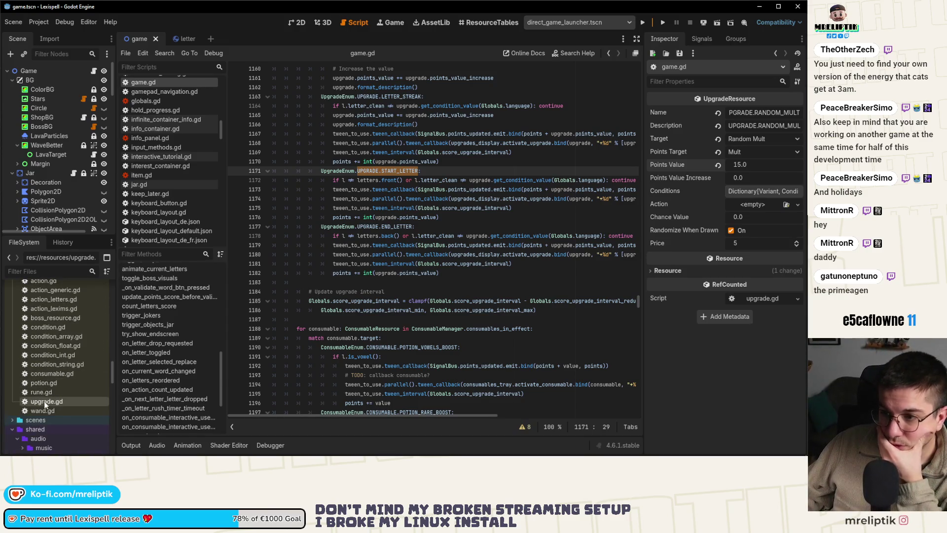
- In randomize_value, add an 'elif target == UpgradeEnum.UPGRADE.START_LETTER:' branch after LETTER_STREAK
scroll(358, 178, up, 4)
double_click(306, 267)
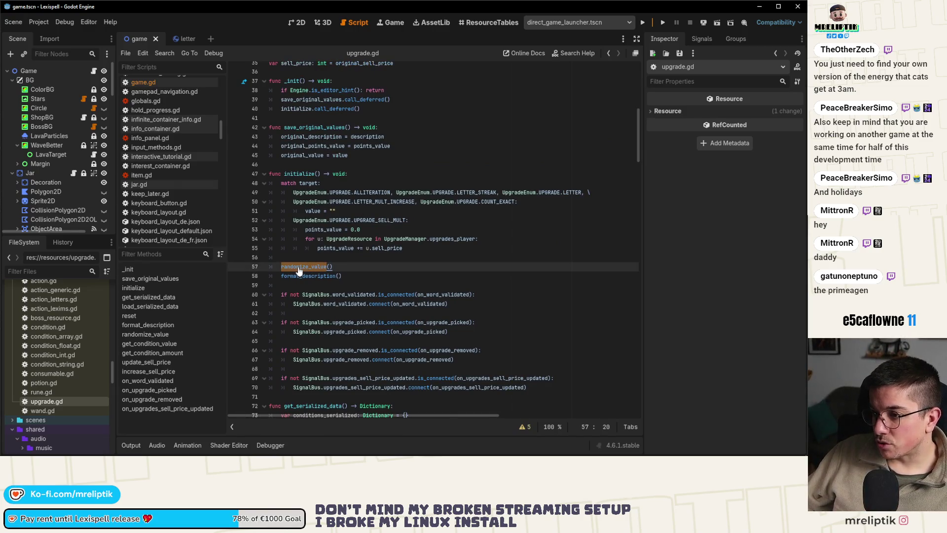
ctrl+click(313, 267)
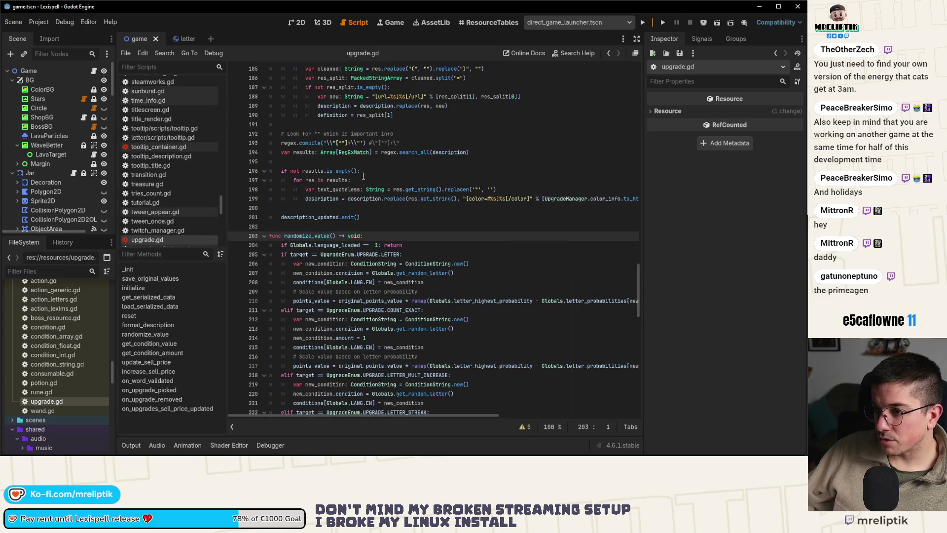
click(396, 336)
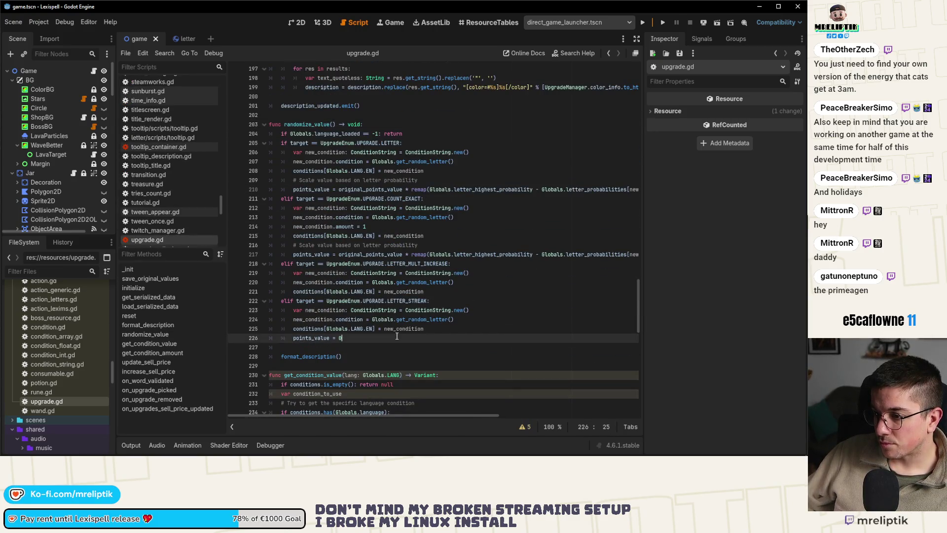
key(Return)
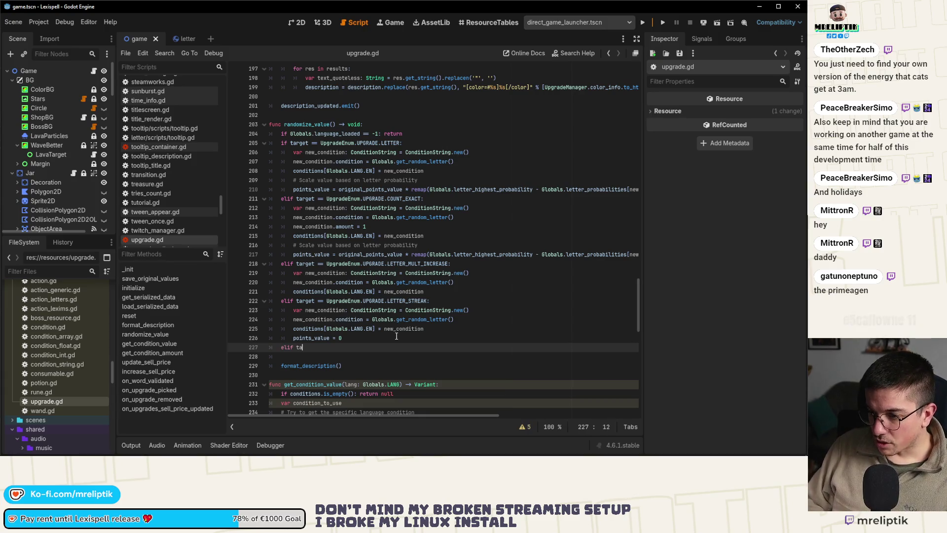
key(BackSpace)
key(BackSpace)
text(rget )
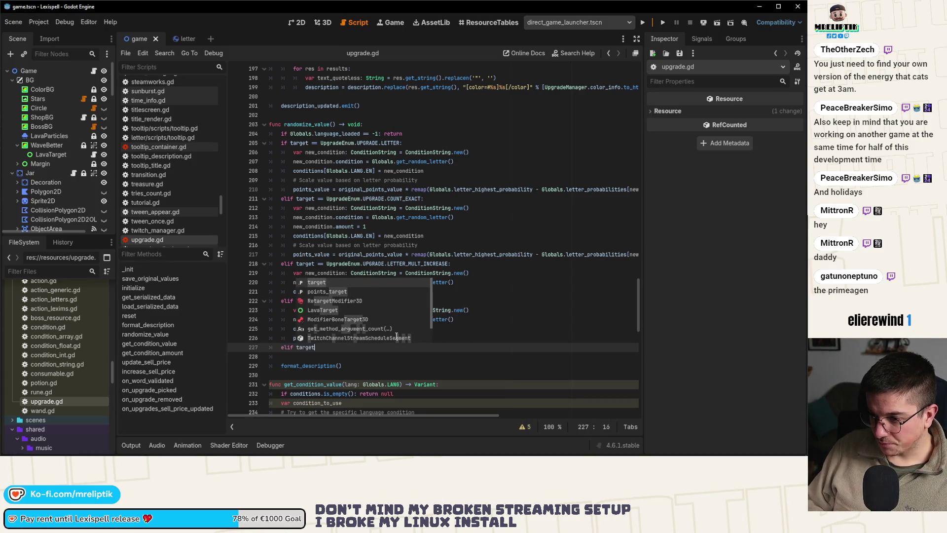
text(= )
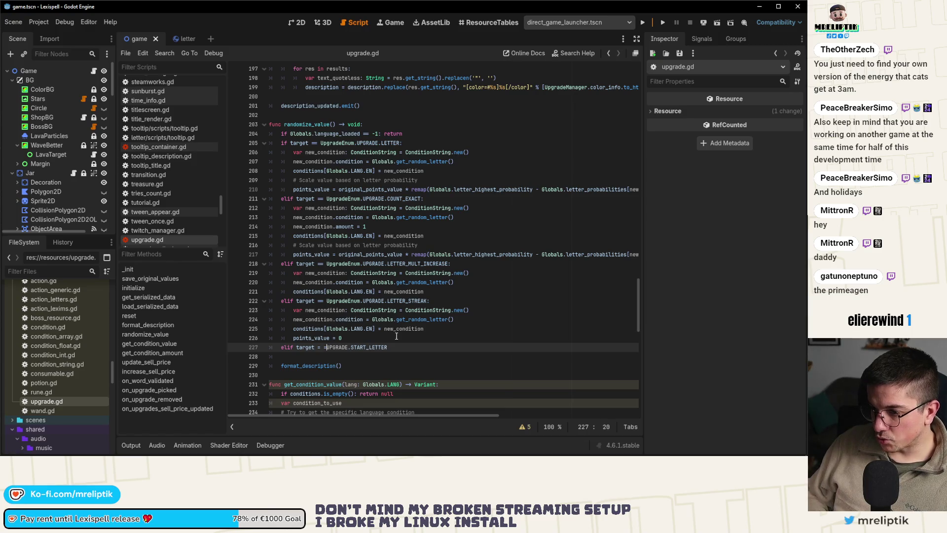
text(=)
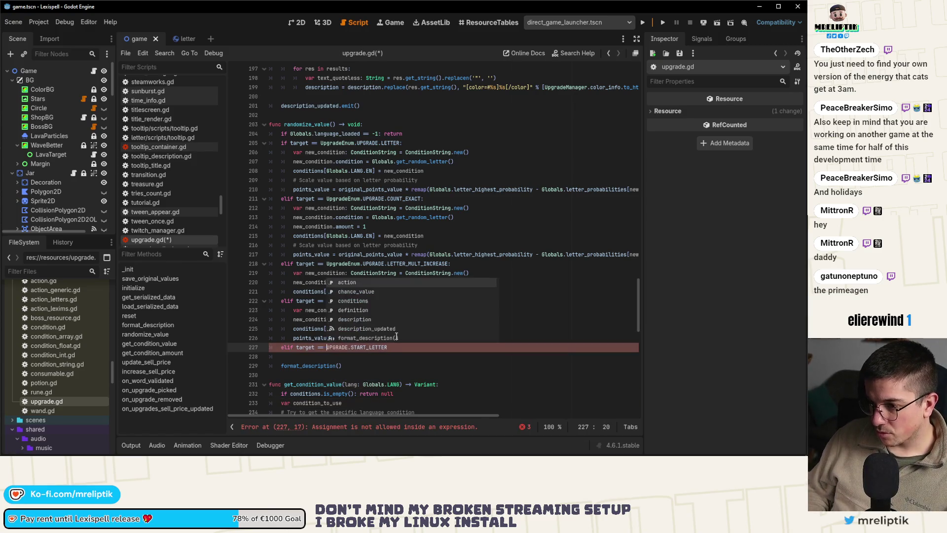
text(Upgrade)
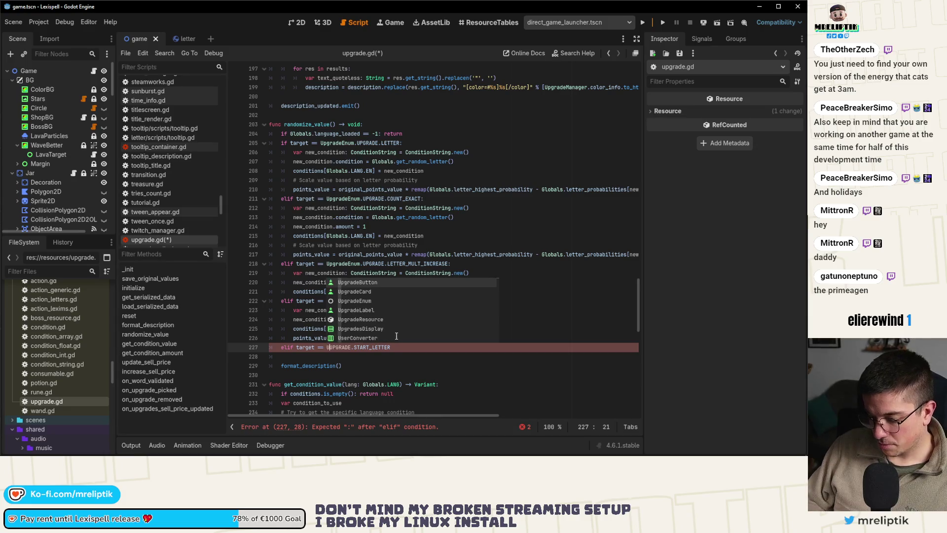
text(Enum.)
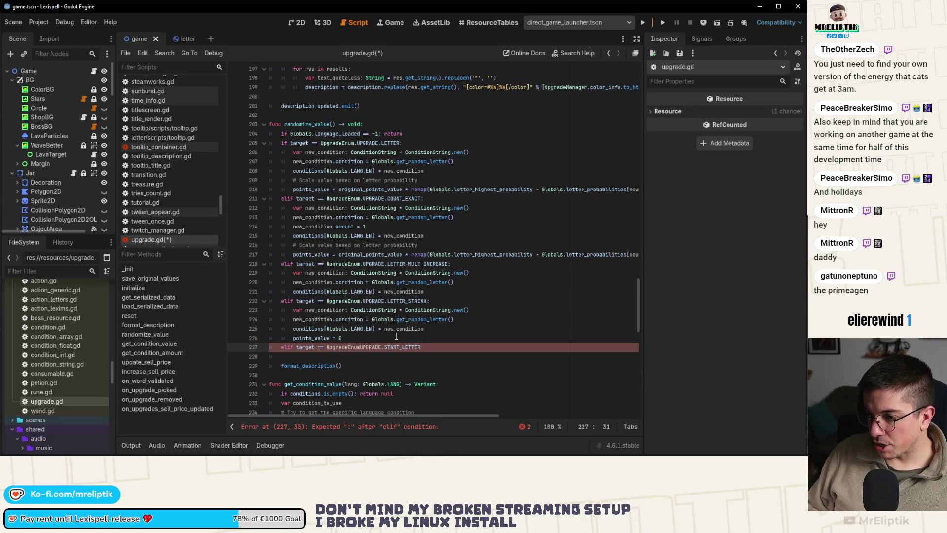
key(ctrl+s)
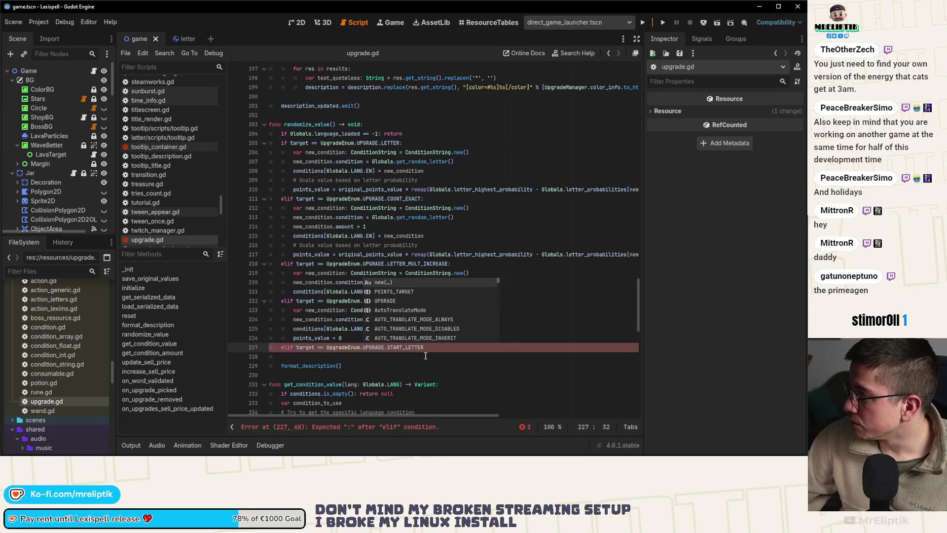
mouse_move(492, 445)
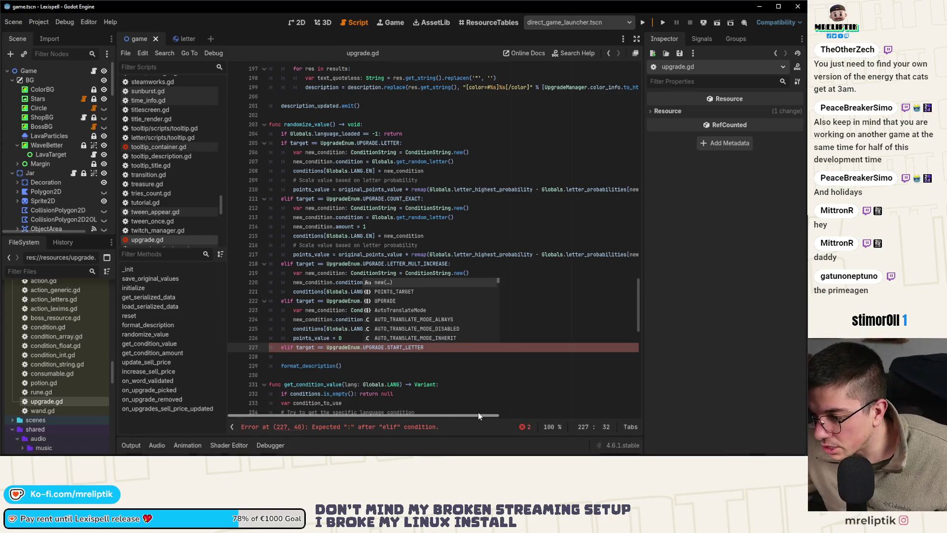
click(418, 356)
click(447, 348)
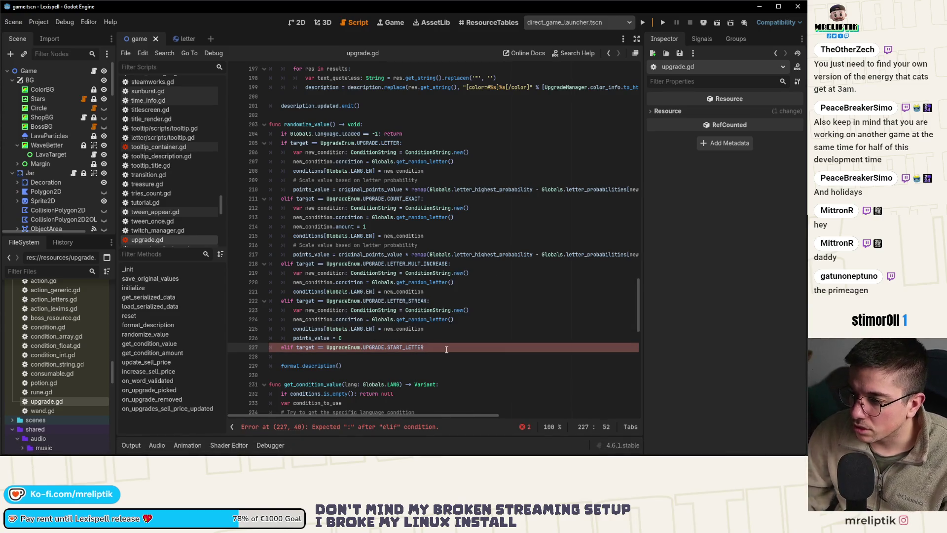
key(Return)
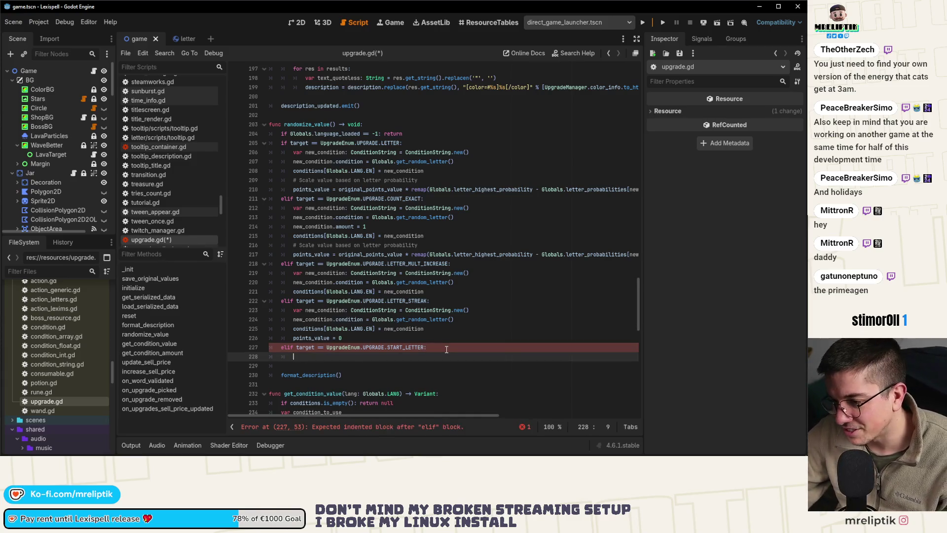
scroll(374, 283, down, 2)
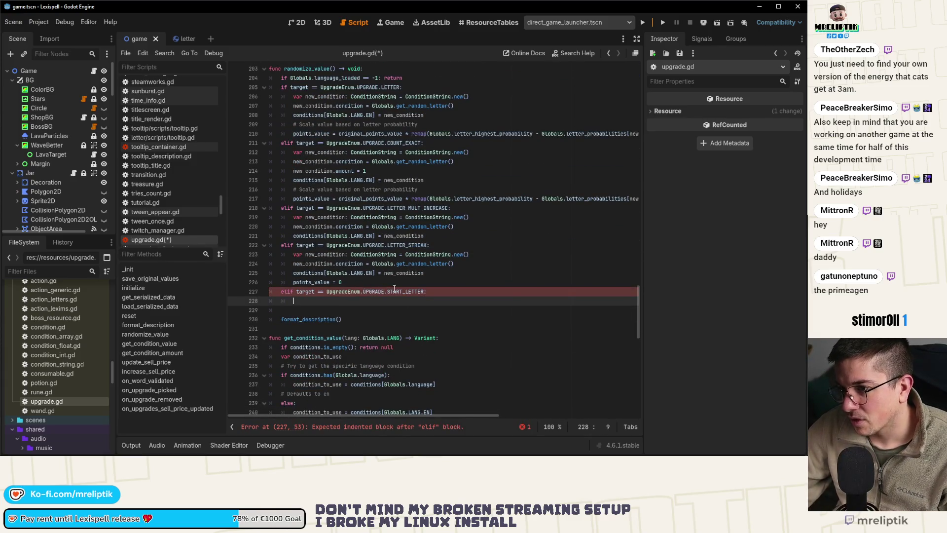
scroll(394, 288, up, 1)
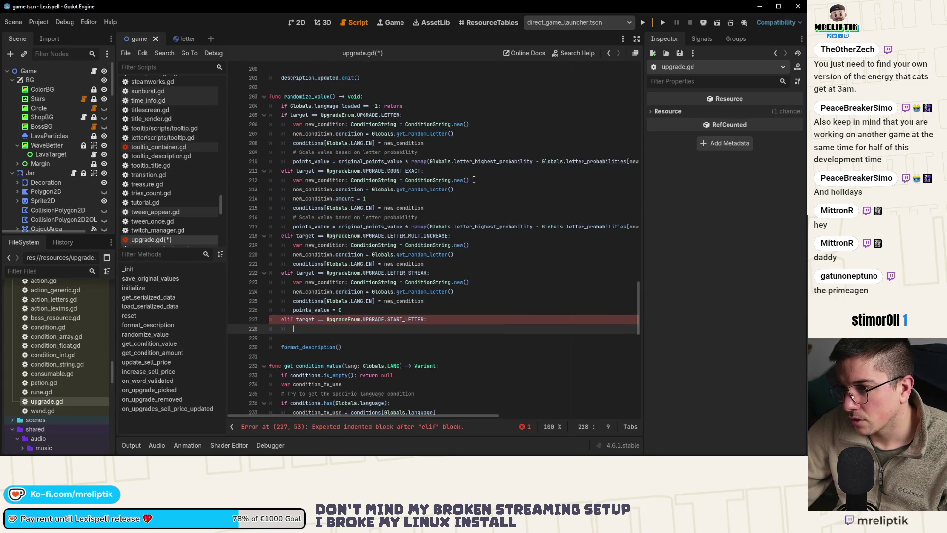
- Copy the COUNT_EXACT random-letter condition setup lines into the START_LETTER branch
mouse_move(294, 180)
mouse_down()
mouse_move(419, 190)
mouse_move(409, 197)
mouse_move(442, 211)
mouse_up()
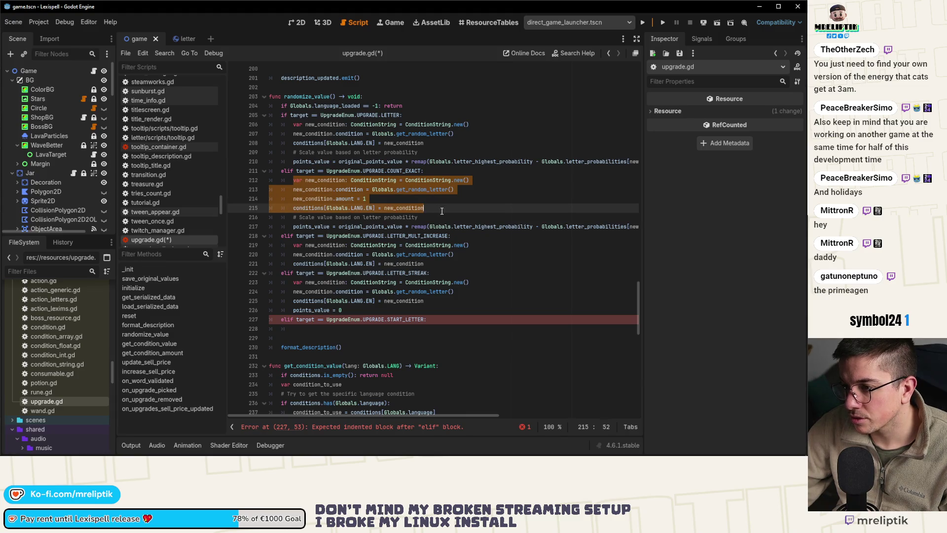
key(ctrl+c)
click(375, 329)
key(ctrl+v)
key(ctrl+s)
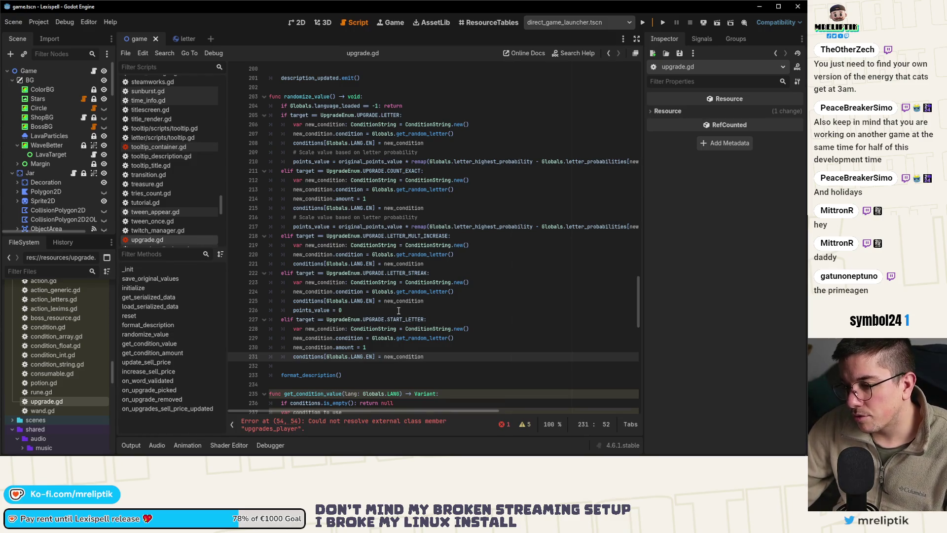
- Examine the points_value scale comment and original_points_value remap lines 216–217
click(362, 309)
double_click(326, 310)
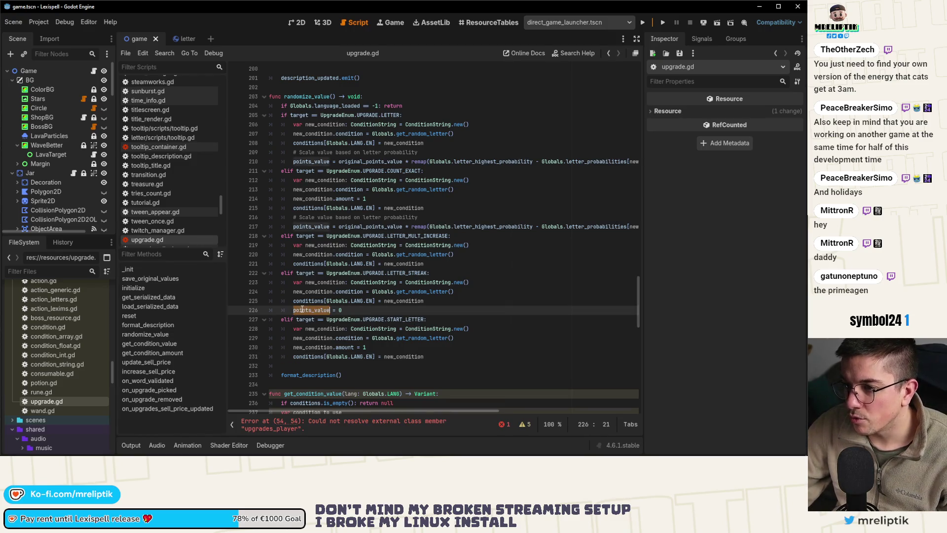
click(294, 227)
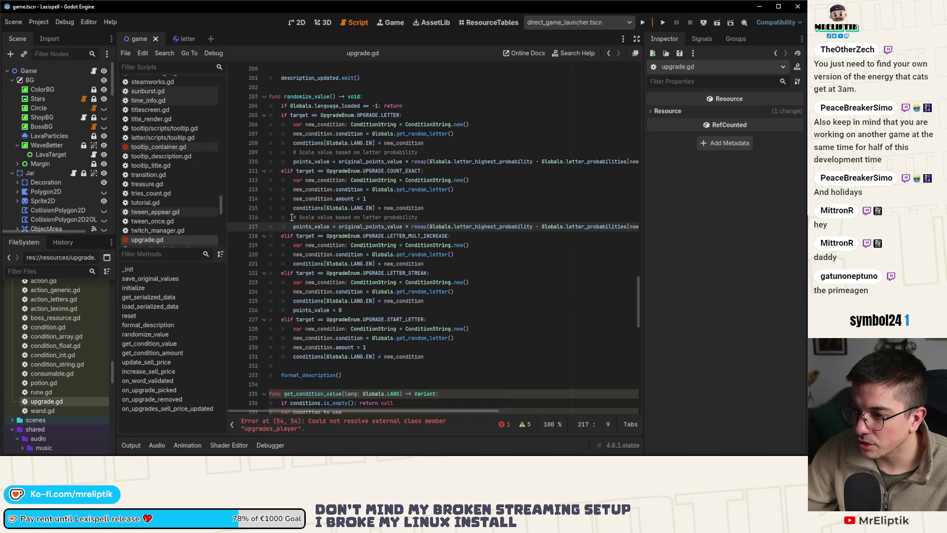
click(294, 217)
drag(293, 226, 653, 228)
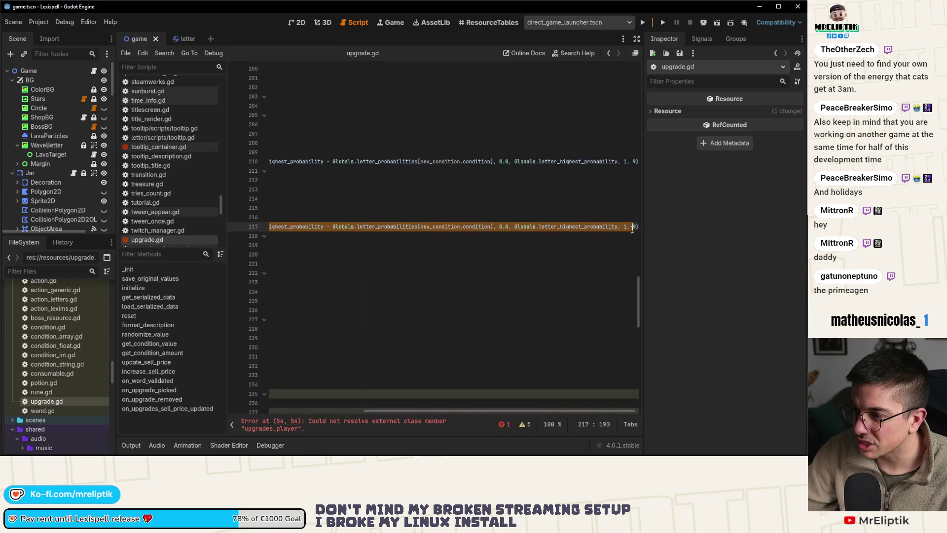
scroll(529, 339, left, 10)
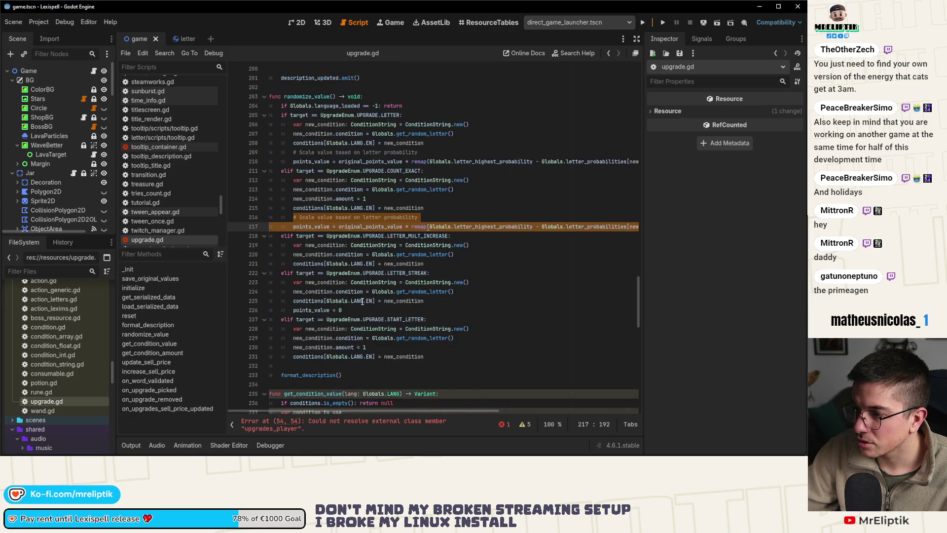
scroll(359, 261, down, 3)
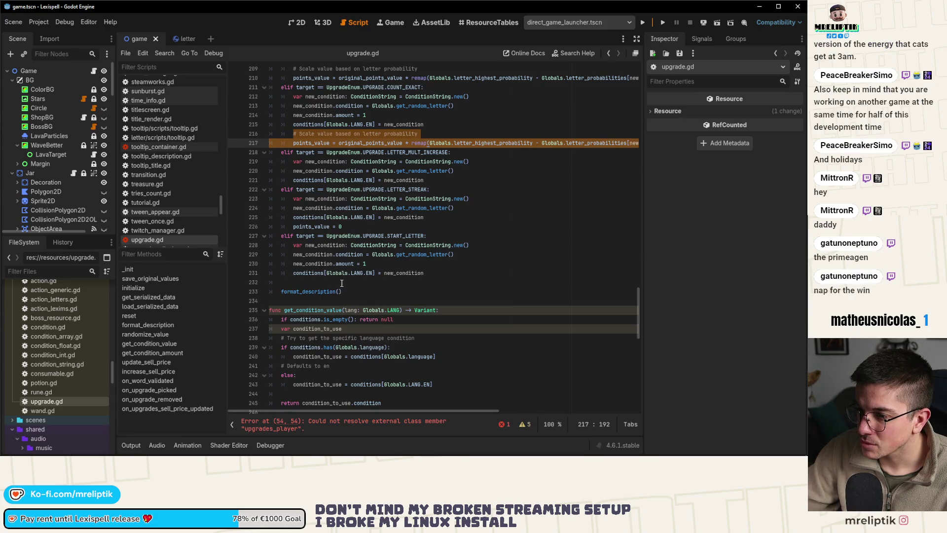
scroll(355, 286, up, 2)
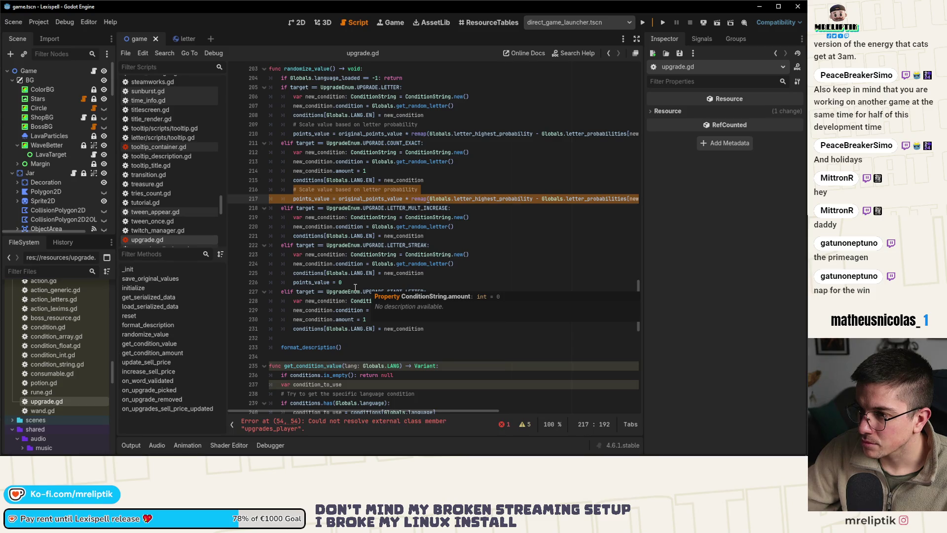
double_click(375, 199)
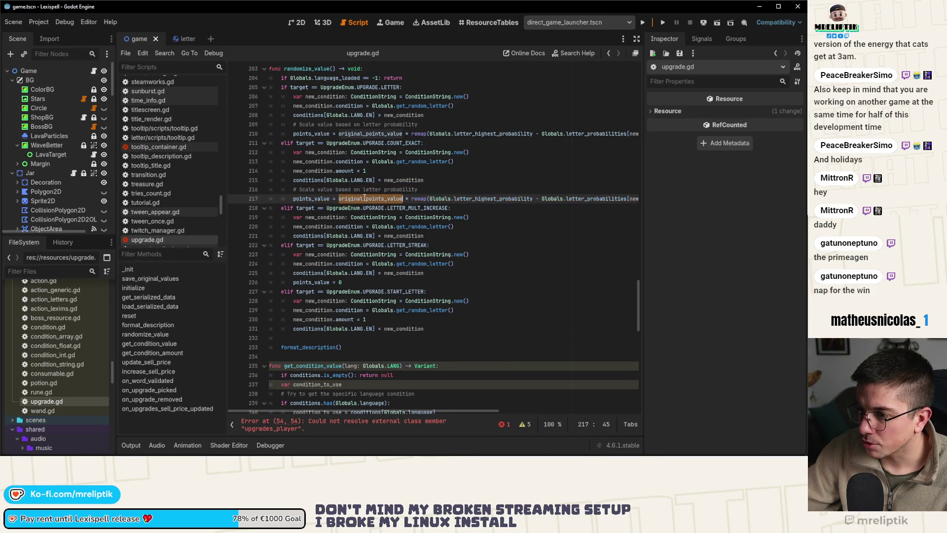
- Paste the scale comment and letter-probability remap line into START_LETTER and search for original_points_value
click(430, 330)
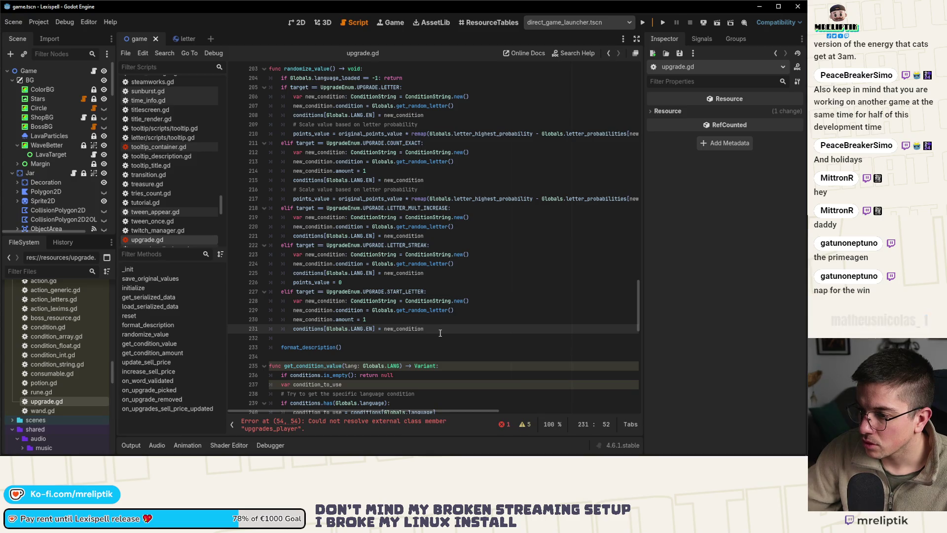
key(Return)
key(Return)
key(ctrl+v)
drag(436, 398, 410, 414)
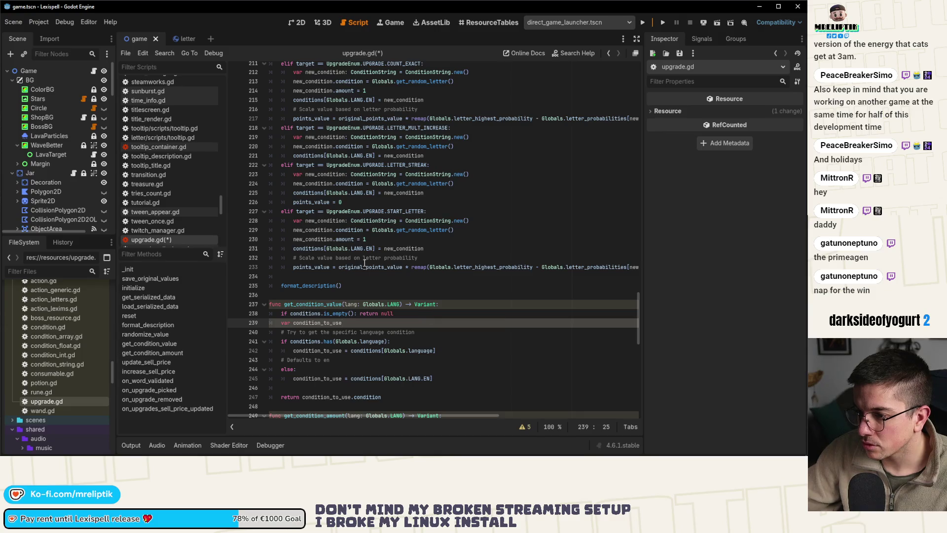
double_click(370, 267)
key(ctrl+f)
- Check the original_points_value matches and save upgrade.gd
scroll(427, 323, up, 20)
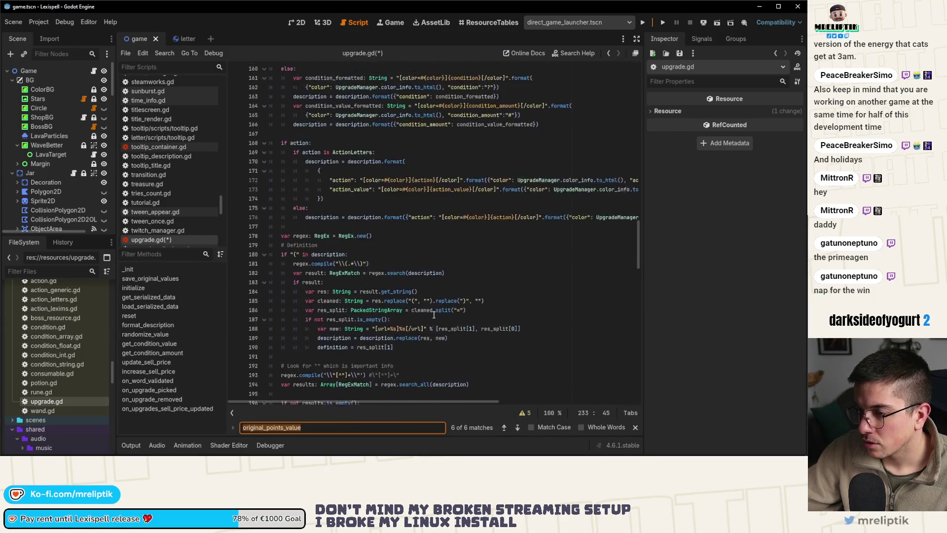
scroll(437, 321, up, 13)
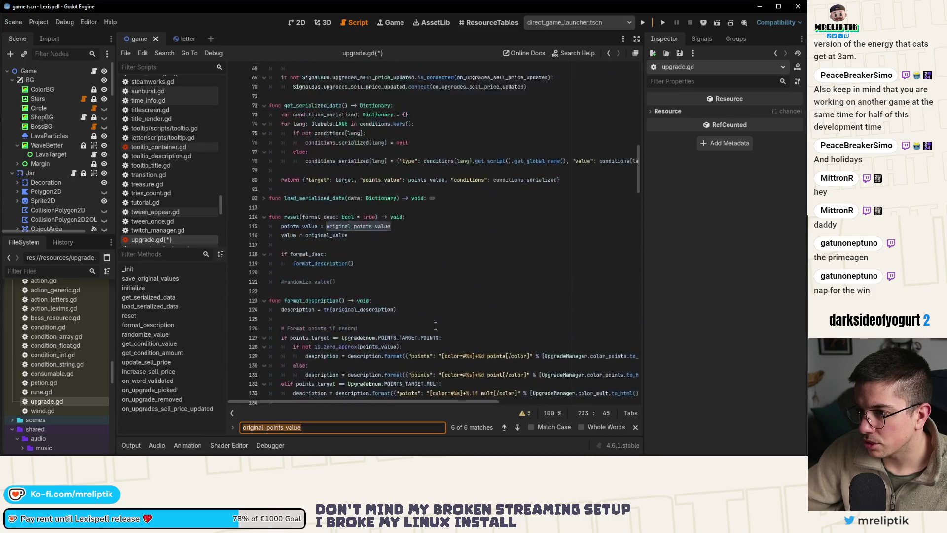
scroll(435, 326, up, 10)
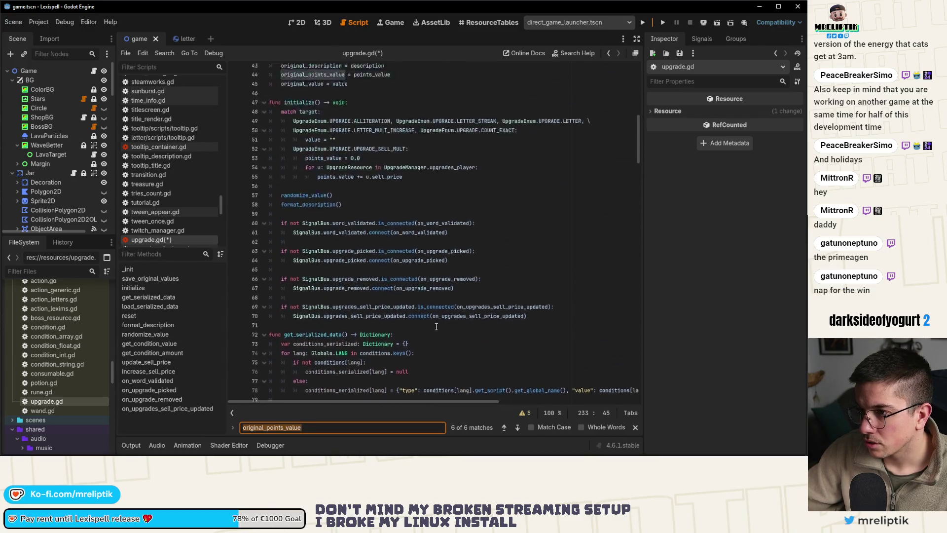
scroll(441, 331, down, 20)
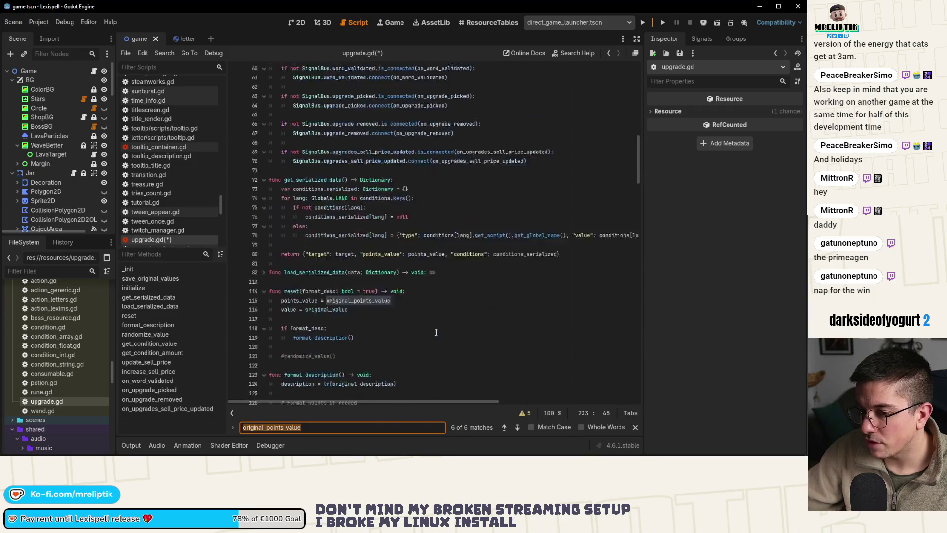
scroll(438, 339, down, 20)
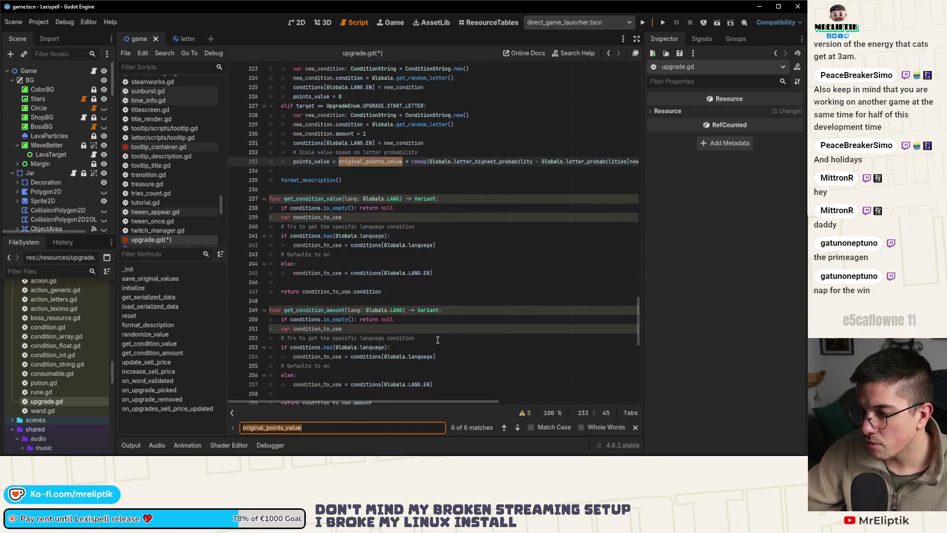
click(482, 255)
key(ctrl+s)
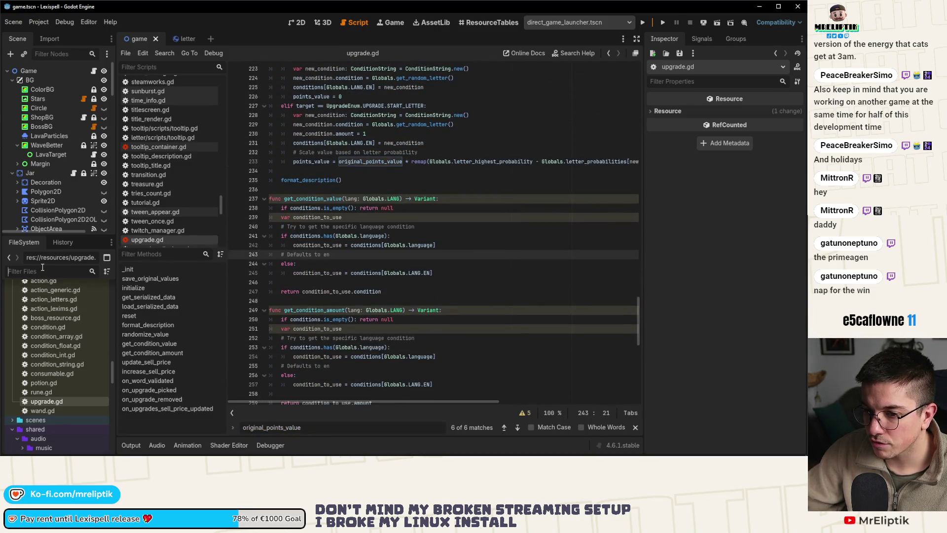
- Bring the upgrades folder into view in the FileSystem dock and open its context menu
scroll(82, 338, up, 10)
mouse_move(79, 455)
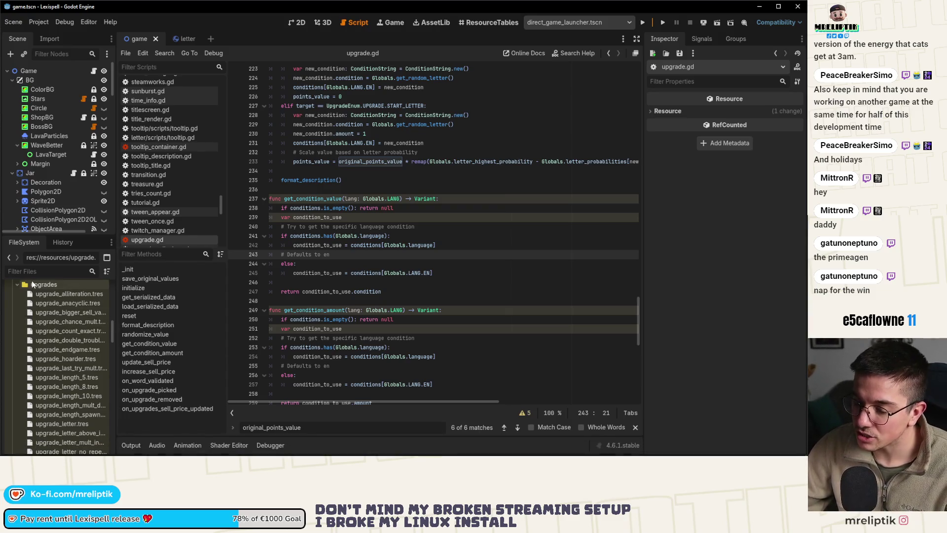
right_click(45, 283)
- Create a new UpgradeResource in res://resources/upgrades saved as upgrade_start_letter.tres
mouse_move(95, 291)
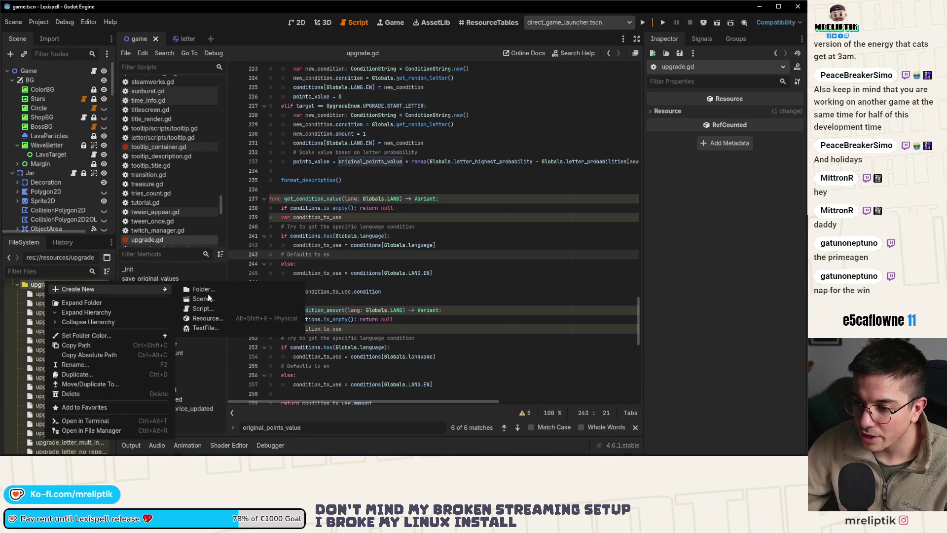
click(218, 318)
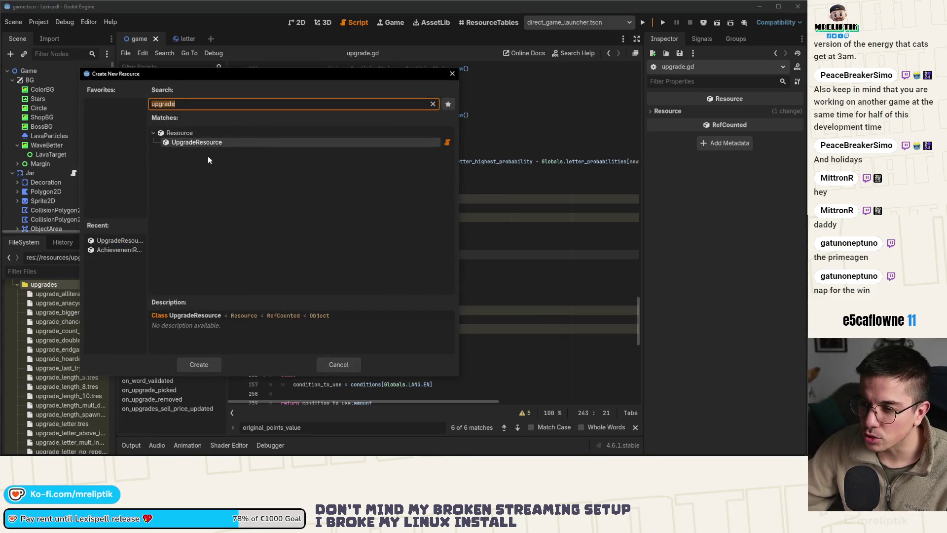
double_click(198, 142)
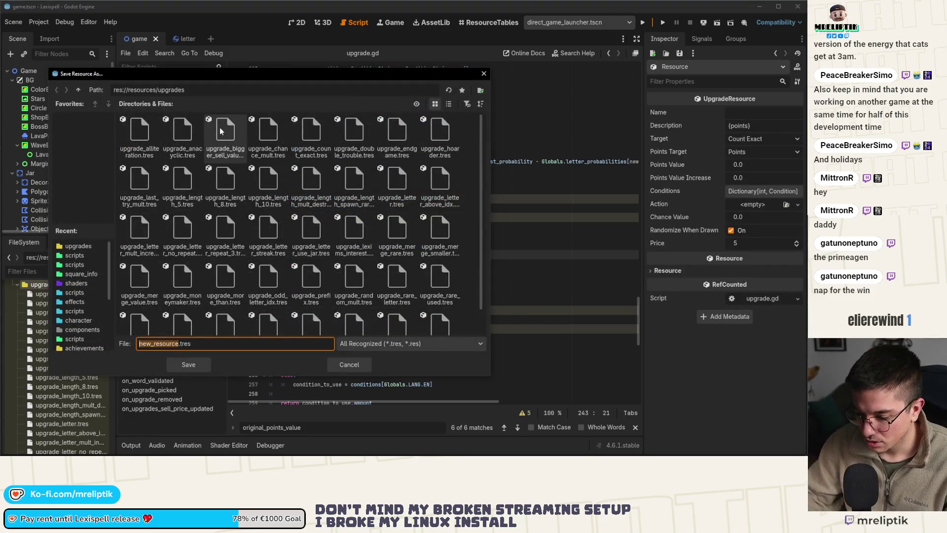
text(upgrade_)
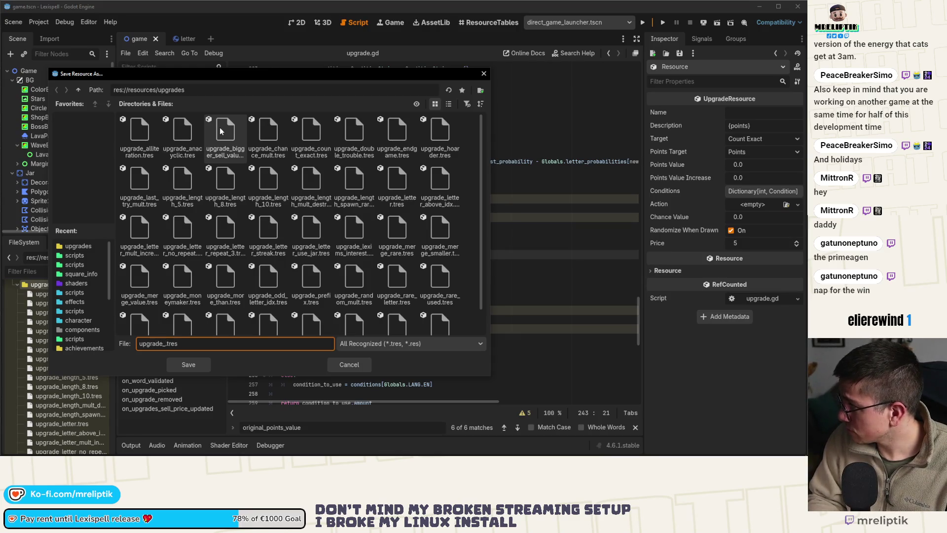
text(start_)
text(letter)
key(Return)
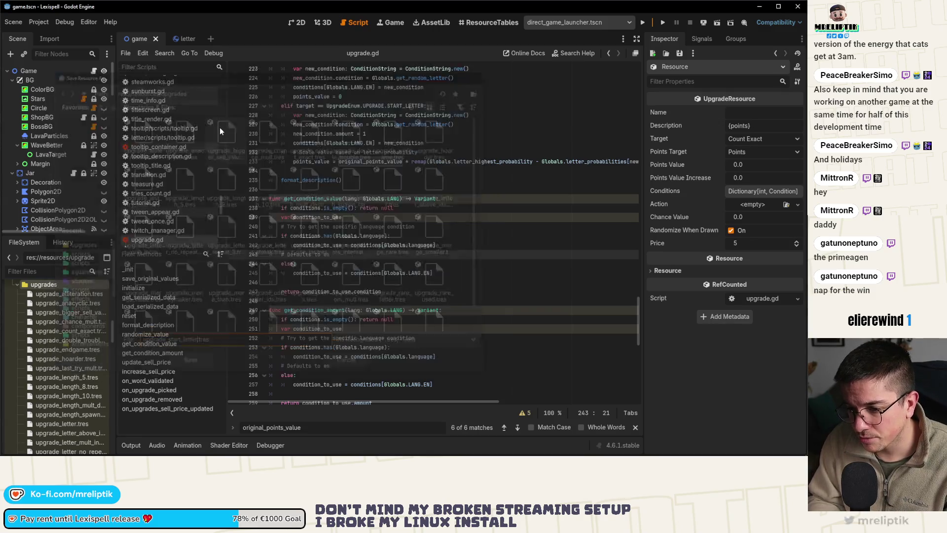
scroll(78, 351, down, 6)
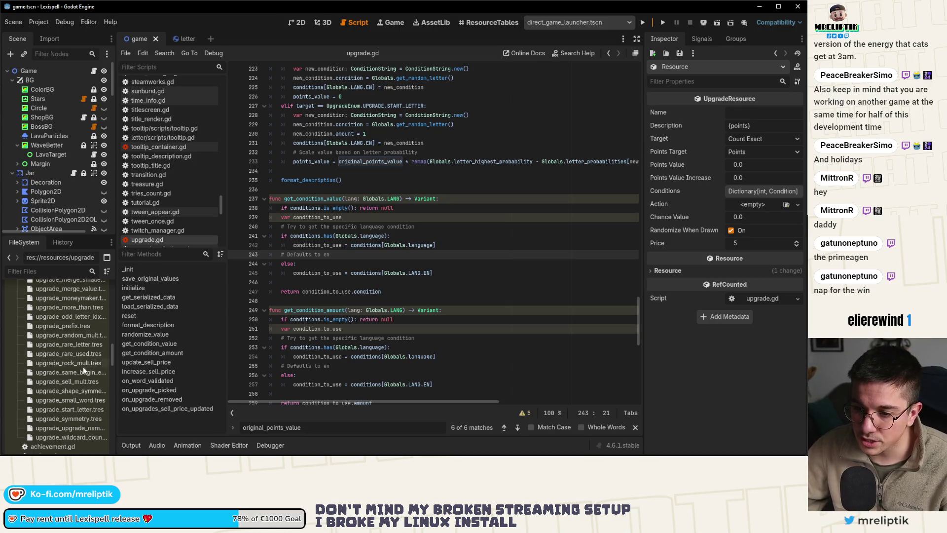
scroll(97, 369, up, 3)
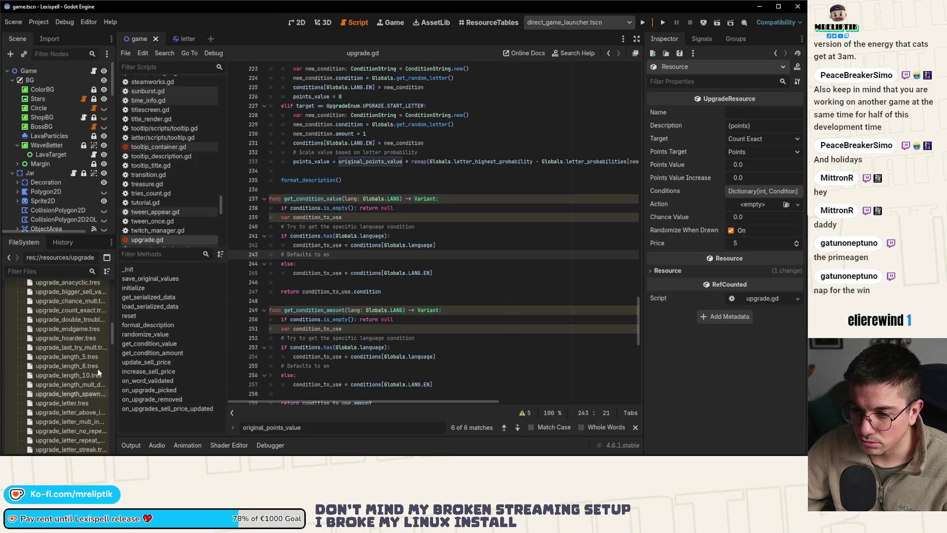
scroll(94, 371, down, 2)
- Set the upgrade's Name to UPGRADE_START_LETTER, widen the Inspector, and select the Points Value field
click(746, 111)
text(UPGR)
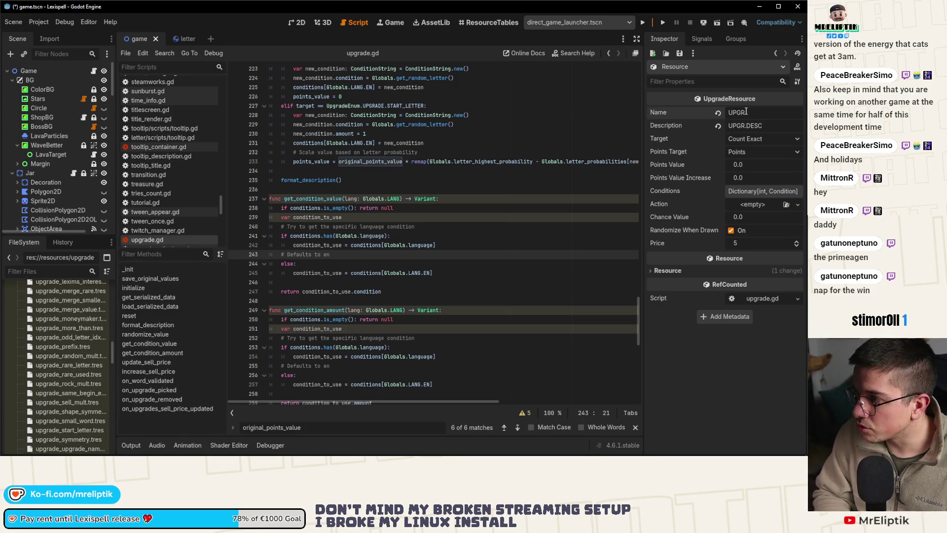
text(ADE_)
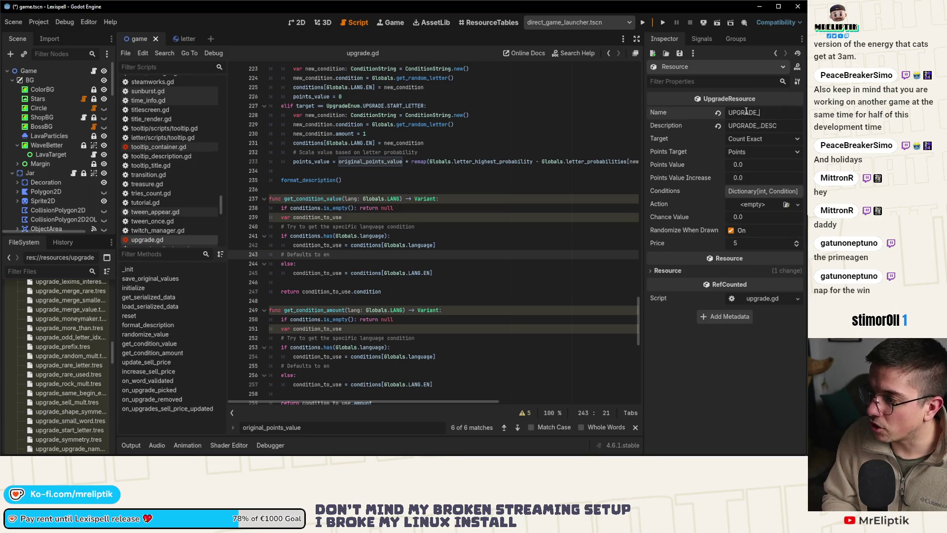
text(START_LE)
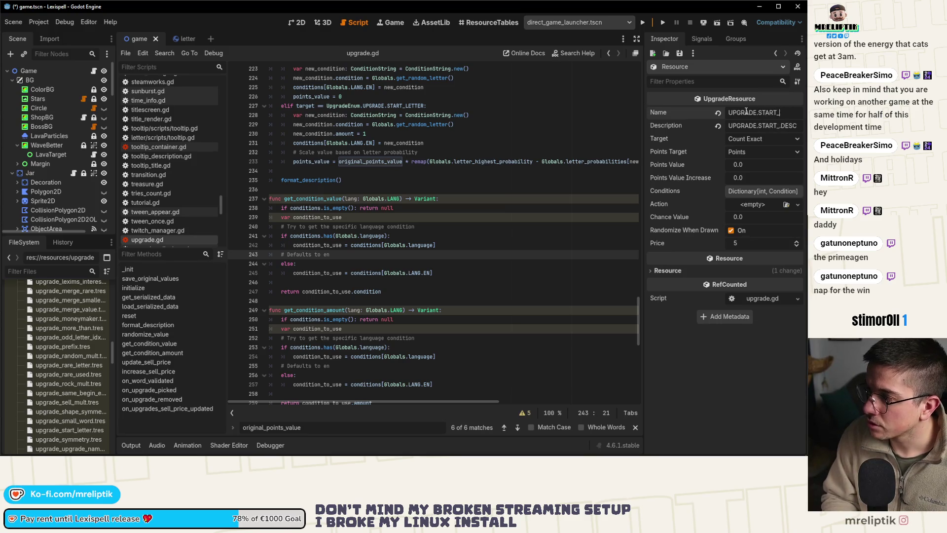
text(TTE)
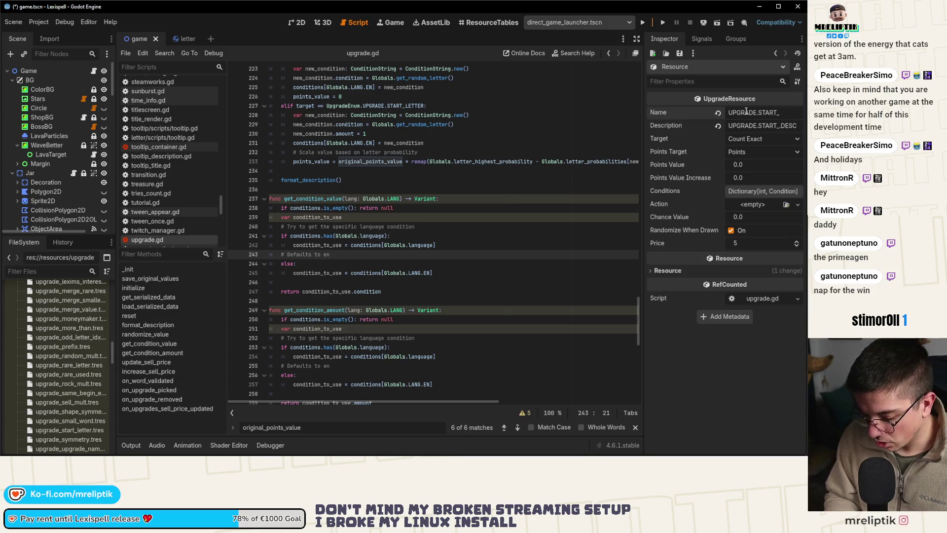
text(R)
key(Return)
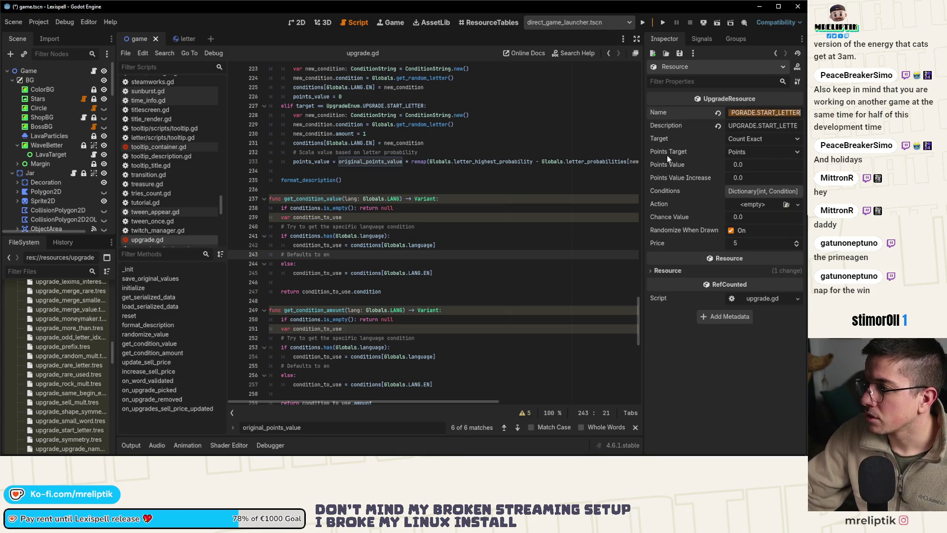
drag(642, 141, 503, 144)
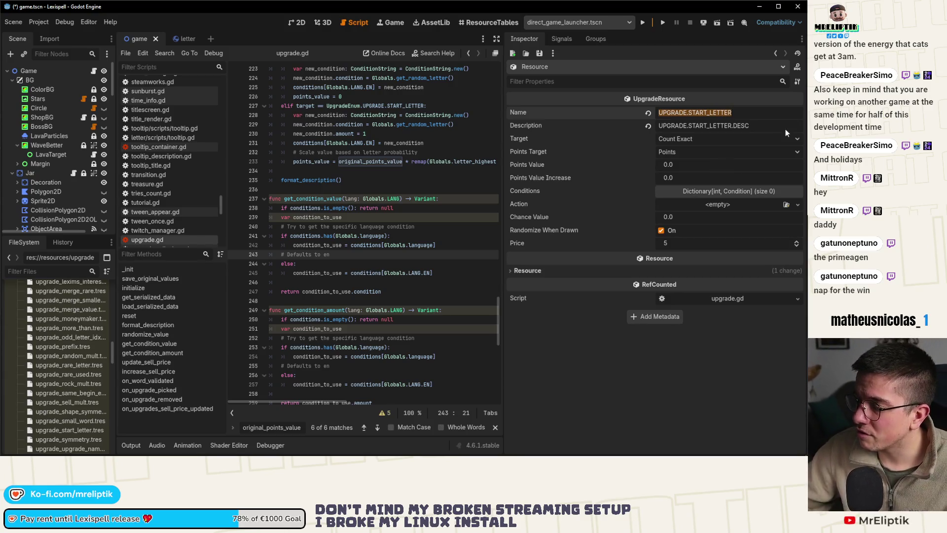
click(699, 162)
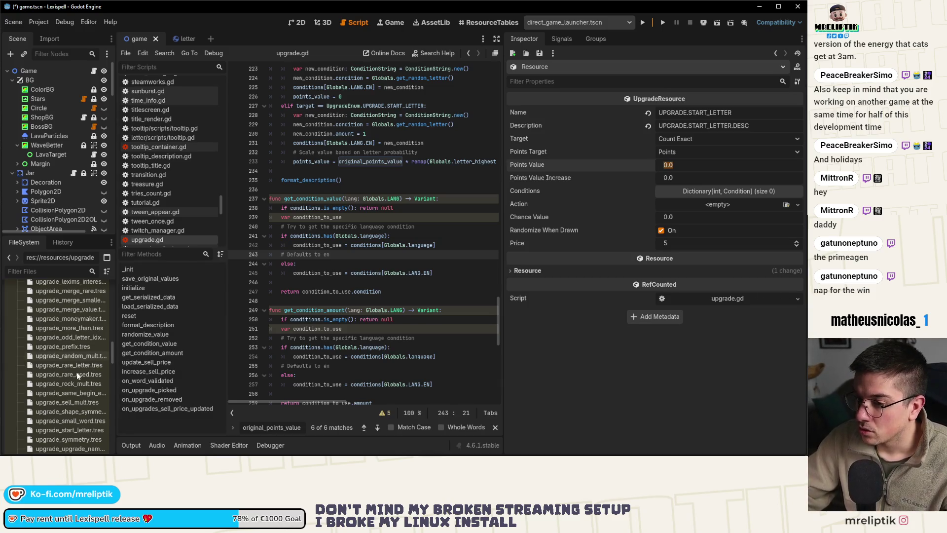
scroll(81, 373, down, 3)
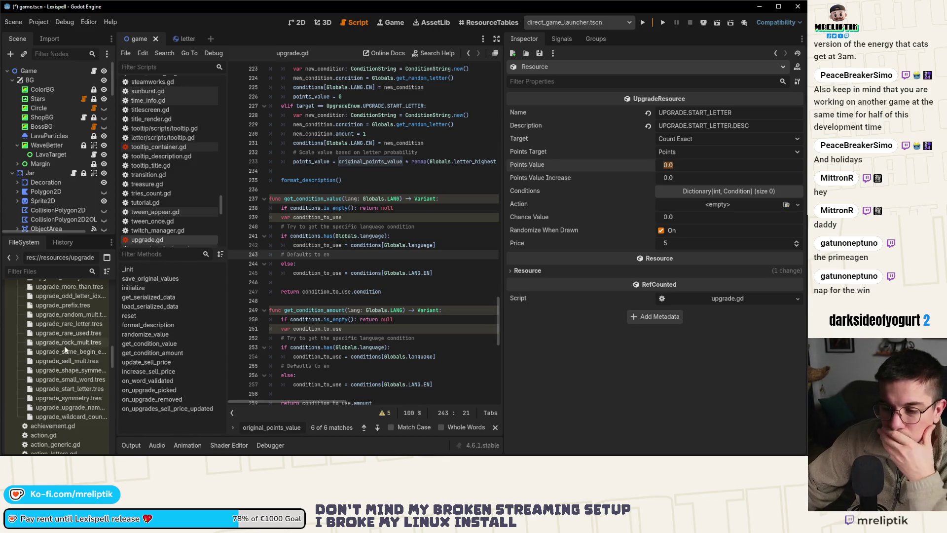
scroll(66, 362, up, 5)
click(72, 308)
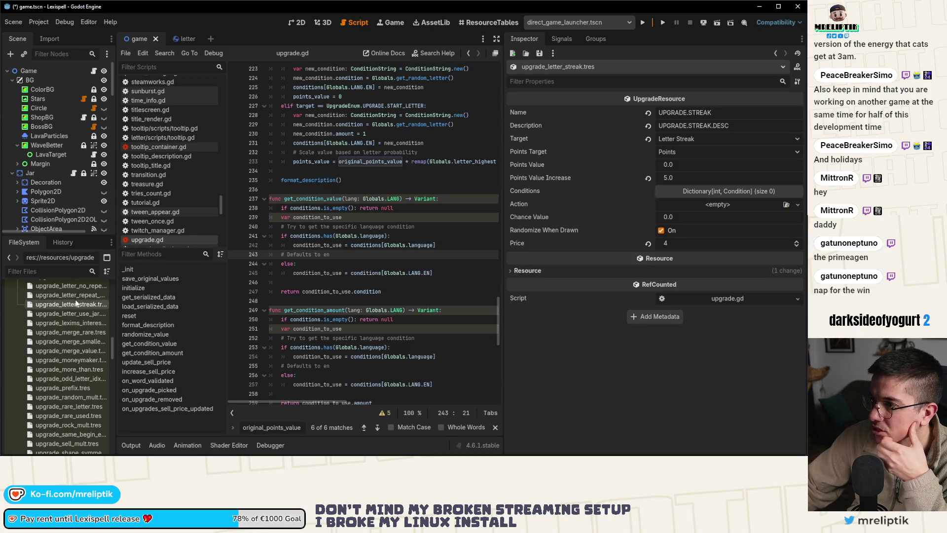
key(Up)
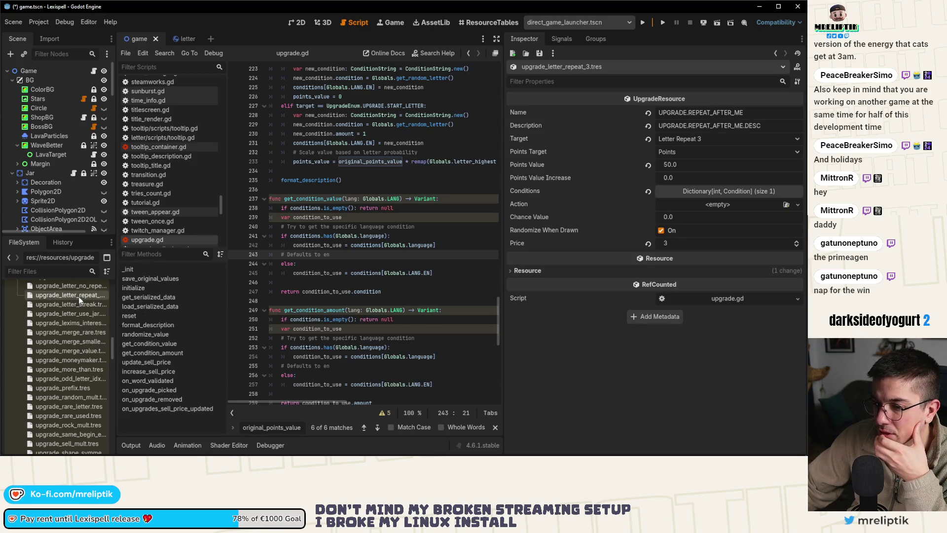
scroll(76, 299, up, 1)
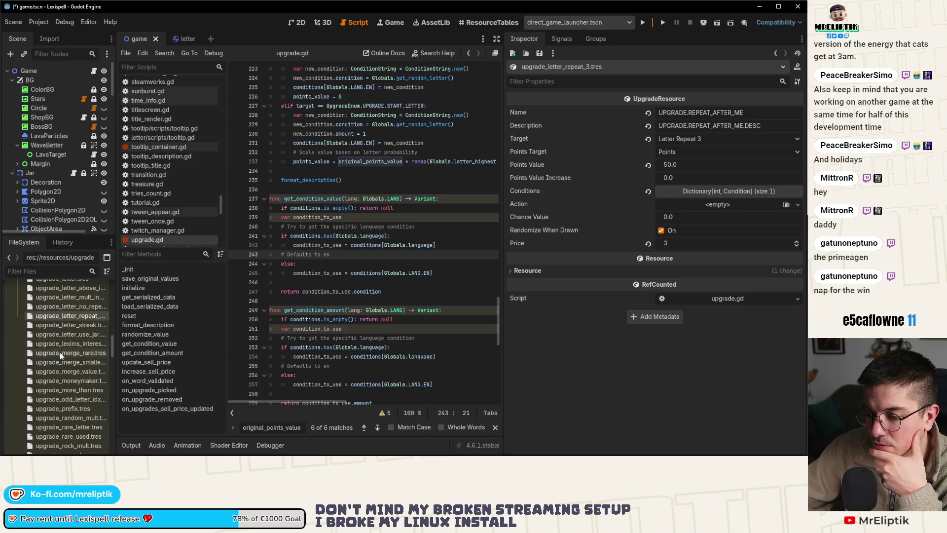
scroll(61, 374, up, 3)
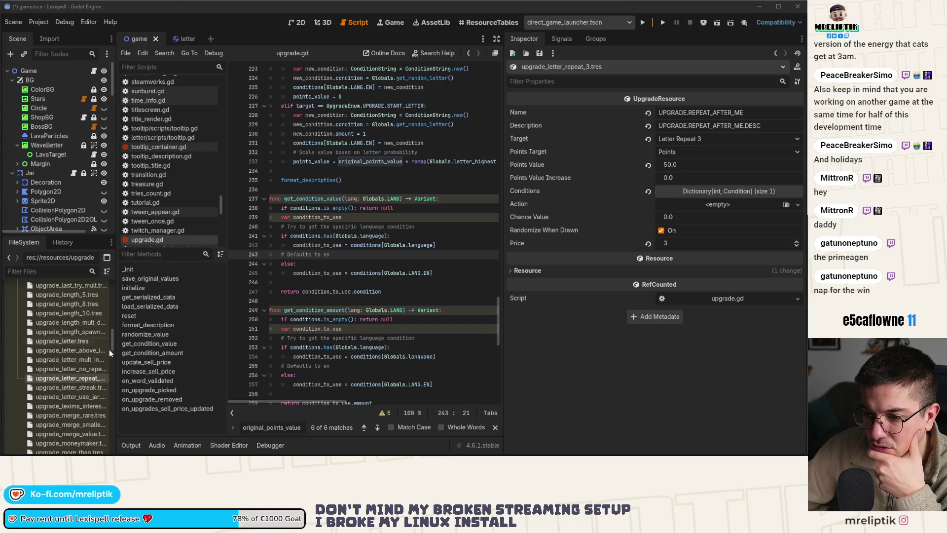
click(60, 340)
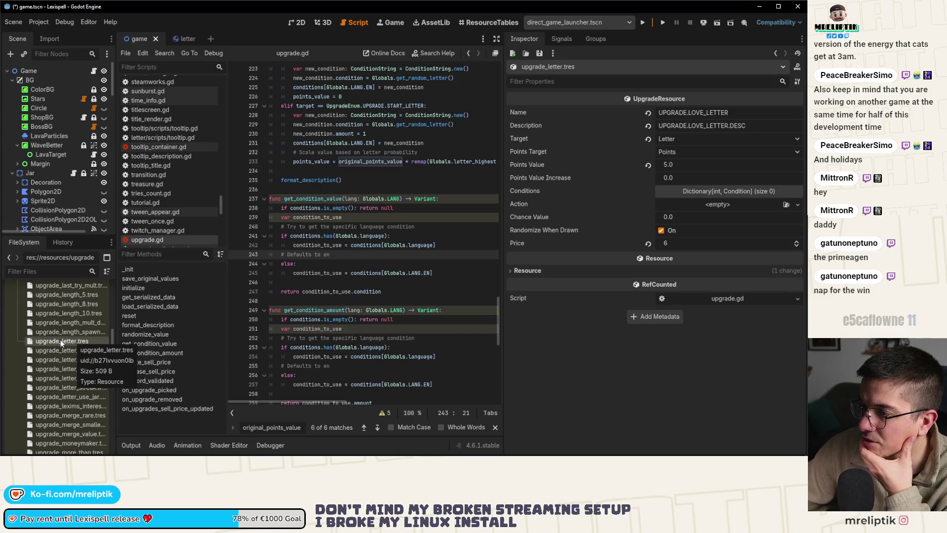
scroll(88, 354, up, 2)
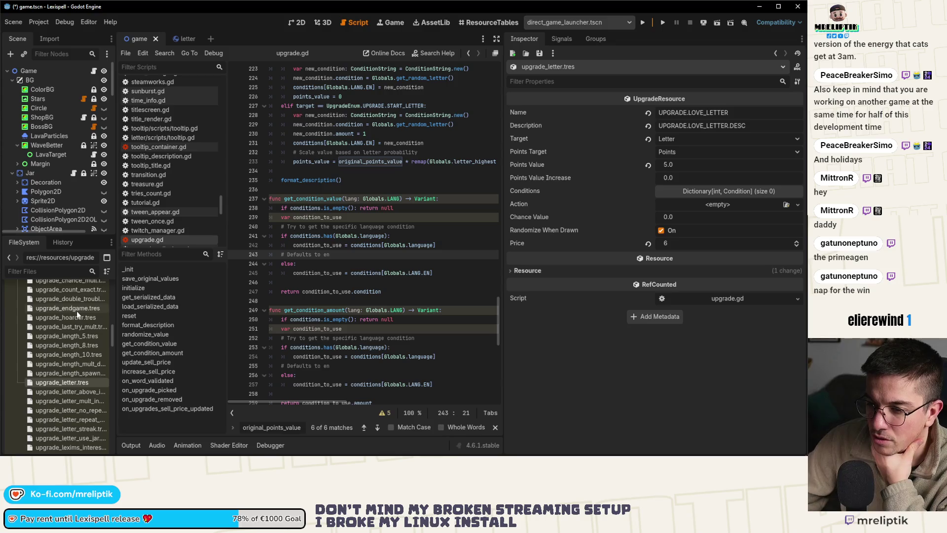
click(86, 289)
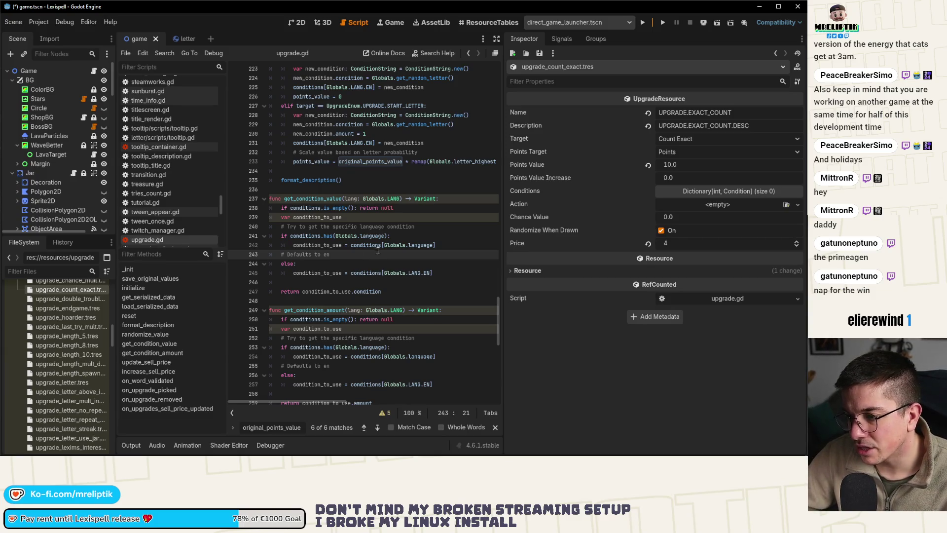
scroll(81, 386, down, 5)
scroll(80, 384, down, 4)
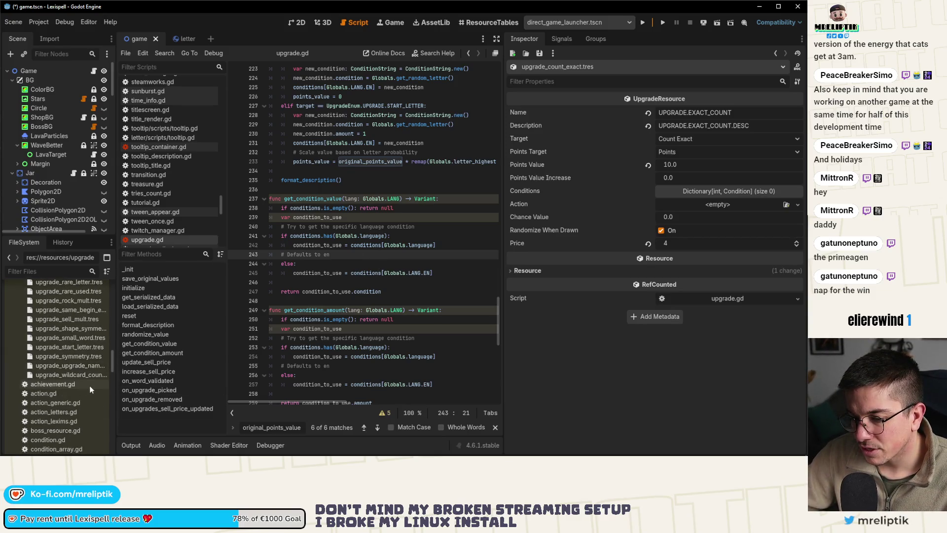
click(81, 346)
click(692, 163)
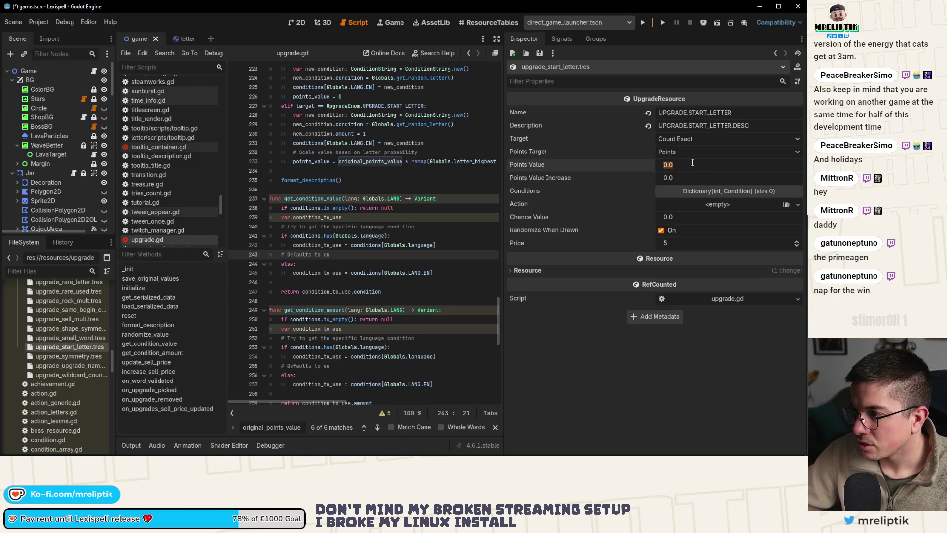
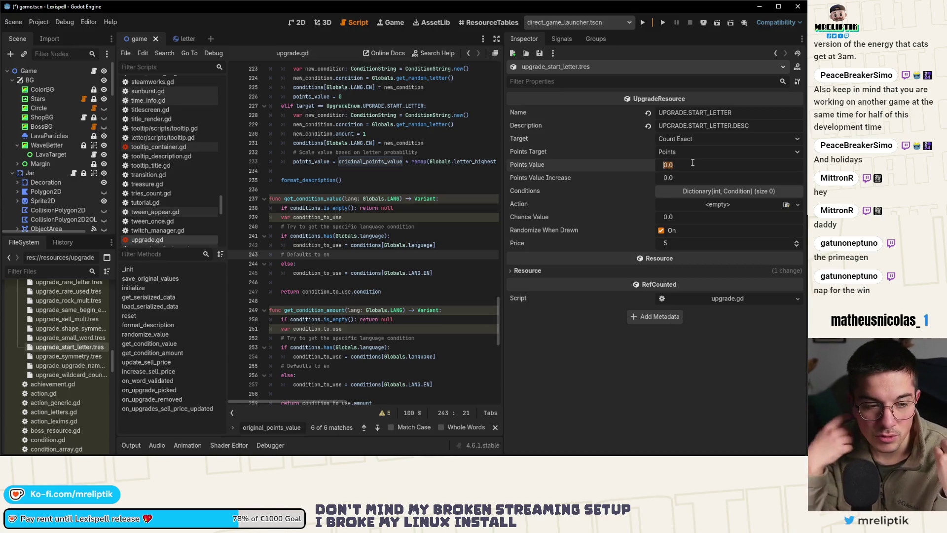
- Give the start-letter upgrade a Points Value of 3 and the Start Letter target
text(3)
key(Return)
key(ctrl+s)
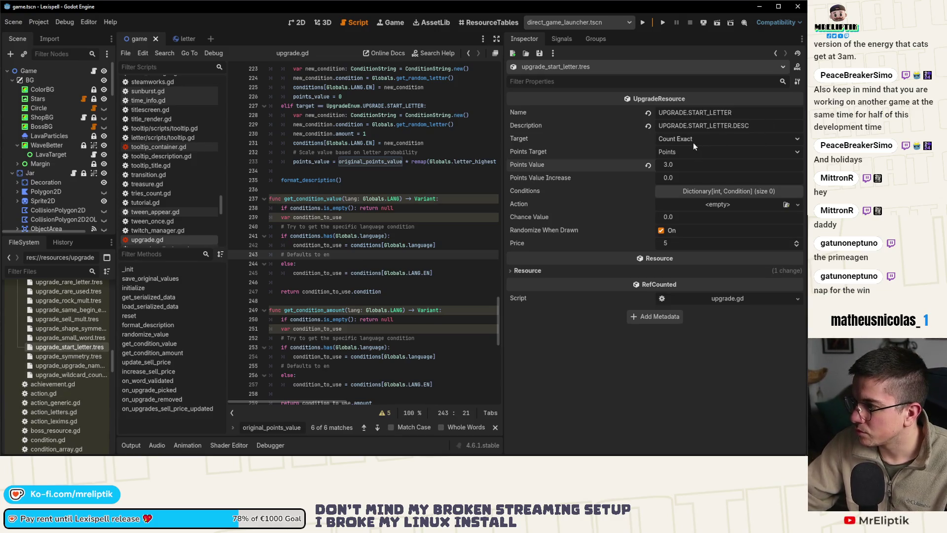
click(675, 140)
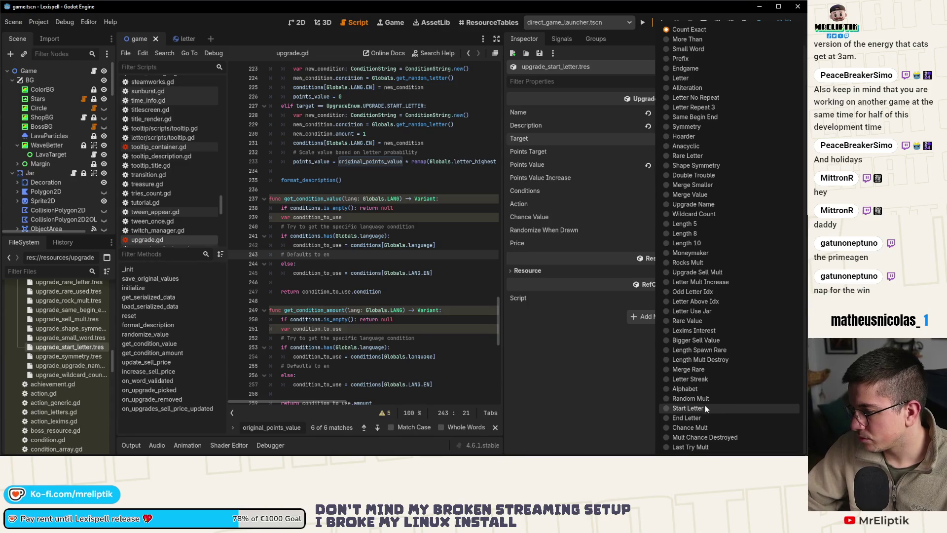
click(698, 360)
click(675, 140)
click(682, 166)
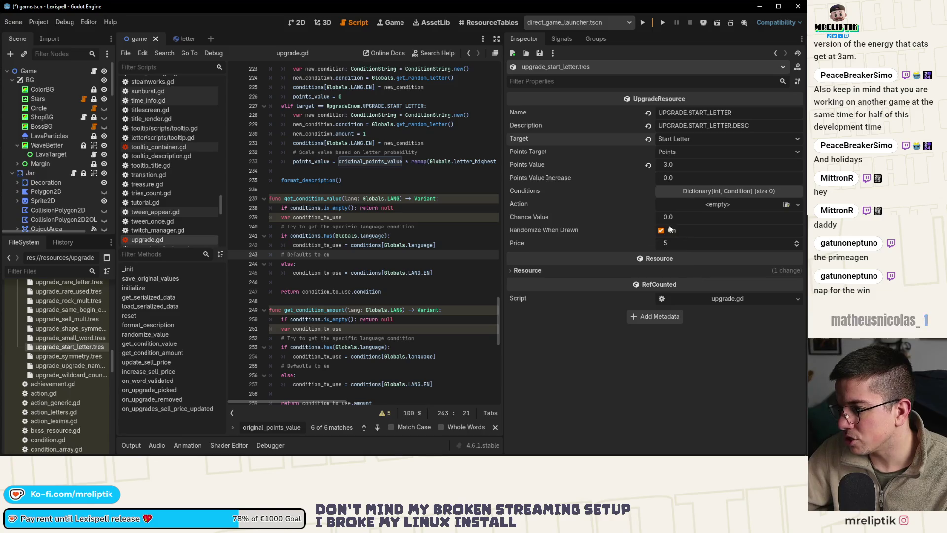
- Set the start-letter upgrade's price to 4 and save
click(676, 243)
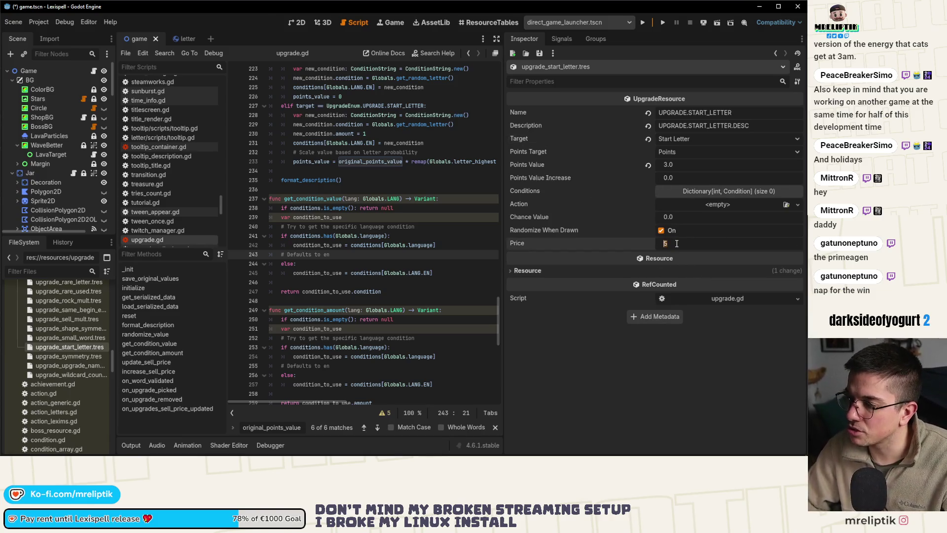
key(Return)
key(ctrl+s)
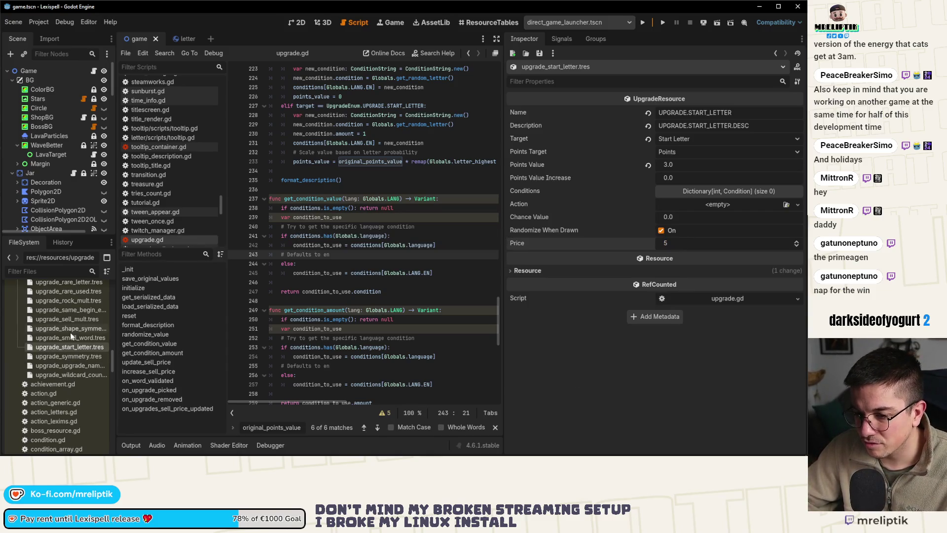
scroll(70, 323, up, 1)
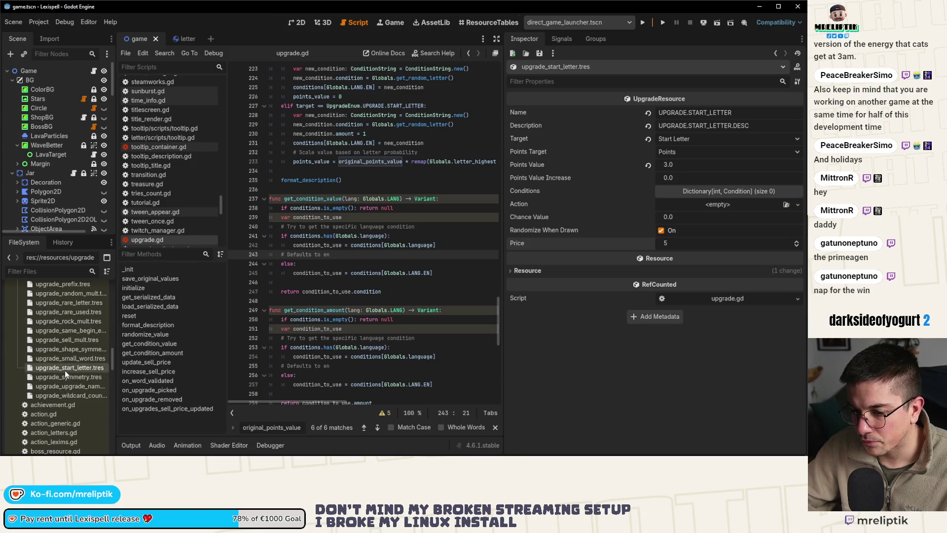
scroll(64, 370, up, 1)
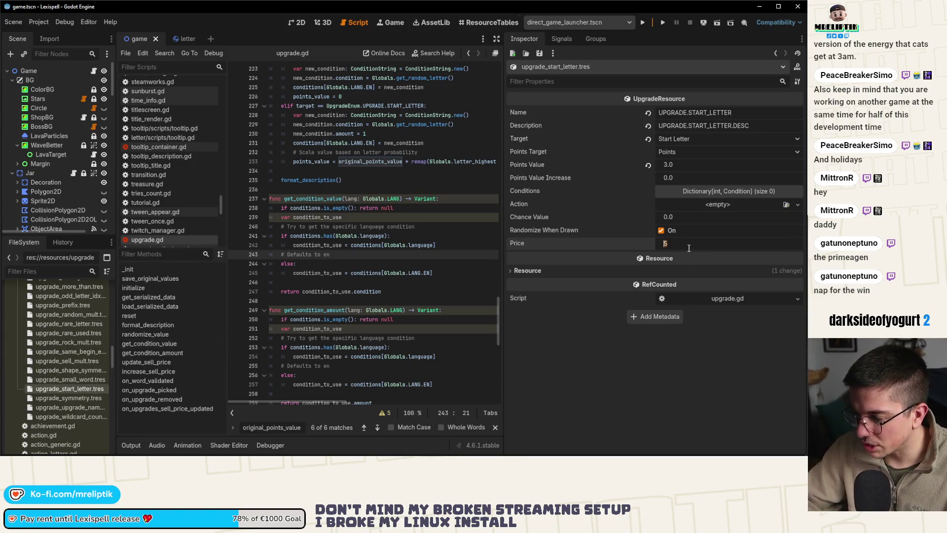
text(4)
key(Return)
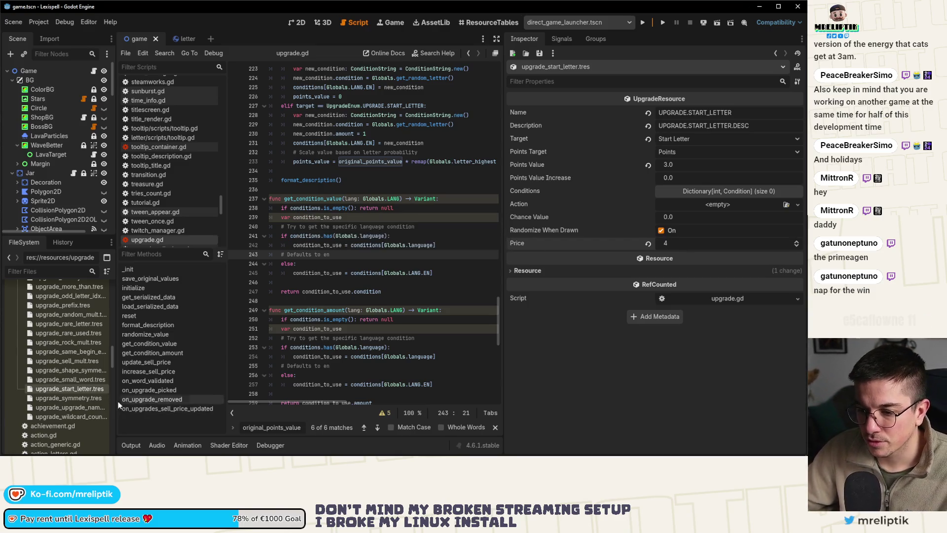
- Raise upgrade_random_mult.tres's price to 6 and save it
scroll(84, 335, up, 8)
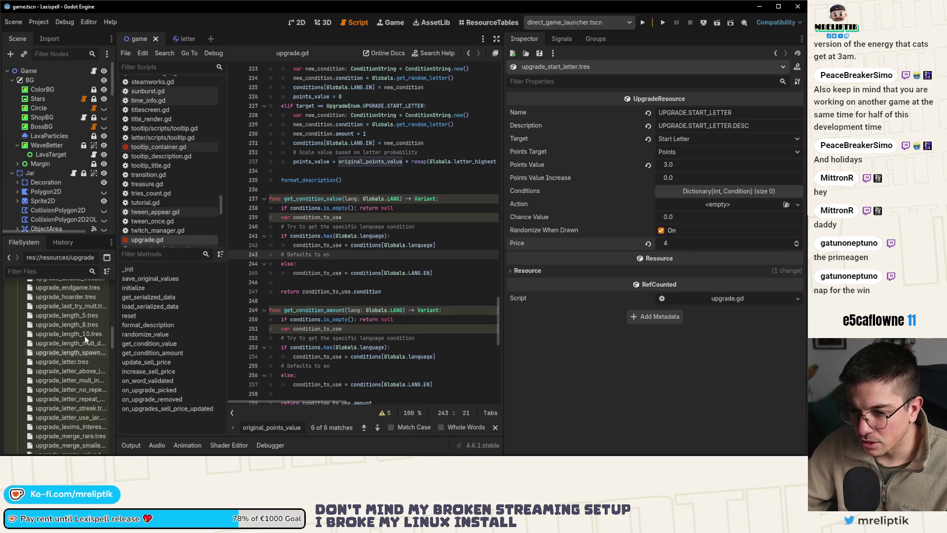
scroll(85, 339, down, 7)
click(74, 335)
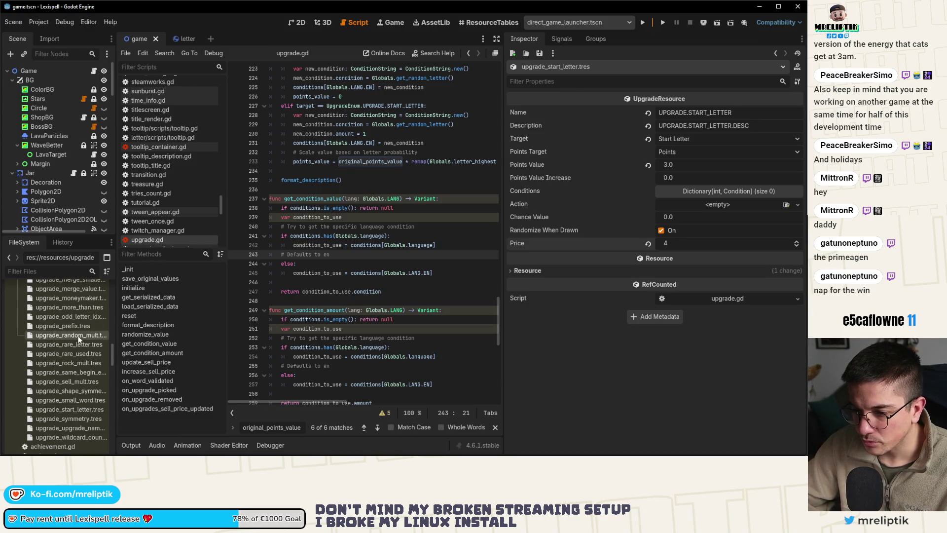
click(672, 243)
text(6)
key(Return)
key(ctrl+s)
scroll(75, 352, up, 12)
- Create a new UpgradeResource in the upgrades folder saved as upgrade_end_letter.tres
click(51, 298)
right_click(51, 303)
mouse_move(163, 306)
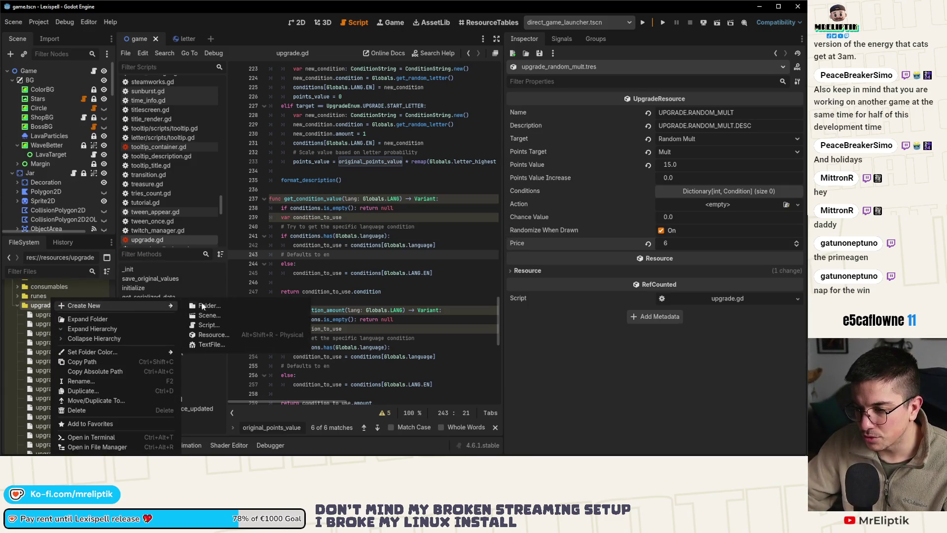
click(222, 335)
double_click(191, 144)
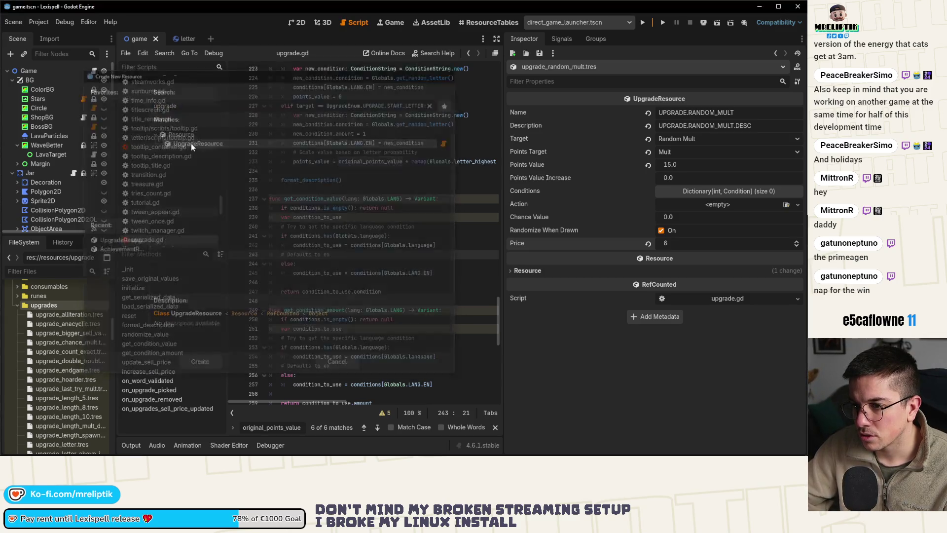
text(upgrade_)
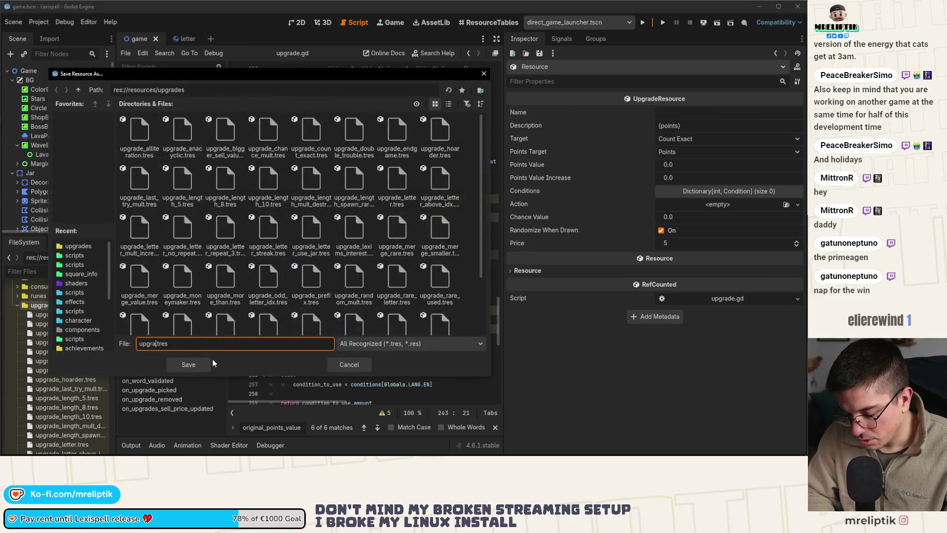
text(end_letter)
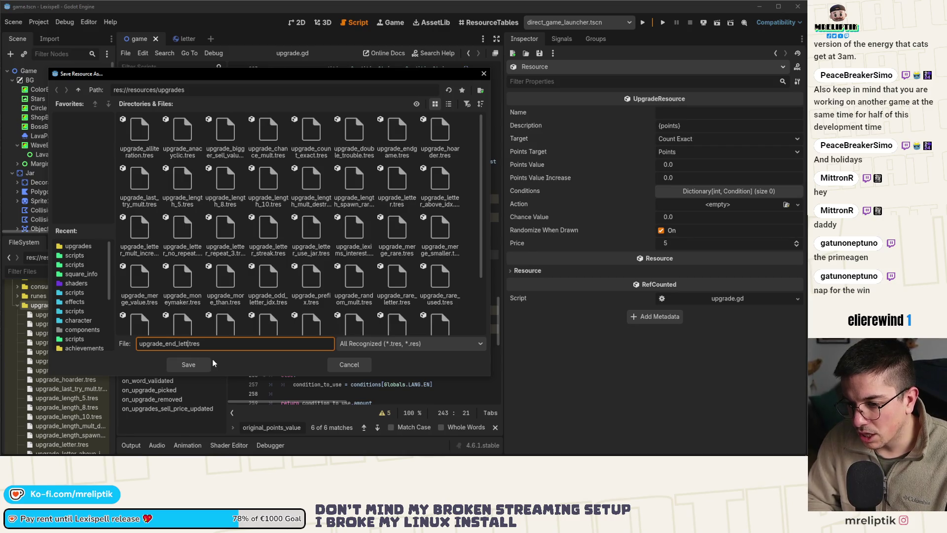
key(Return)
- Name it UPGRADE.END_LETTER, target End Letter, and set its Points Value to 3
scroll(84, 372, down, 10)
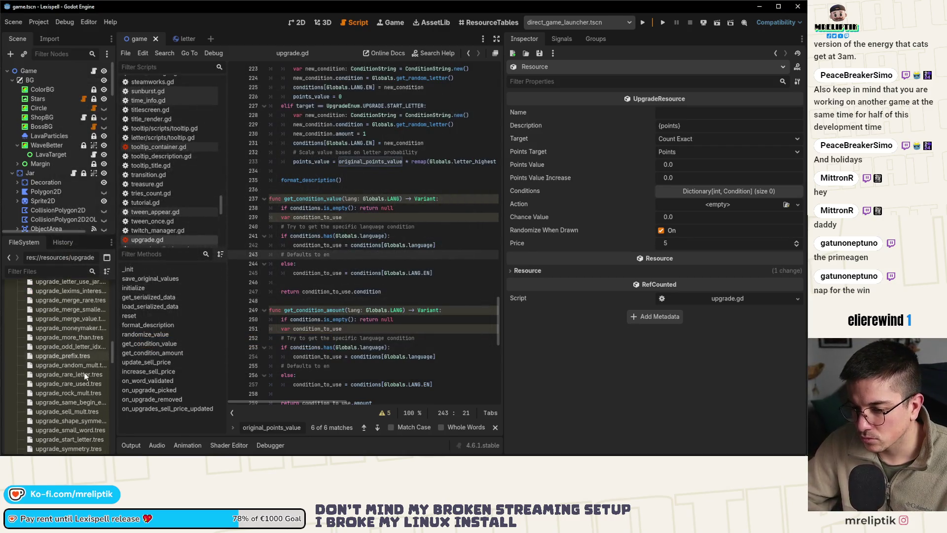
click(715, 114)
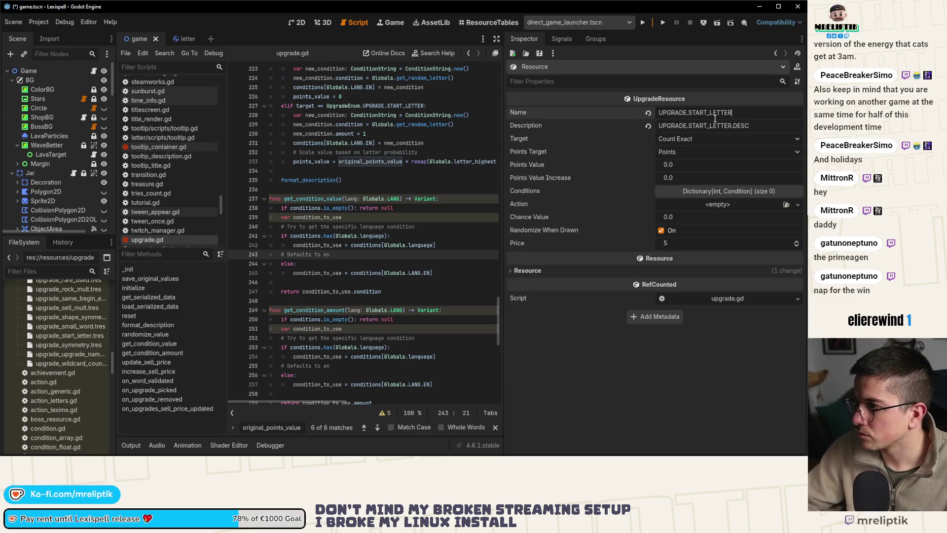
key(BackSpace)
key(BackSpace)
key(BackSpace)
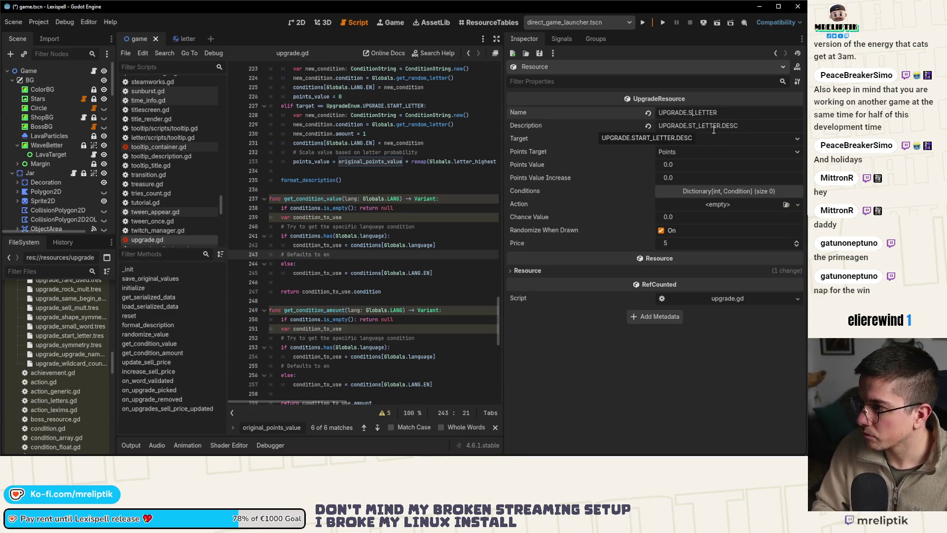
text(END)
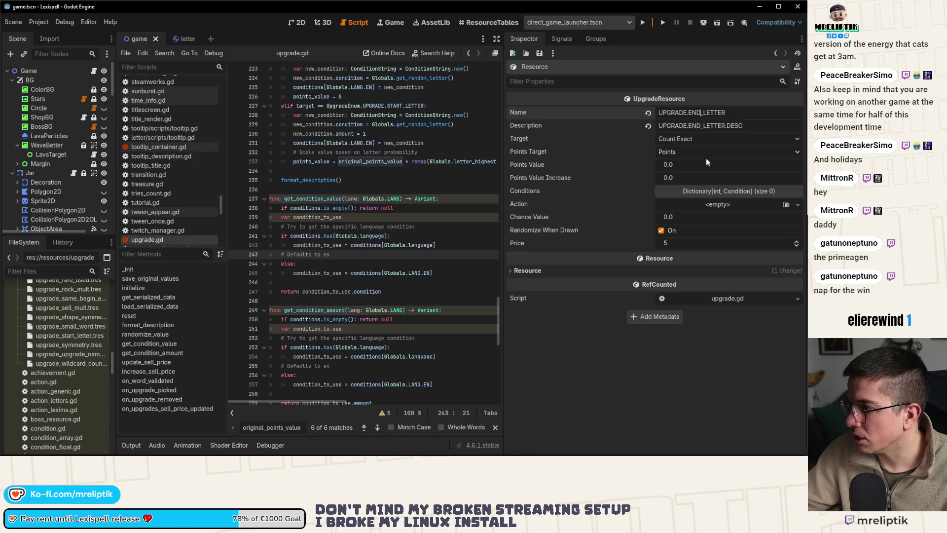
click(693, 139)
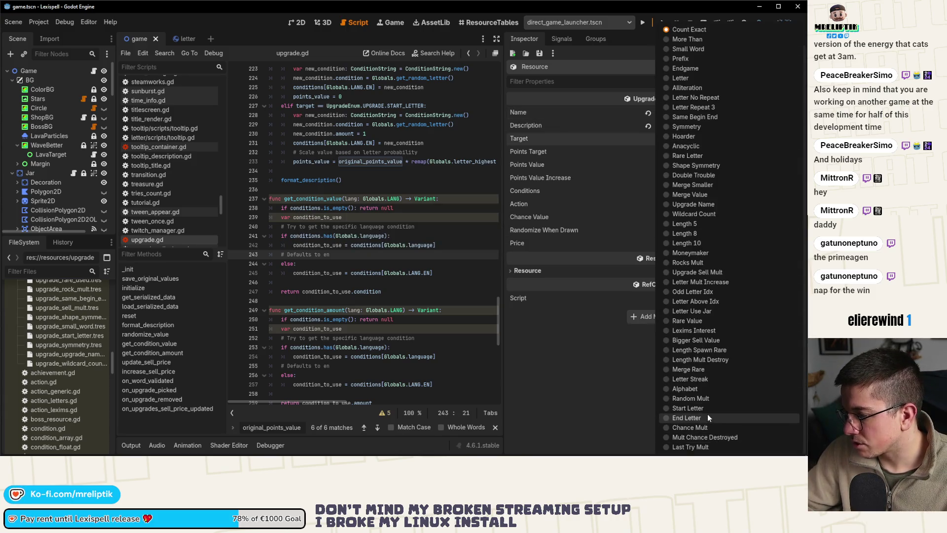
click(708, 417)
click(682, 152)
click(681, 167)
click(685, 165)
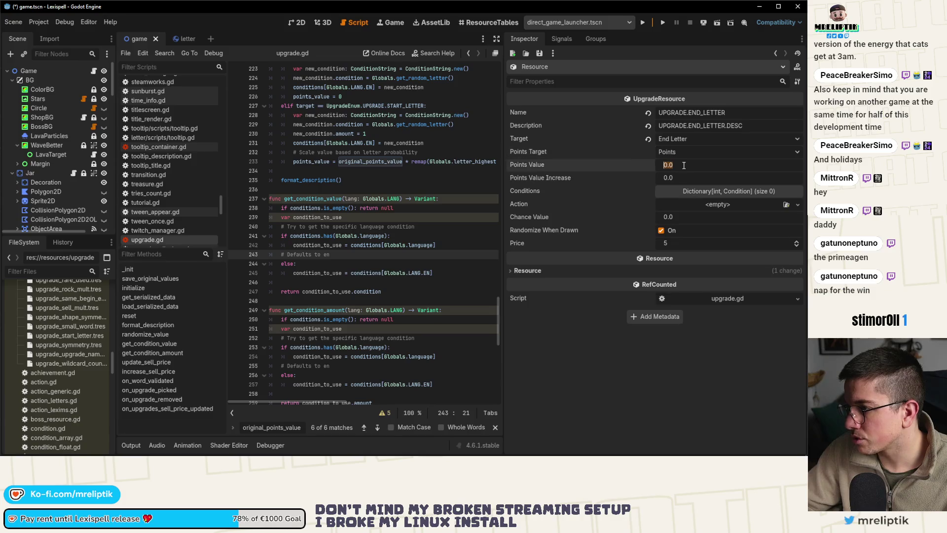
text(3)
key(Return)
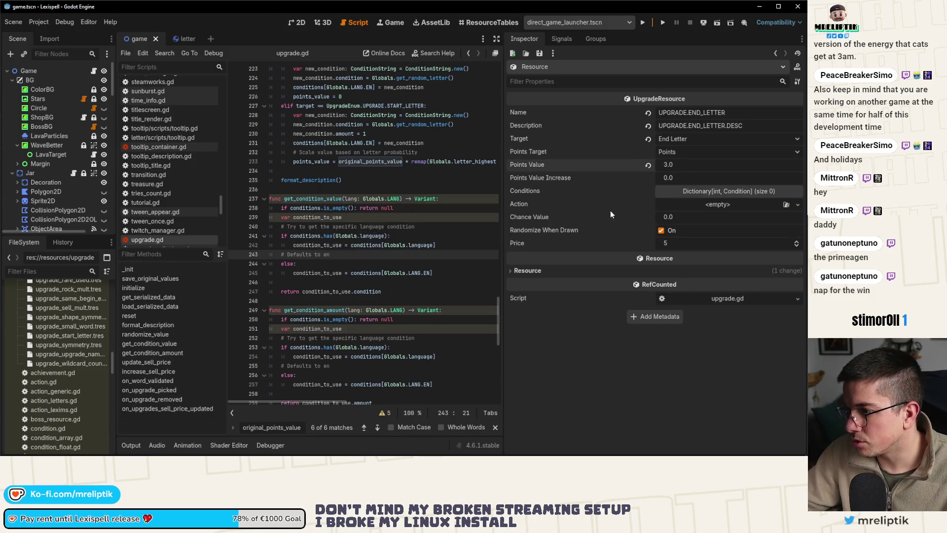
key(alt+Tab)
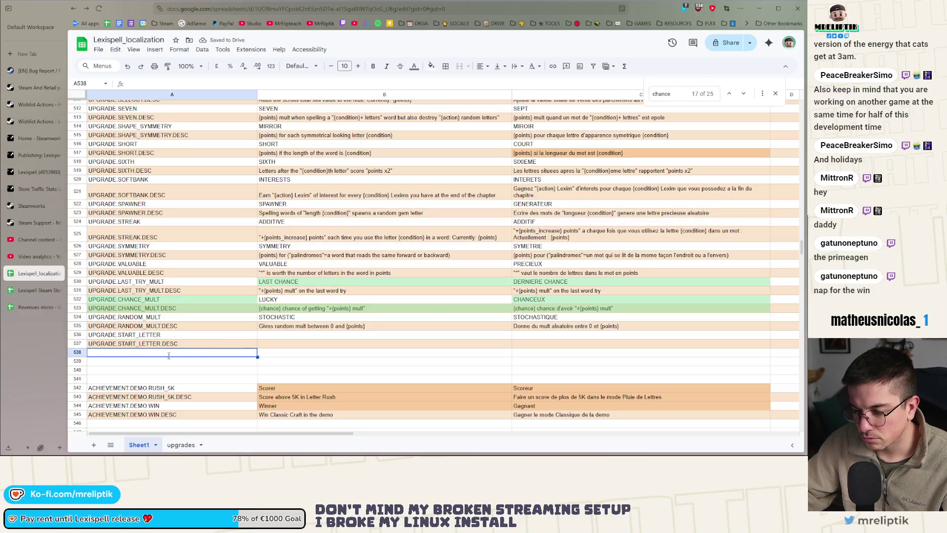
- Add the UPGRADE.END_LETTER and UPGRADE.END_LETTER.DESC keys in A538 and A539
text(UPGRADE.START_LETTER)
double_click(135, 353)
key(BackSpace)
key(BackSpace)
key(BackSpace)
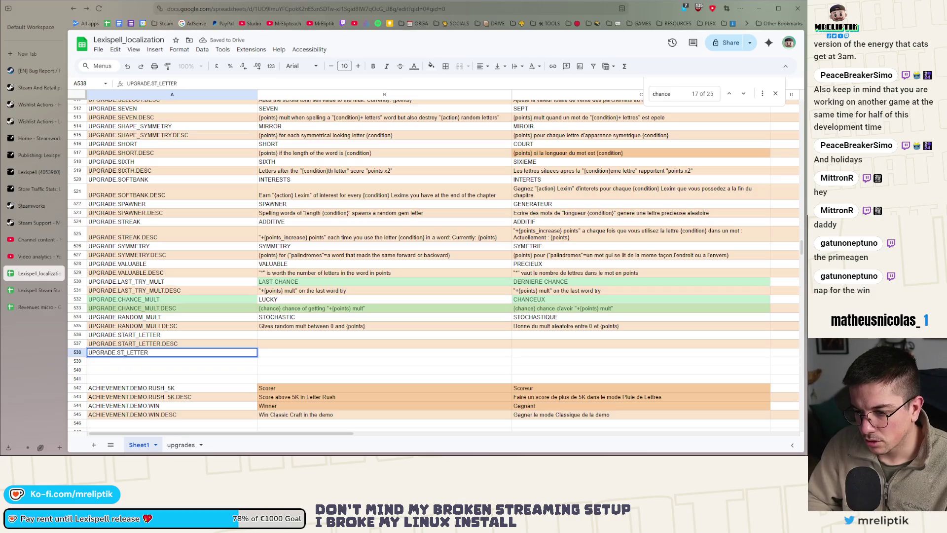
text(END)
key(Return)
click(161, 355)
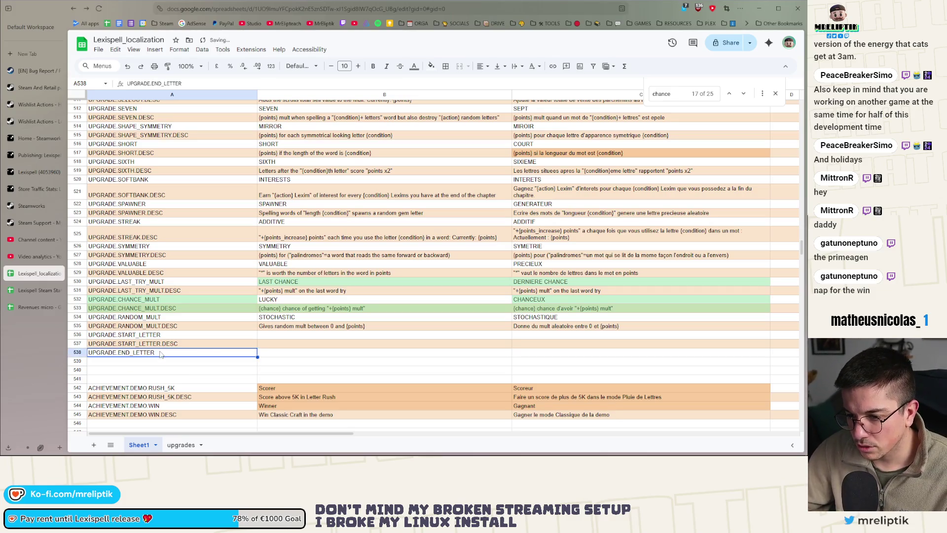
click(151, 362)
text(UPGRADE.END_LETTER)
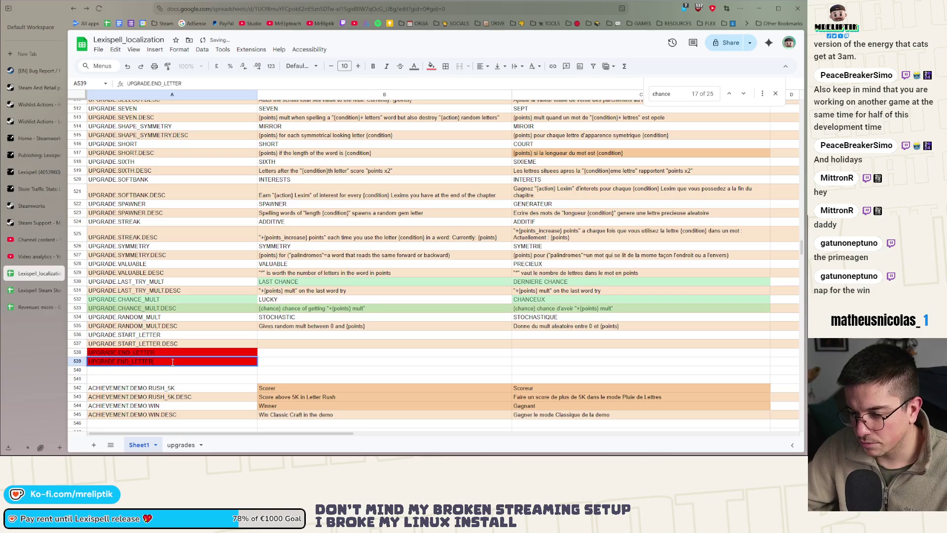
text(SC)
key(Return)
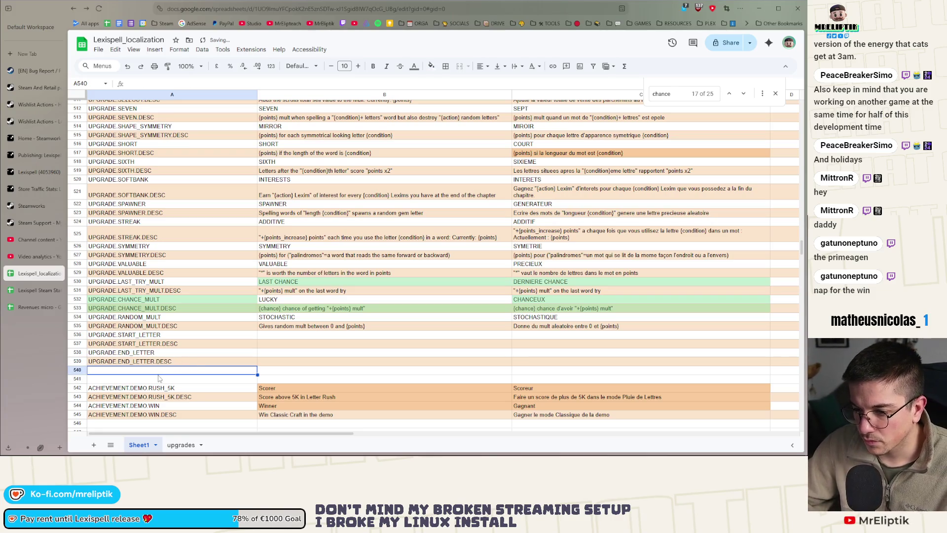
- Copy B531's description into B536 and rewrite it as '+{points} points if the word starts with {condition}'
click(188, 335)
click(288, 337)
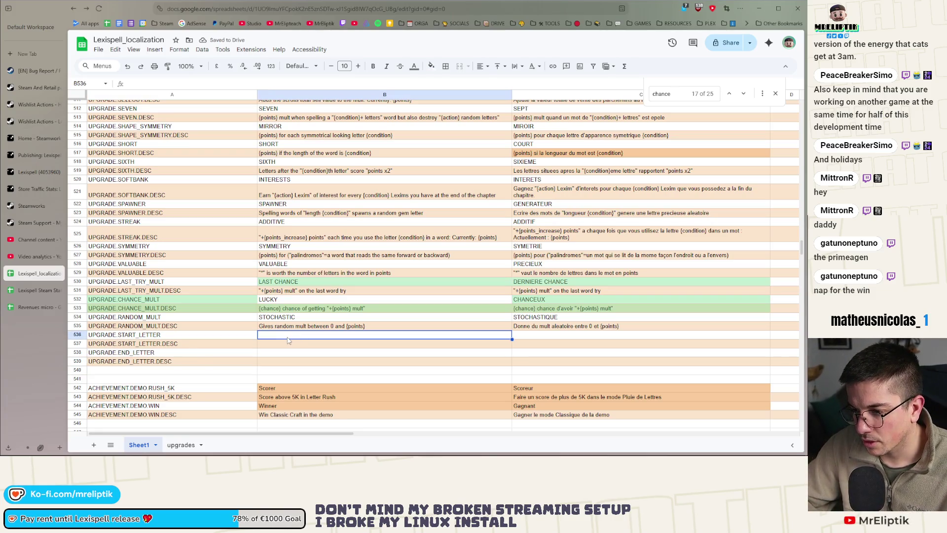
click(335, 291)
key(ctrl+c)
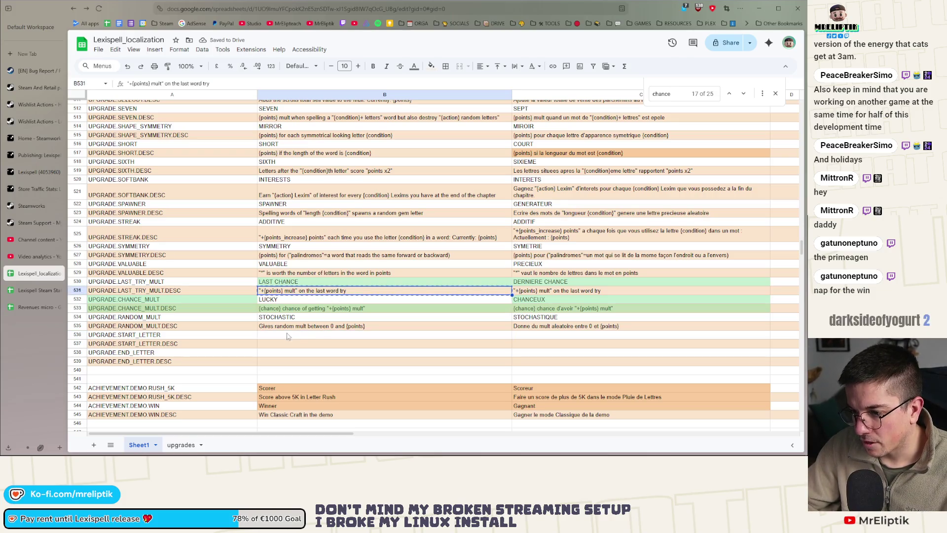
click(290, 336)
key(ctrl+v)
double_click(279, 336)
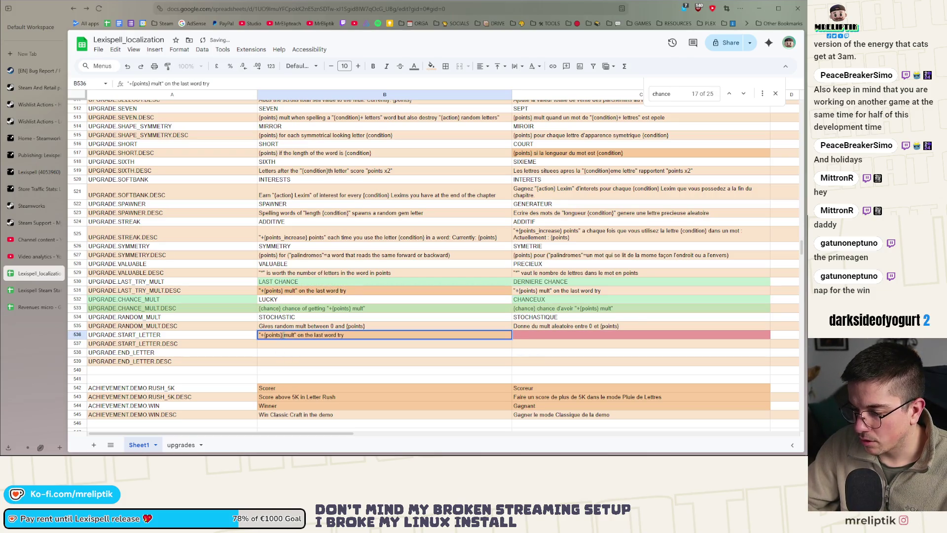
double_click(289, 335)
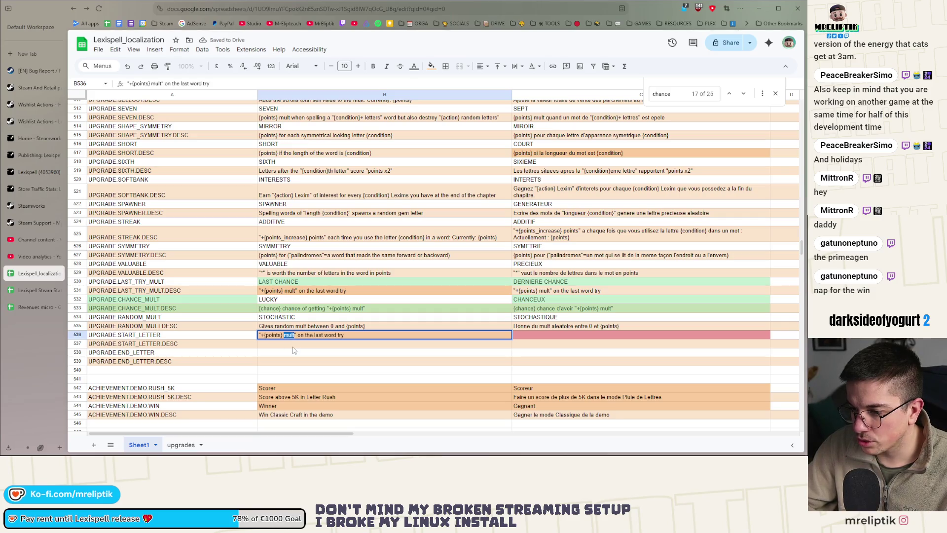
text(points)
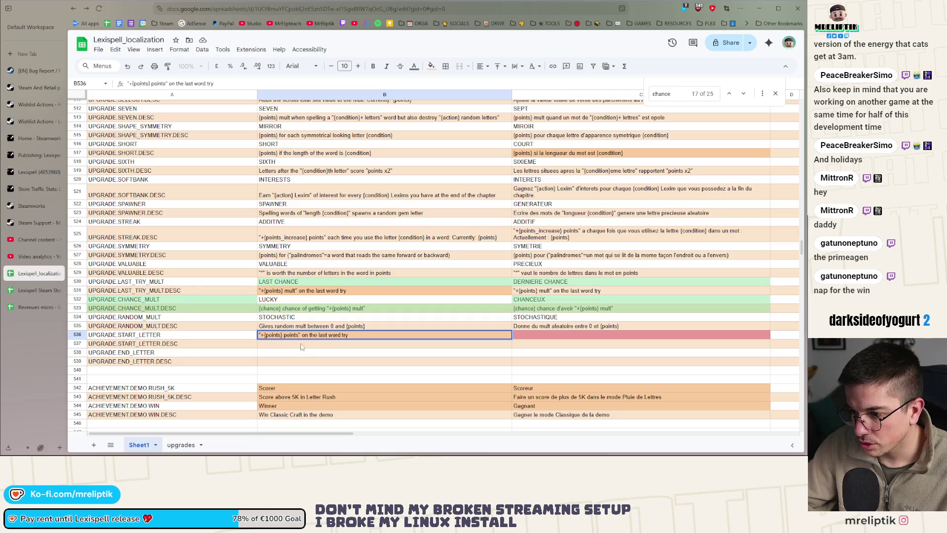
drag(302, 335, 381, 335)
text(if the word )
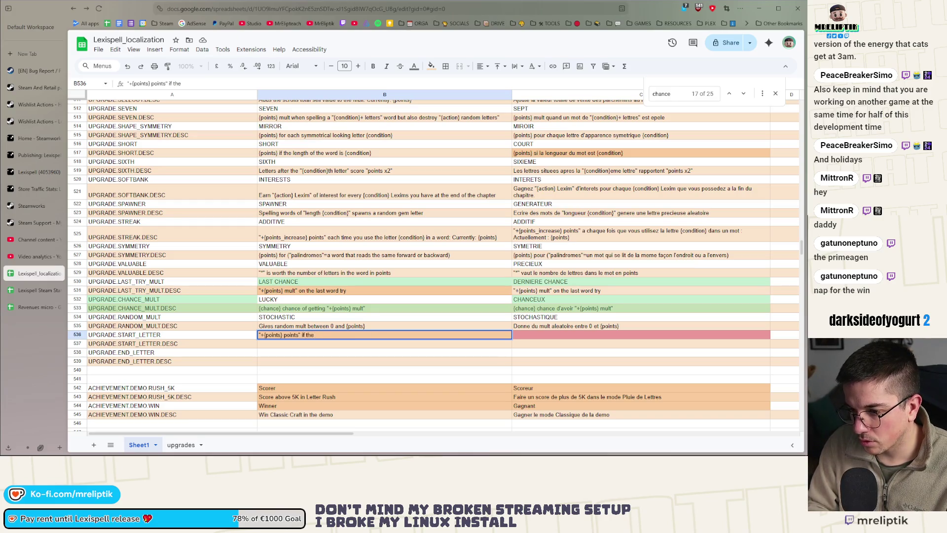
text(starts with {)
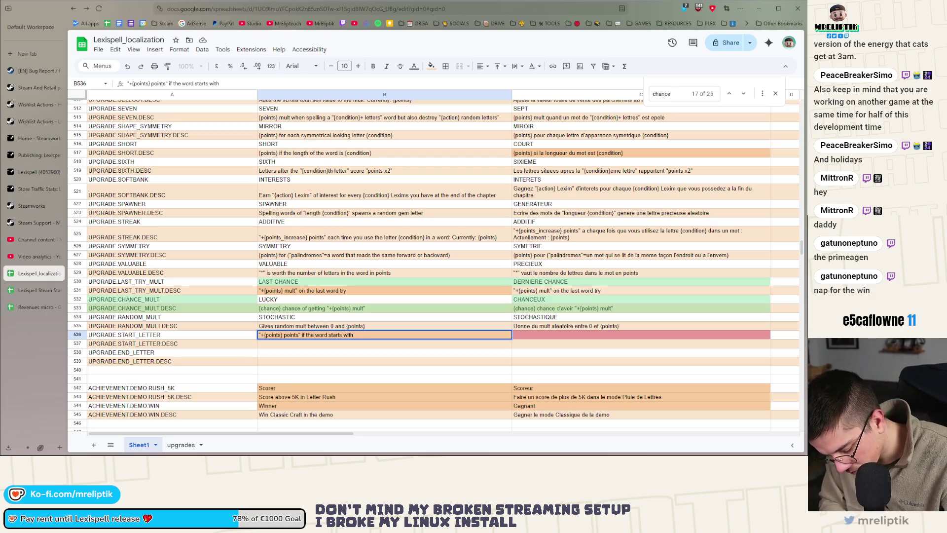
text(condition})
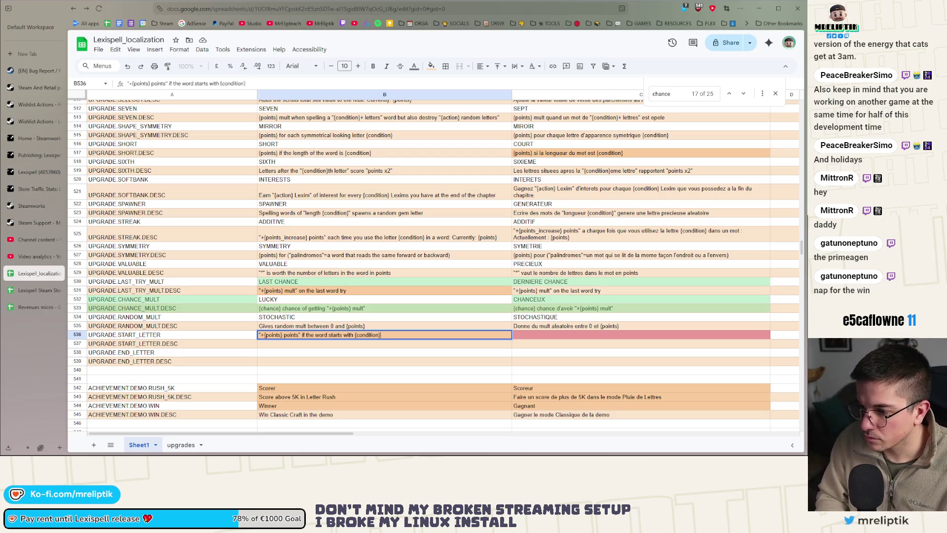
key(Return)
click(394, 338)
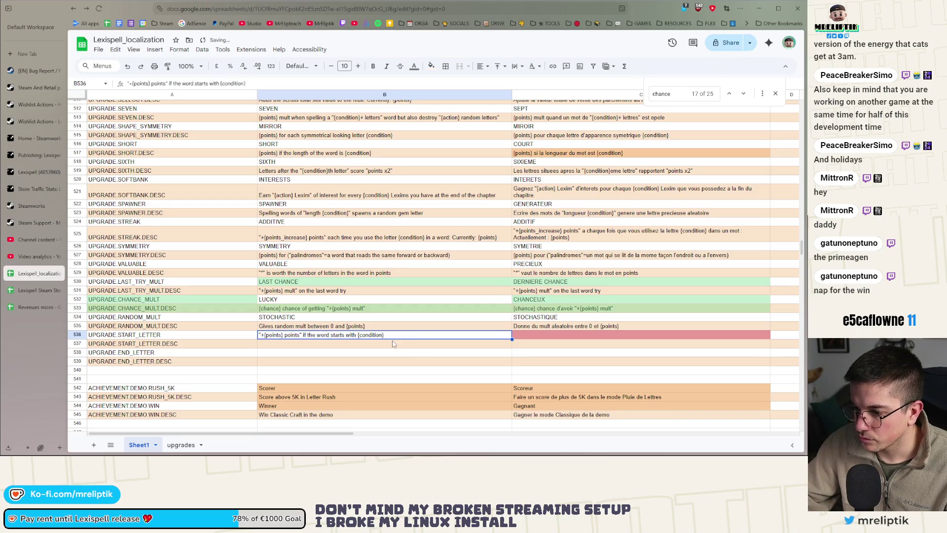
- Move the description into B537 and copy it to B539, changing 'starts' to 'ends'
key(ctrl+x)
click(285, 346)
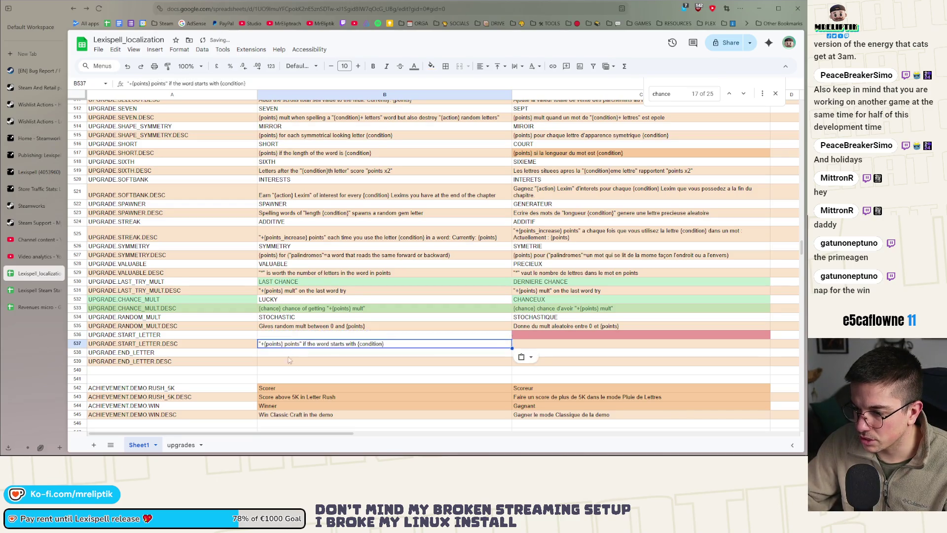
key(ctrl+v)
click(272, 363)
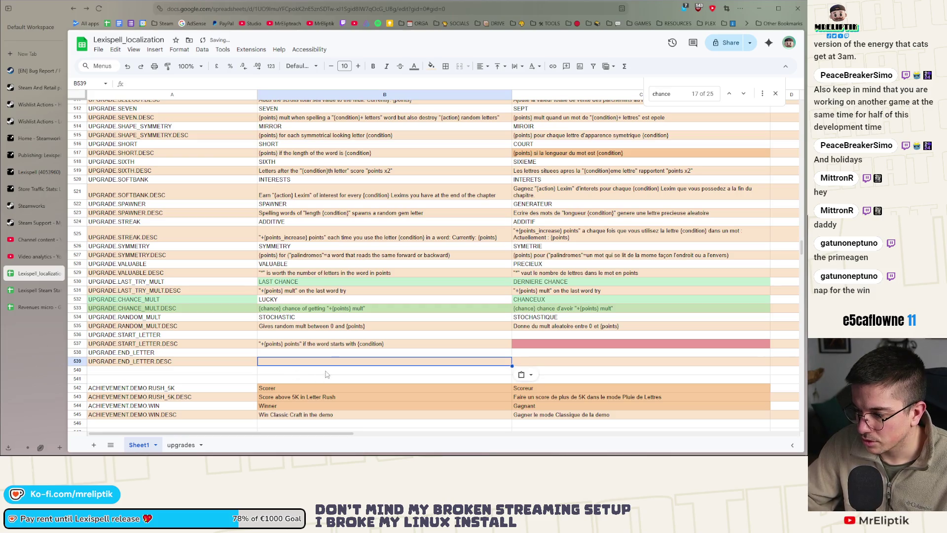
click(331, 344)
key(ctrl+c)
click(291, 363)
key(ctrl+v)
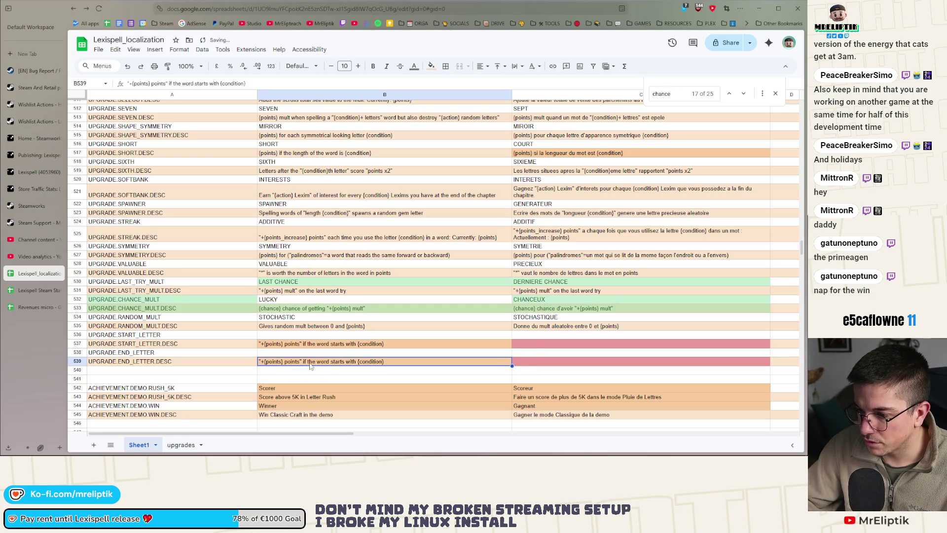
double_click(336, 362)
text(ends)
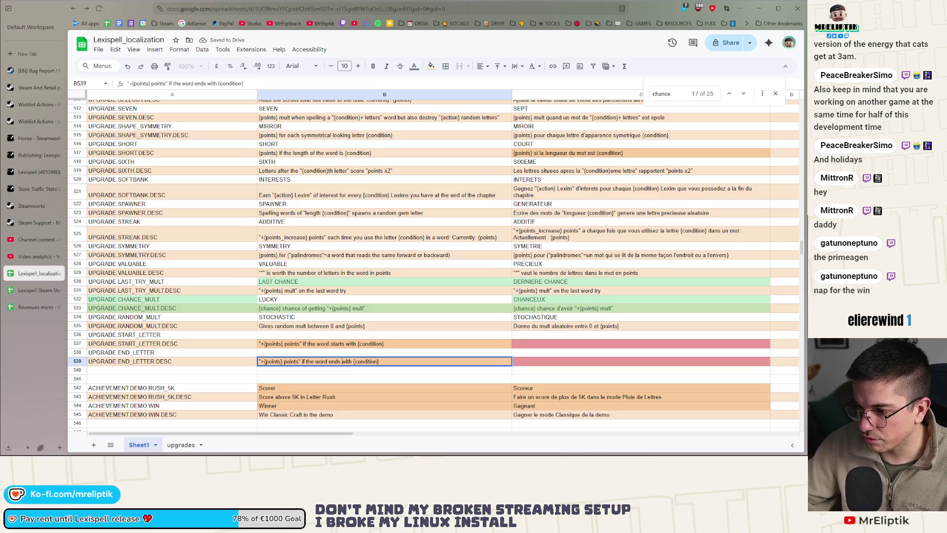
- Copy the description into C537 and C539, translating C537 to 'si le mot commence par {condition}'
click(414, 346)
key(ctrl+c)
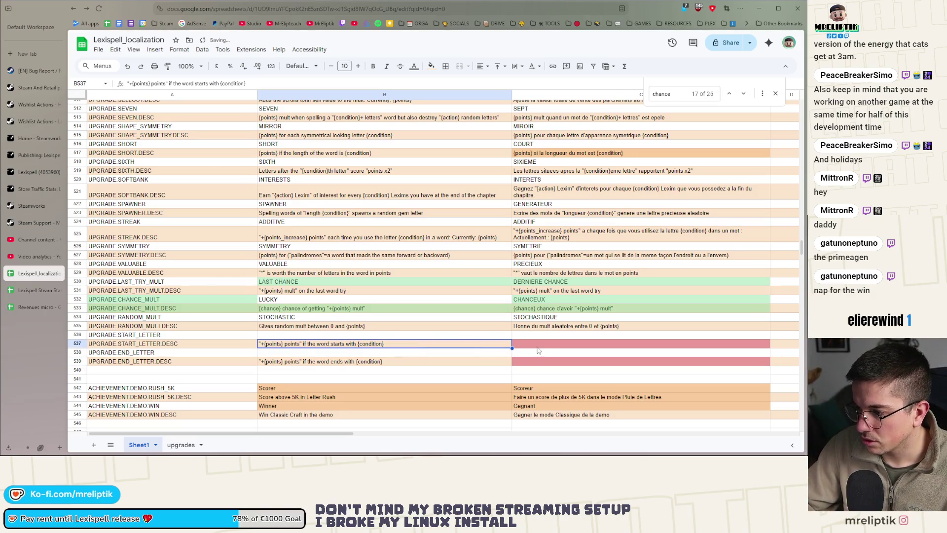
click(537, 344)
key(ctrl+v)
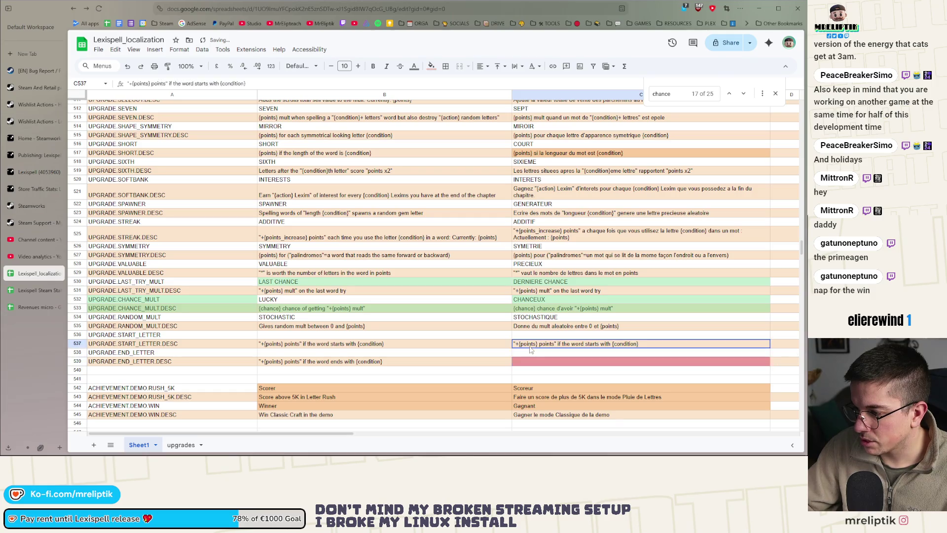
click(529, 362)
key(ctrl+v)
click(564, 345)
double_click(564, 344)
drag(558, 345, 609, 344)
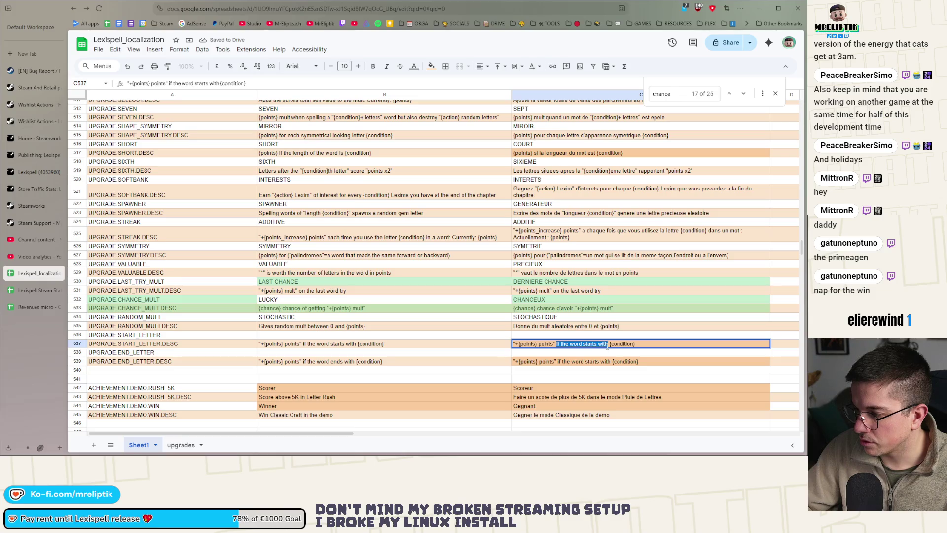
text(si le mot commence p)
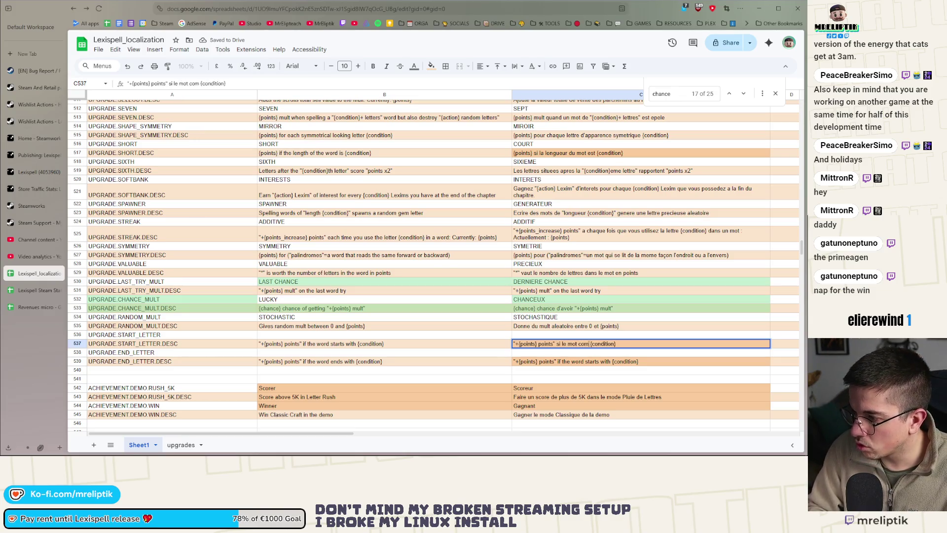
text(ar)
key(Return)
- Translate C539 to 'si le mot fini par {condition}'
click(557, 363)
double_click(556, 344)
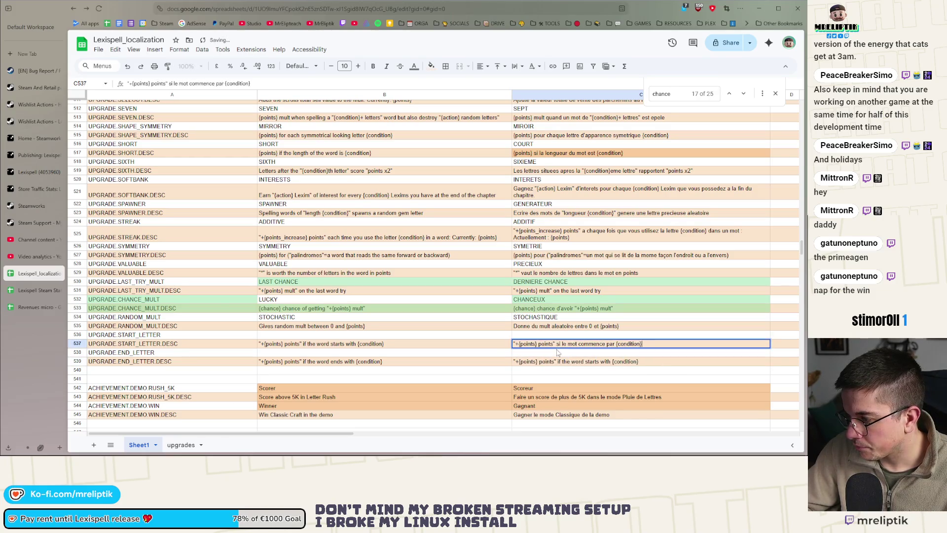
scroll(562, 368, up, 1)
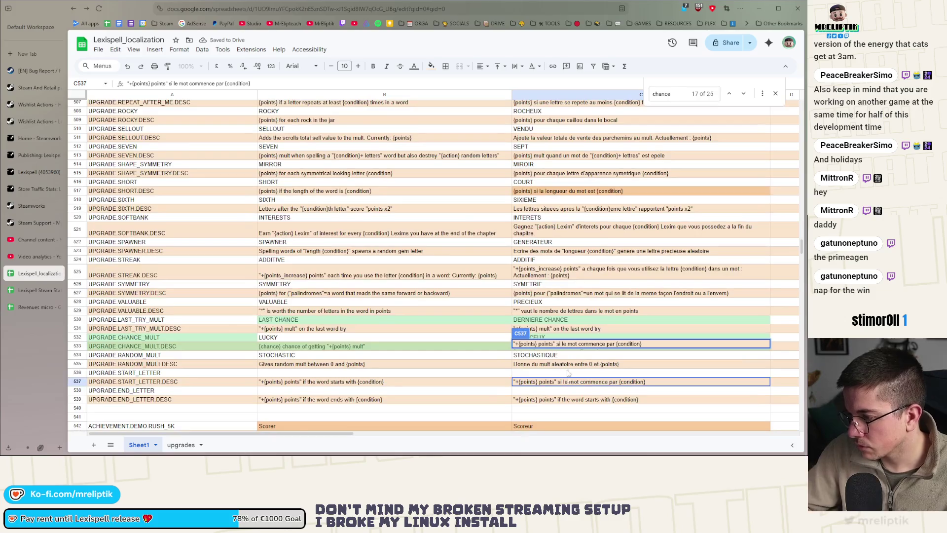
double_click(573, 401)
drag(557, 399, 610, 399)
text(si le mot)
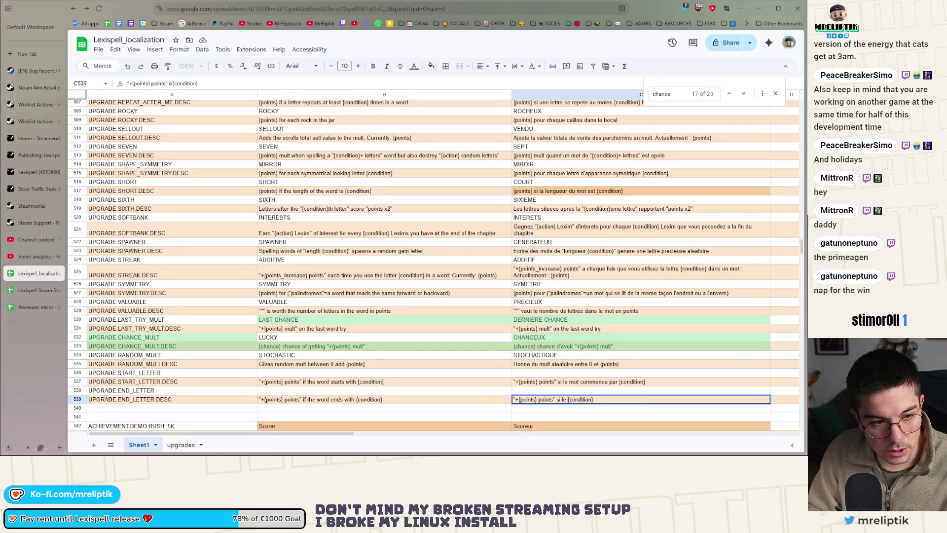
text( fini par)
click(600, 376)
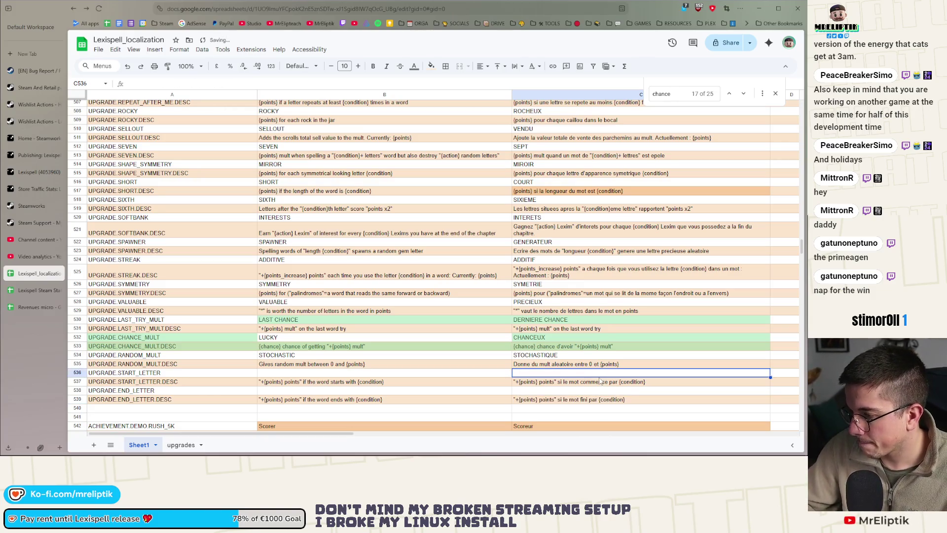
- Name the Start Letter upgrade STARTER in B536 and DEMARREUR in C536
scroll(600, 380, down, 3)
click(278, 297)
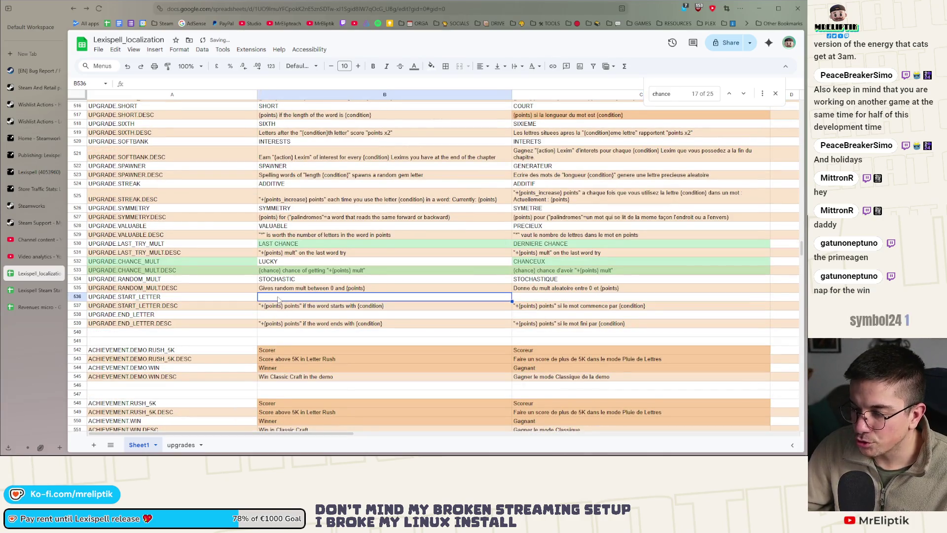
text(STARTER)
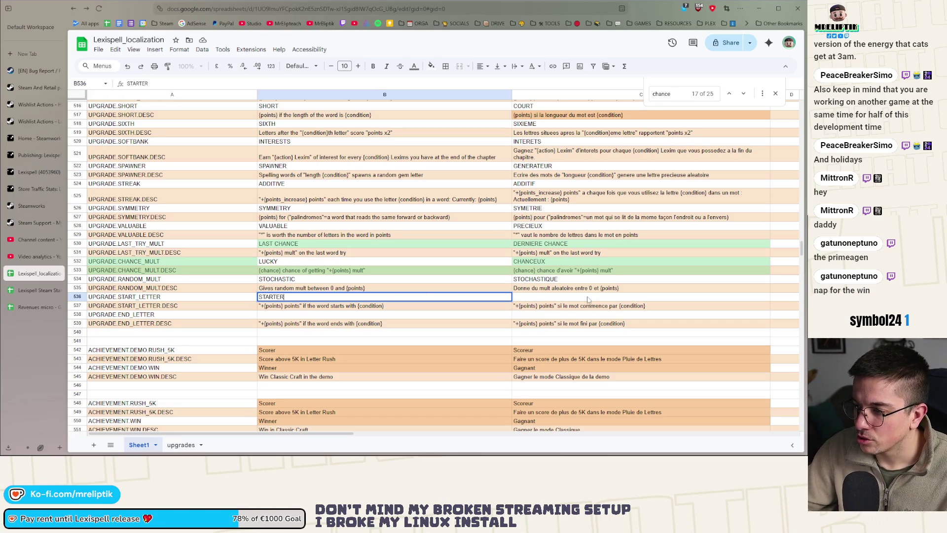
click(573, 298)
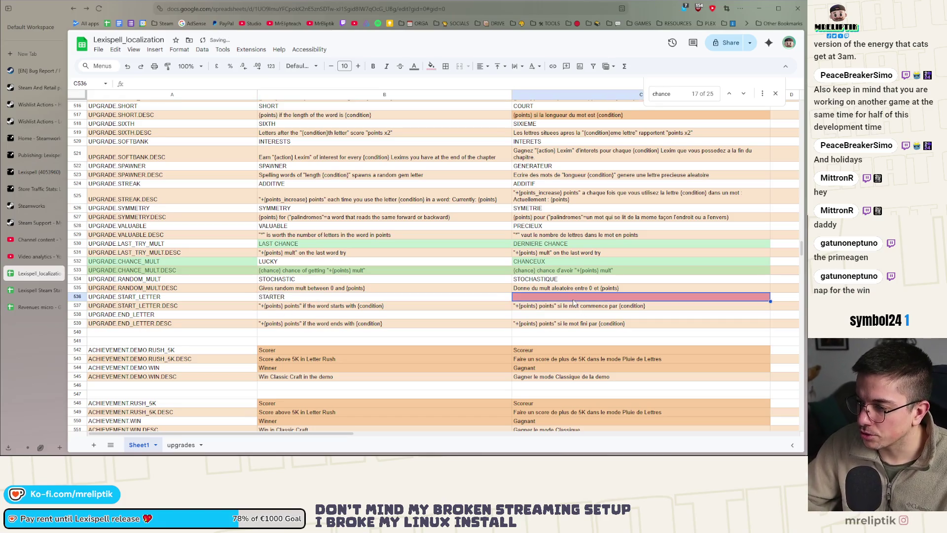
text(DEMARREUR)
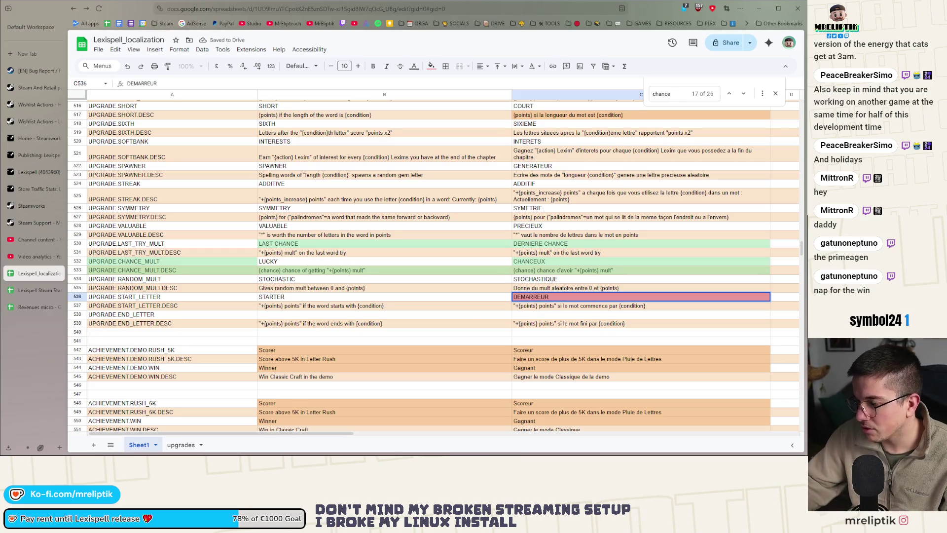
click(475, 318)
click(549, 318)
- Name the End Letter upgrade ENDER in B538 and FINISSEUR in C538
click(344, 316)
double_click(276, 316)
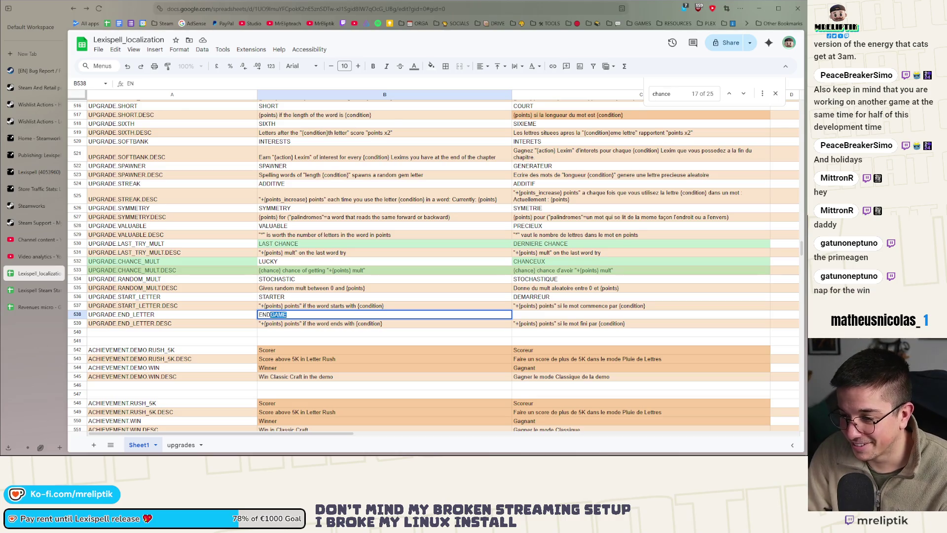
text(ER)
key(Return)
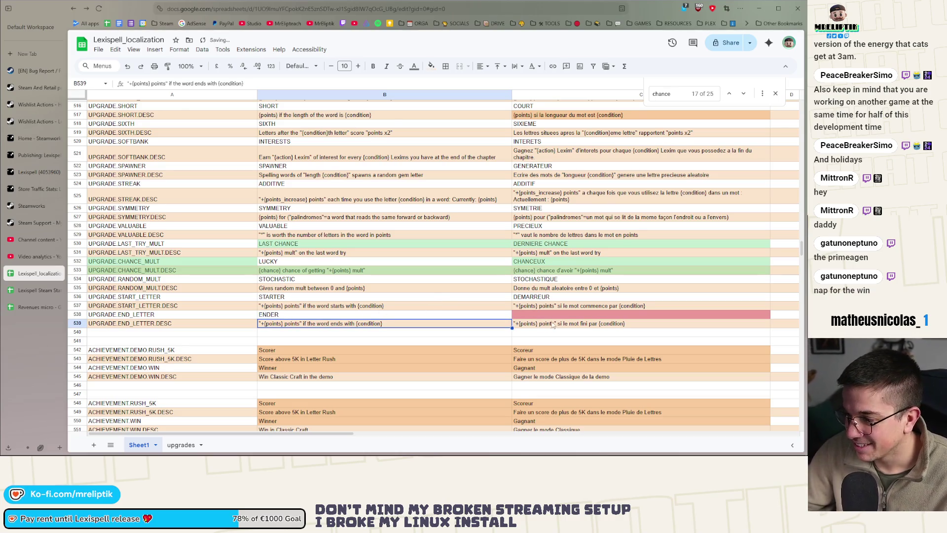
click(540, 314)
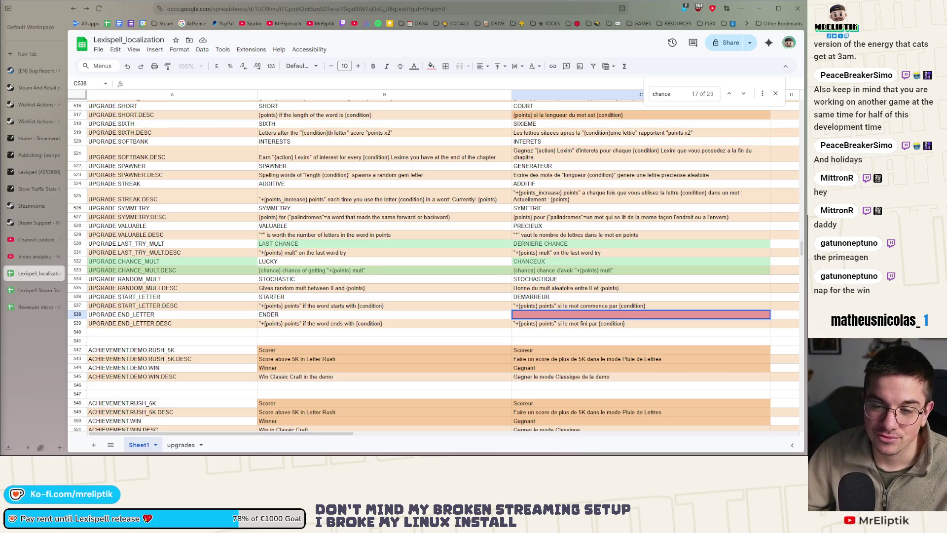
double_click(538, 316)
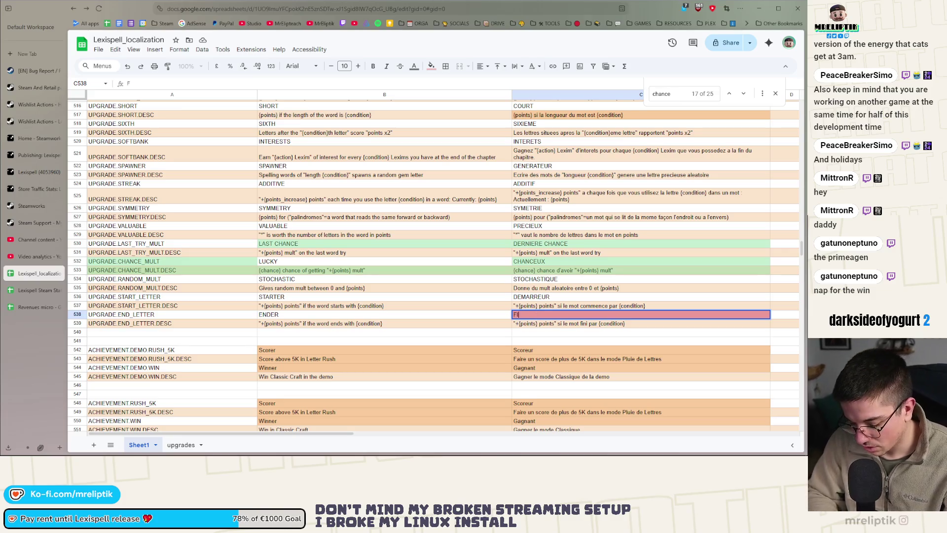
text(EUR)
key(Return)
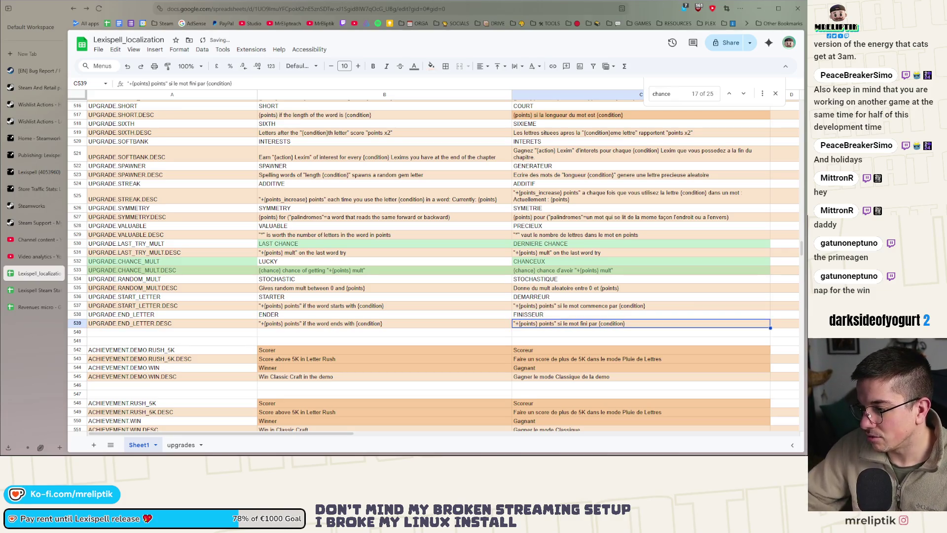
key(Left)
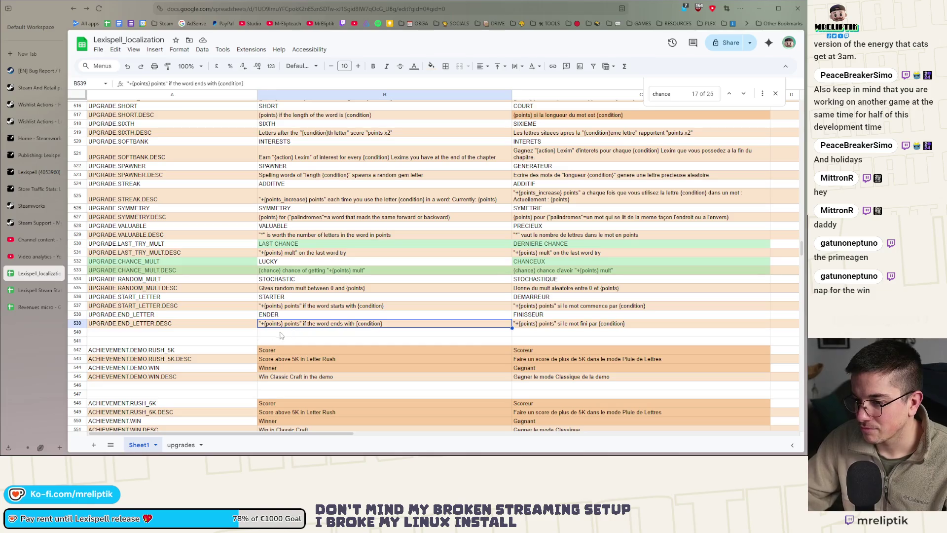
- Download the sheet as comma-separated values (CSV)
click(219, 334)
click(277, 334)
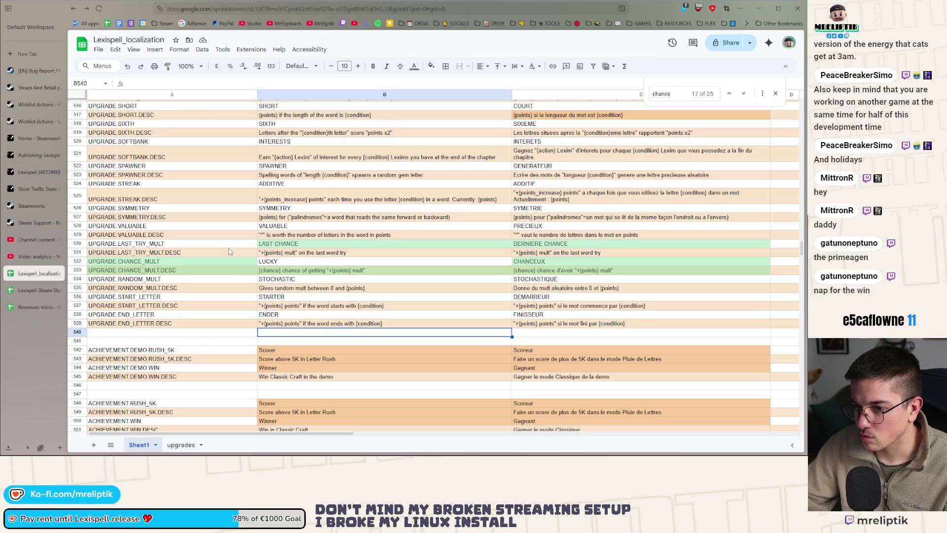
click(99, 49)
mouse_move(148, 153)
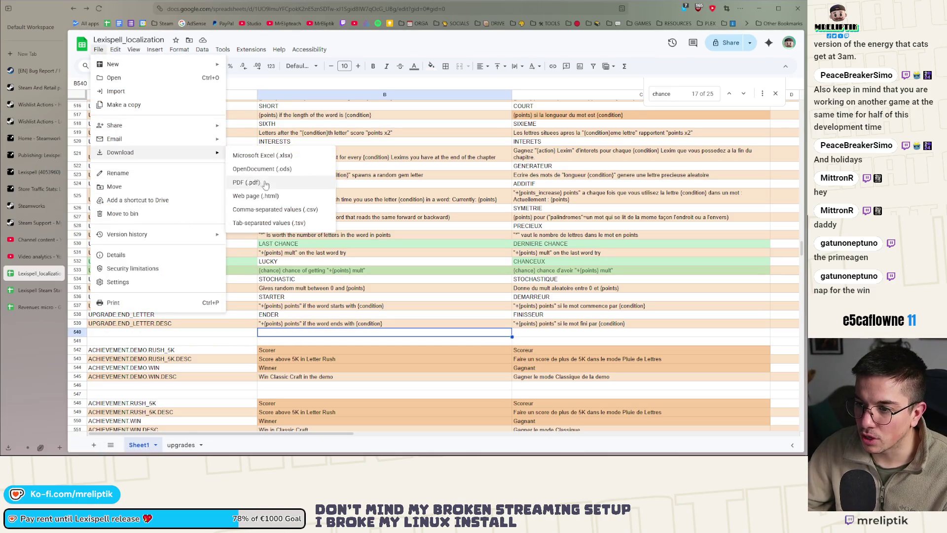
click(262, 213)
- Widen the code area and remove the duplicated START_LETTER elif line in upgrade.gd
key(alt+Tab)
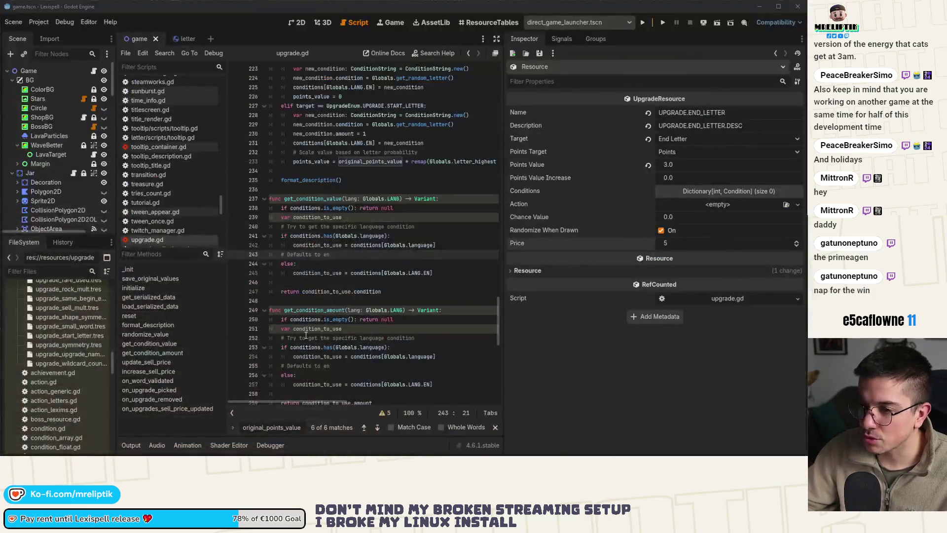
drag(505, 176, 645, 179)
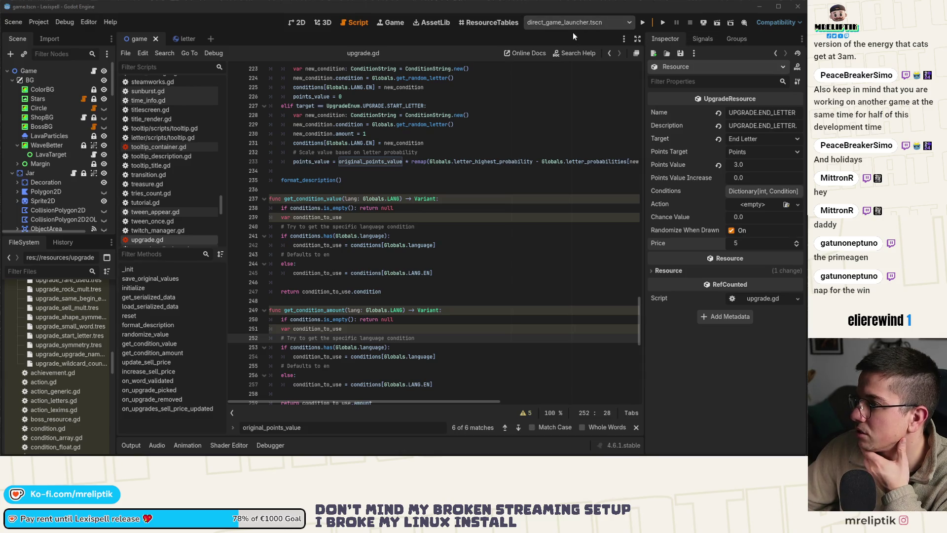
click(392, 236)
scroll(386, 212, up, 1)
scroll(385, 212, up, 4)
click(396, 245)
click(321, 255)
click(283, 246)
key(ctrl+shift+d)
key(ctrl+z)
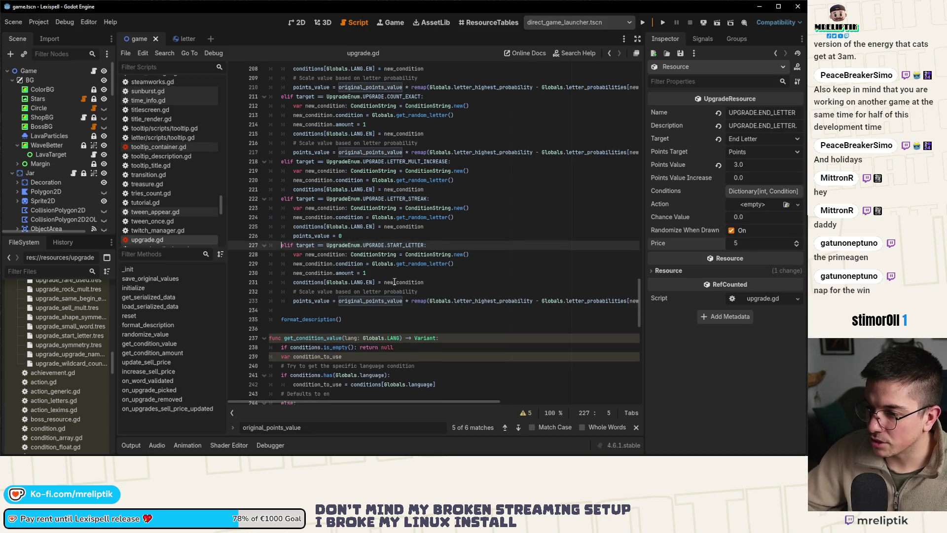
- Paste a copy of the START_LETTER condition block, rename it END_LETTER, and save
mouse_move(281, 244)
mouse_down()
mouse_move(375, 279)
mouse_move(687, 298)
mouse_up()
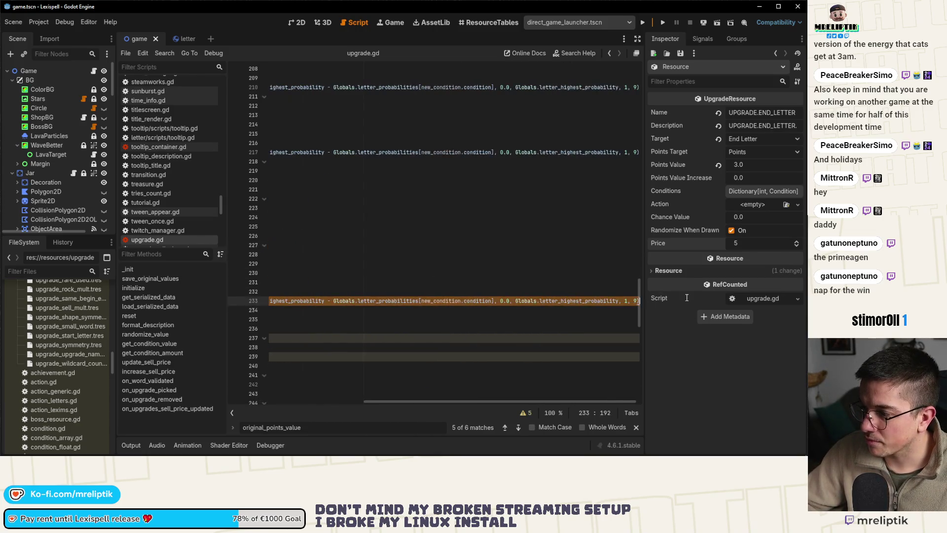
drag(455, 401, 318, 403)
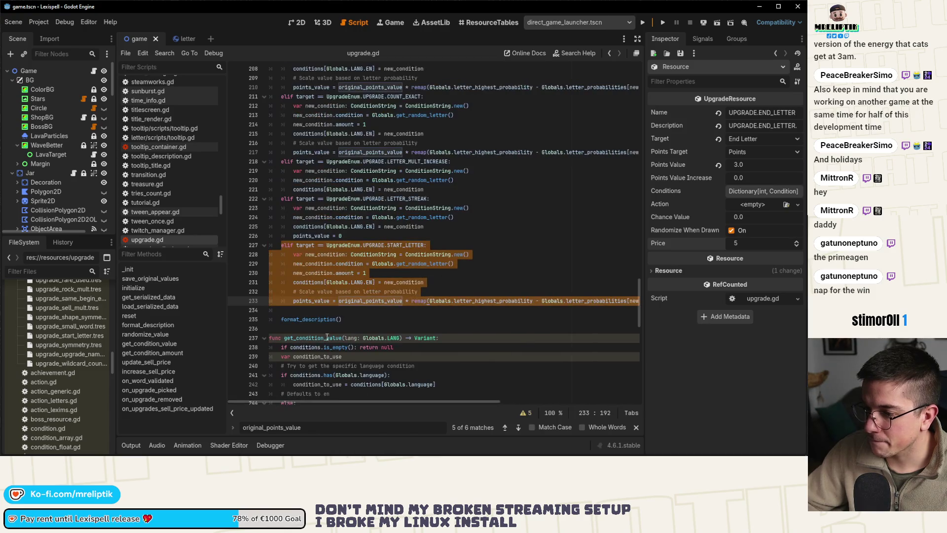
click(321, 311)
key(ctrl+v)
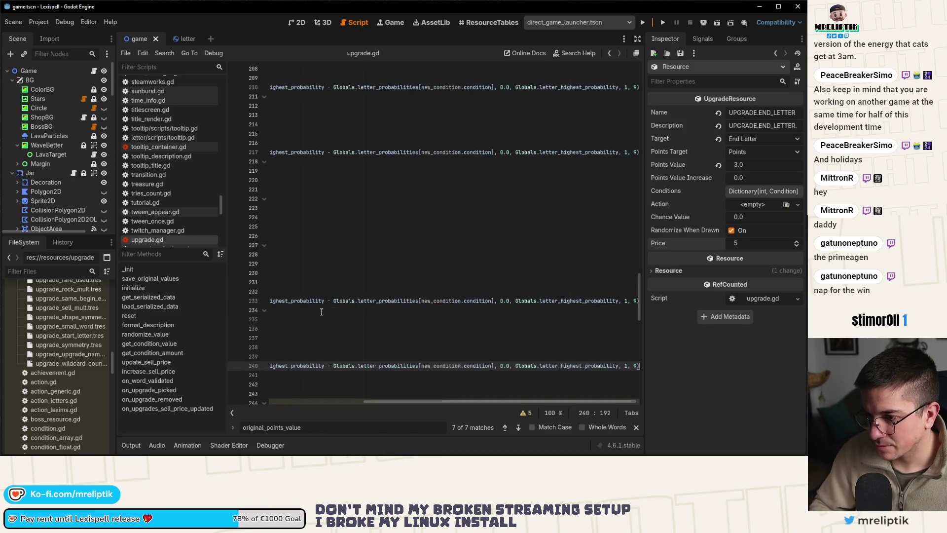
drag(380, 401, 224, 401)
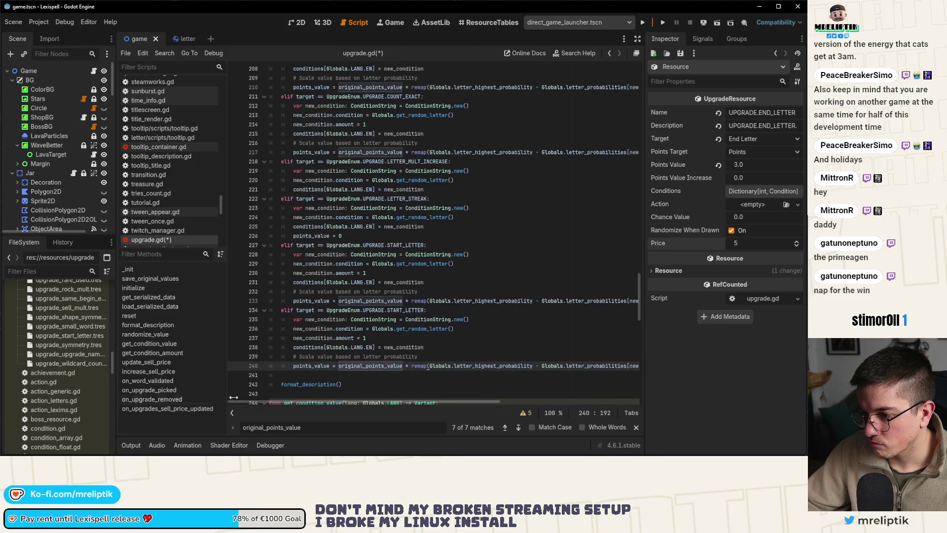
double_click(387, 347)
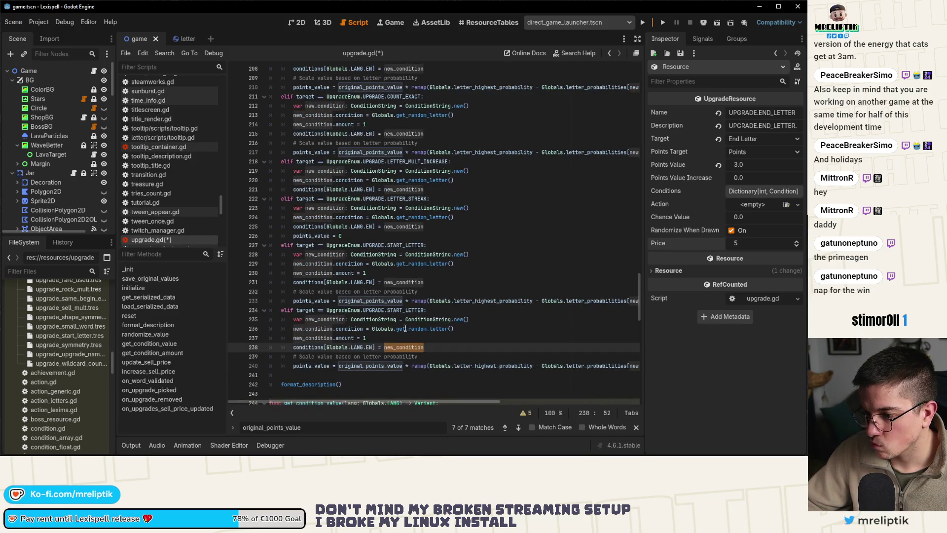
double_click(405, 310)
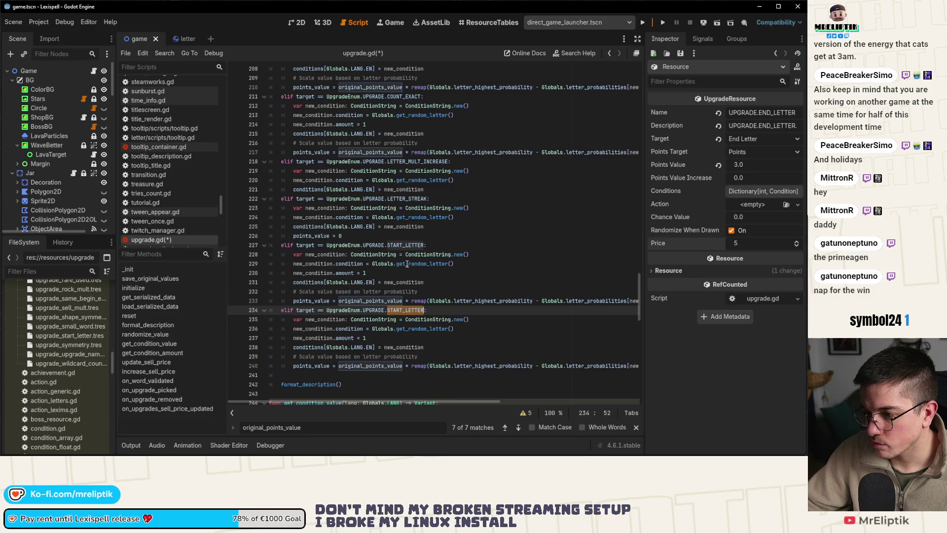
text(END_L)
text(ETTER)
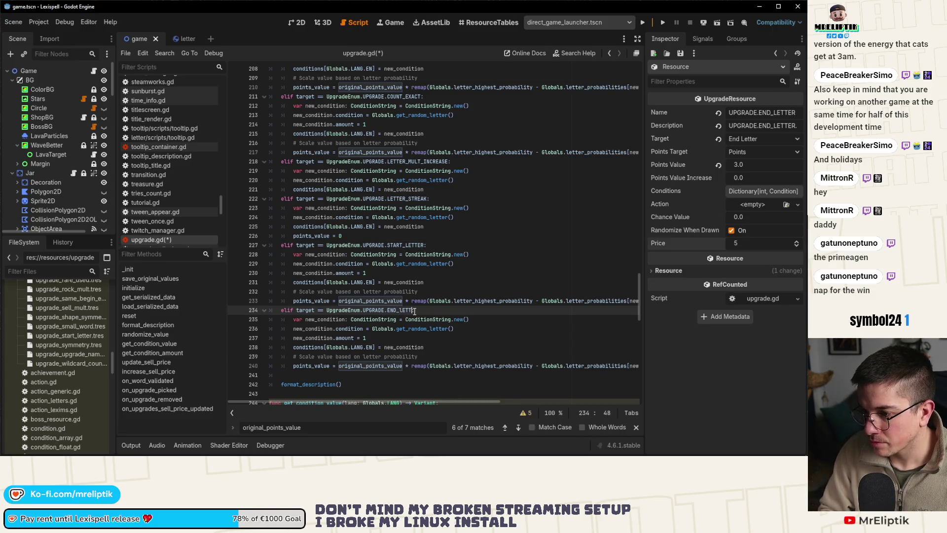
key(ctrl+s)
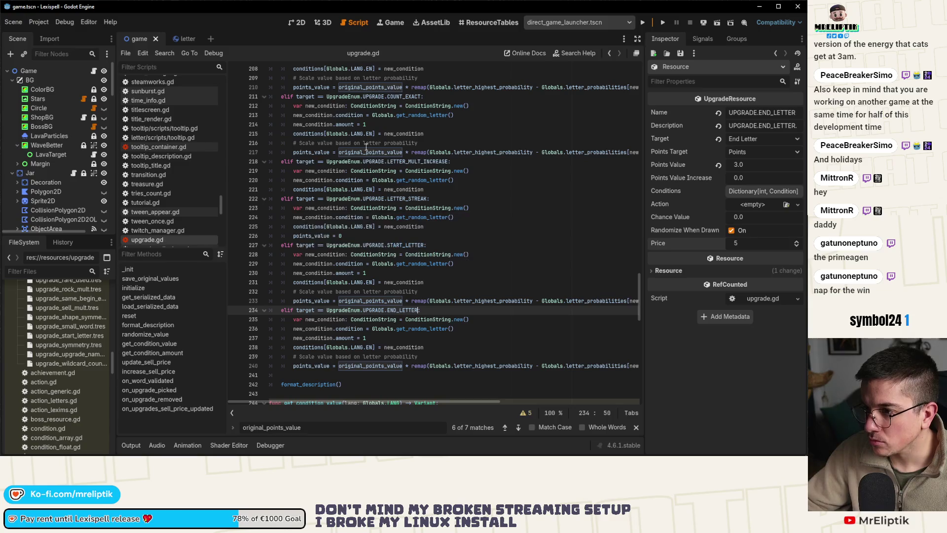
- Search upgrade.gd for occurrences of LETTER_STREAK
double_click(403, 199)
key(ctrl+f)
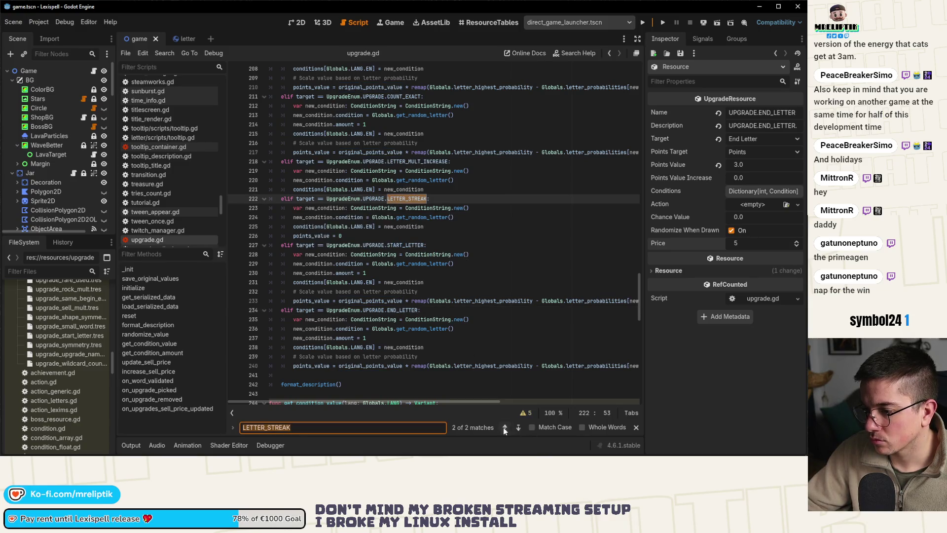
click(518, 428)
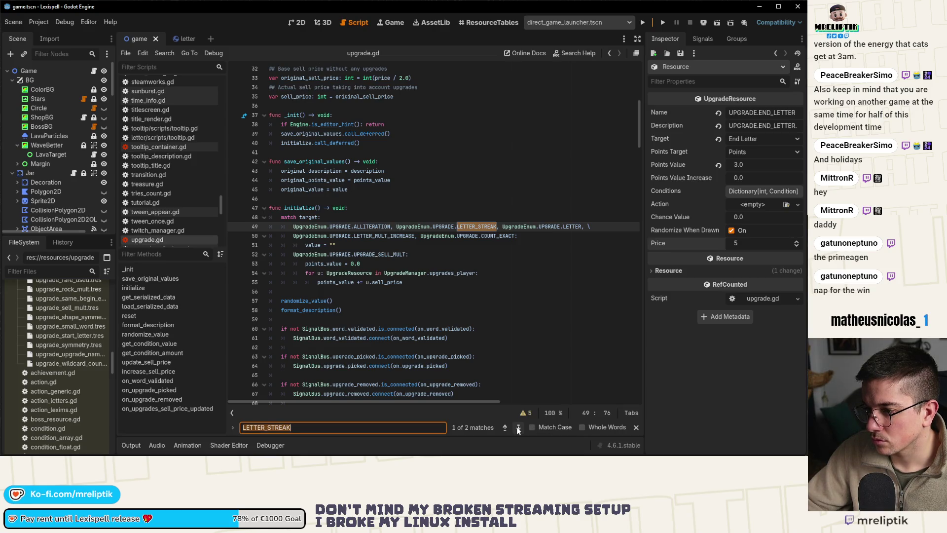
click(518, 428)
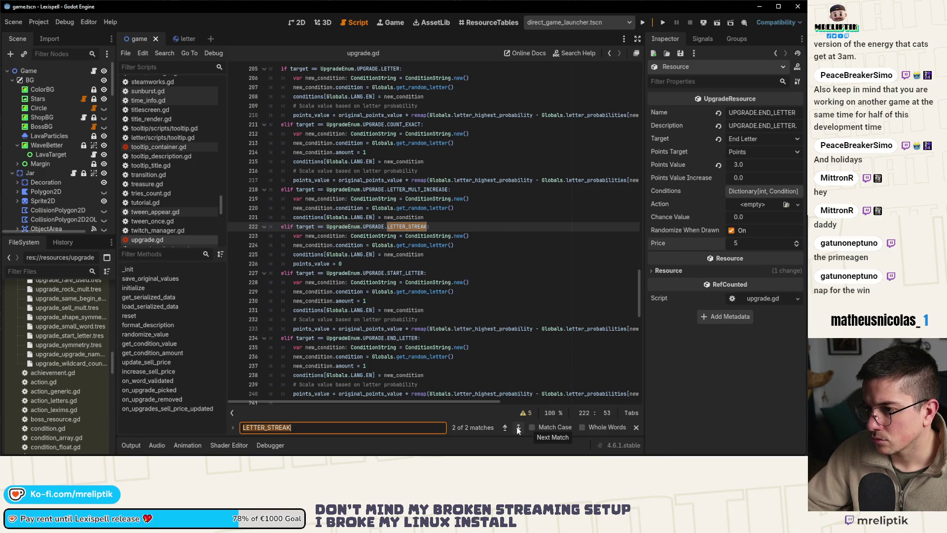
click(518, 428)
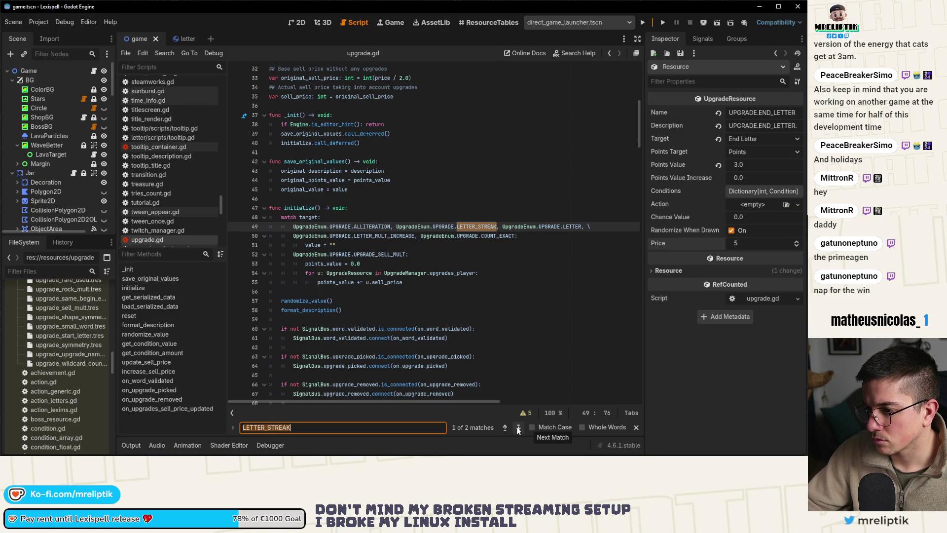
click(519, 427)
click(518, 428)
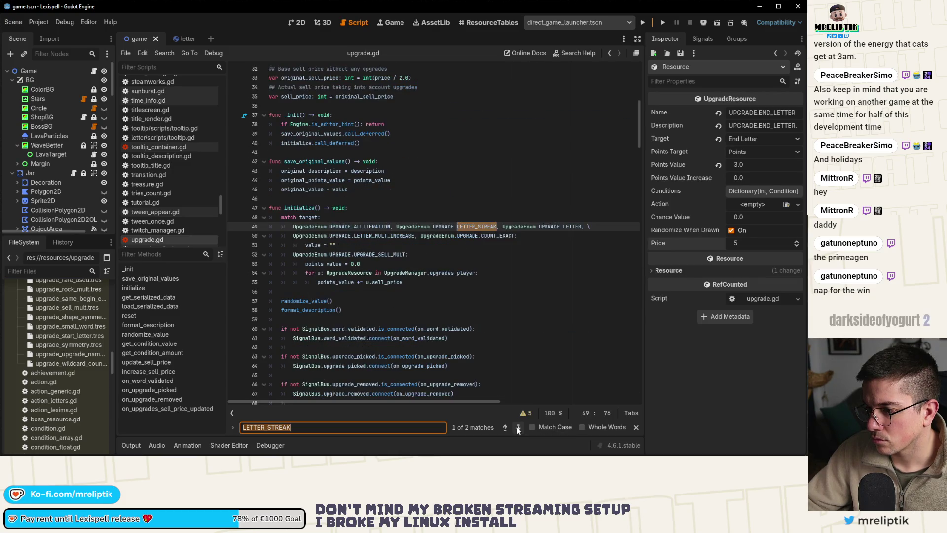
click(518, 428)
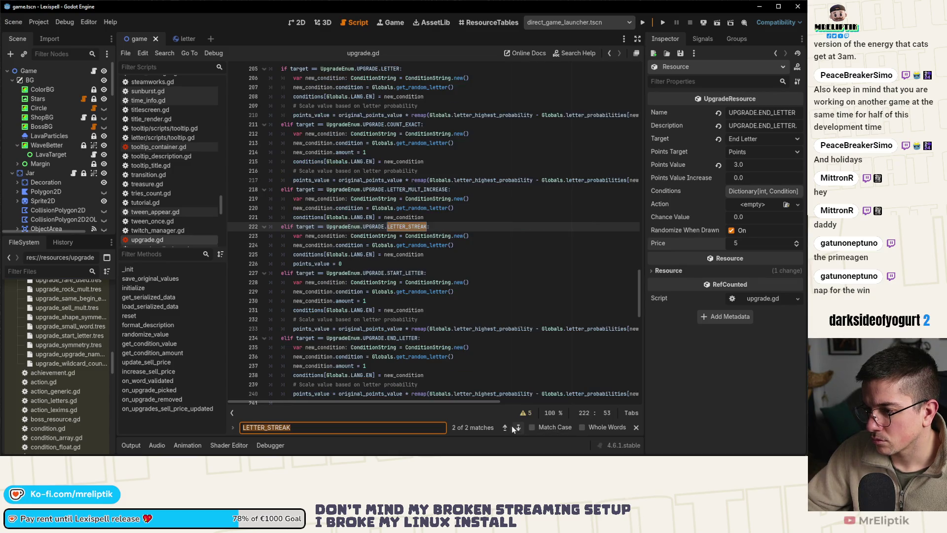
click(409, 277)
scroll(419, 286, down, 2)
click(445, 300)
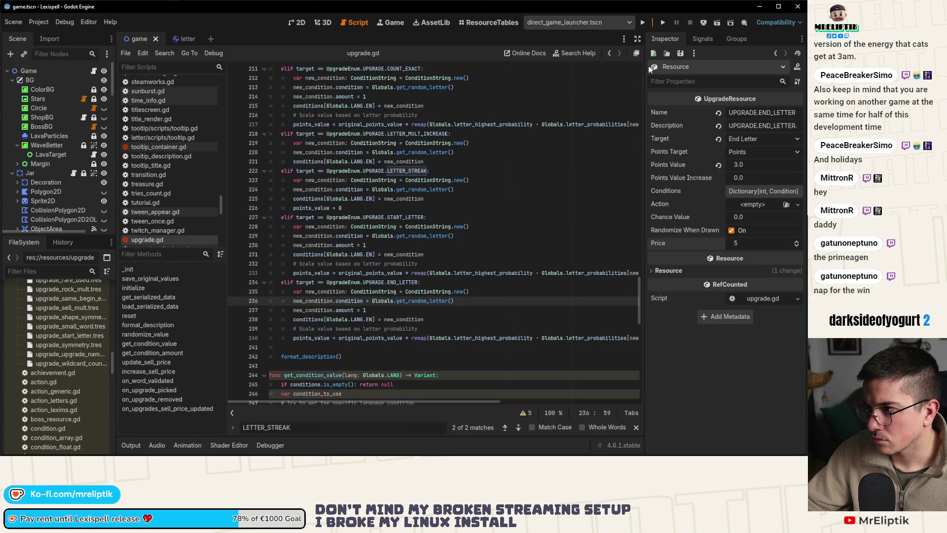
click(643, 24)
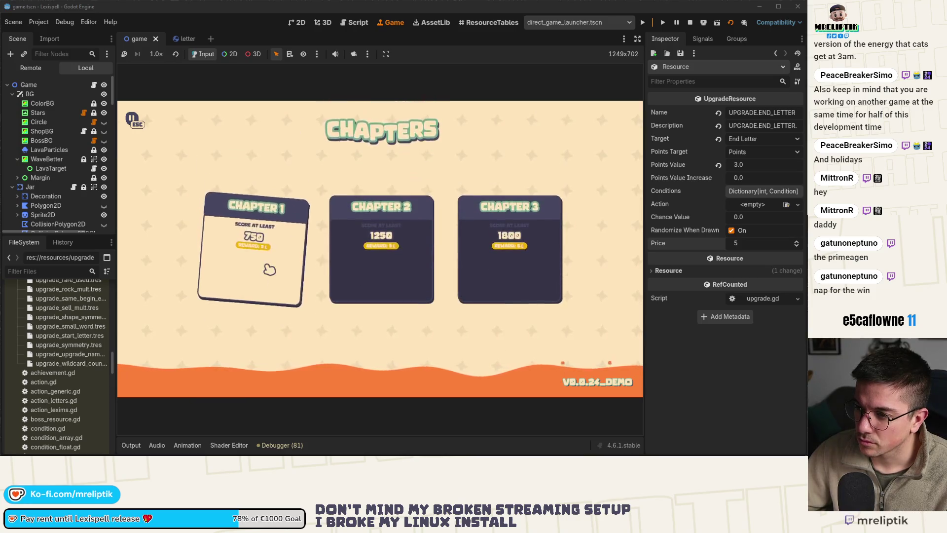
- Start Chapter 1 and give the player STARTER from the F1 debug upgrade list
click(270, 304)
key(F1)
scroll(459, 285, down, 5)
scroll(463, 286, down, 4)
scroll(444, 291, up, 1)
scroll(428, 292, down, 5)
scroll(428, 292, down, 4)
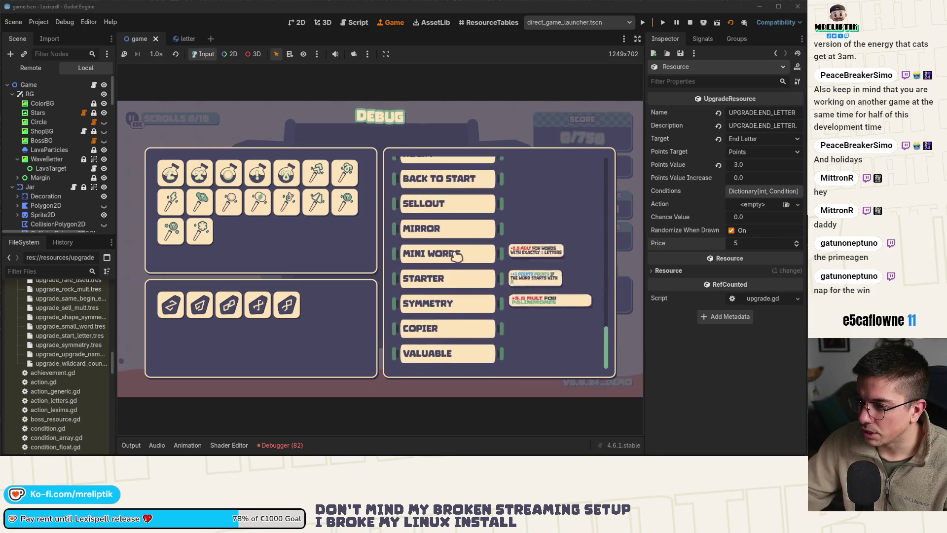
click(428, 280)
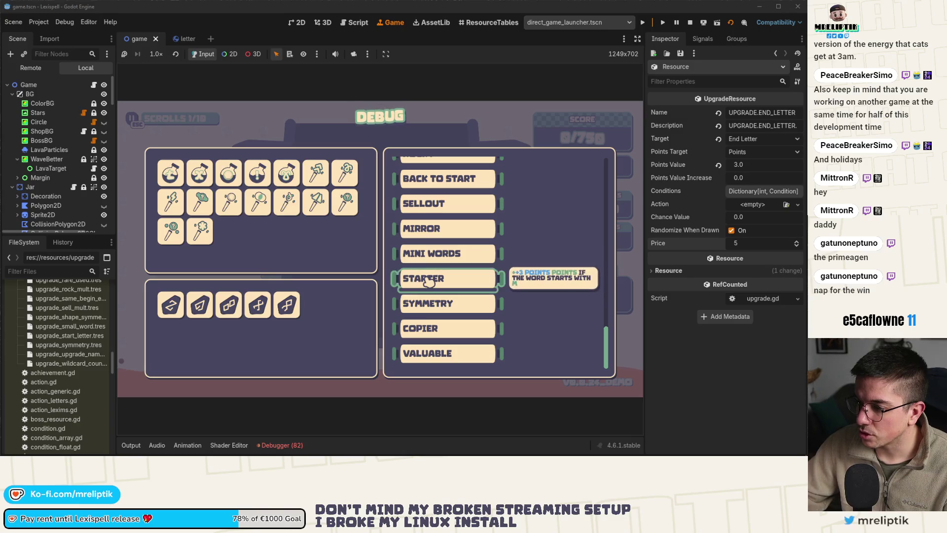
- Find ENDER in the debug upgrade list and give it to the player as well
scroll(434, 282, up, 10)
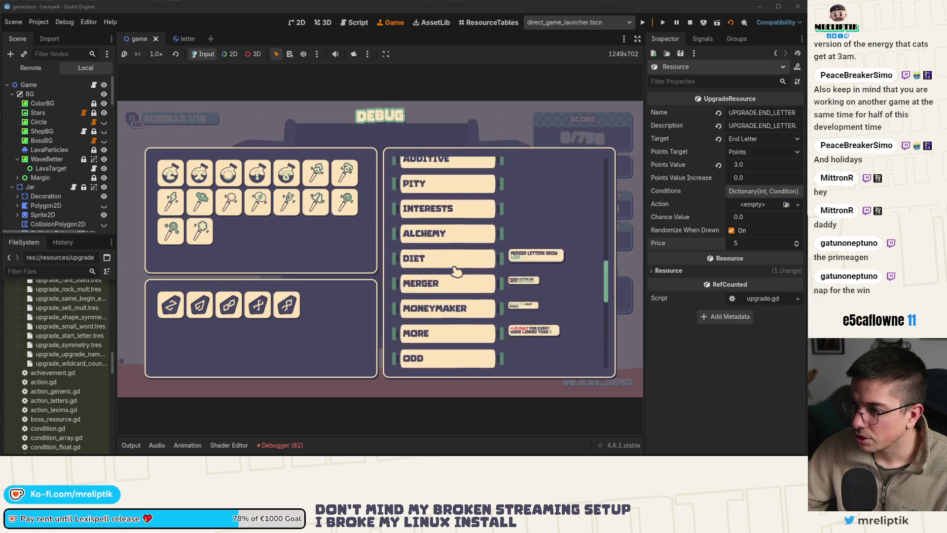
scroll(469, 281, down, 10)
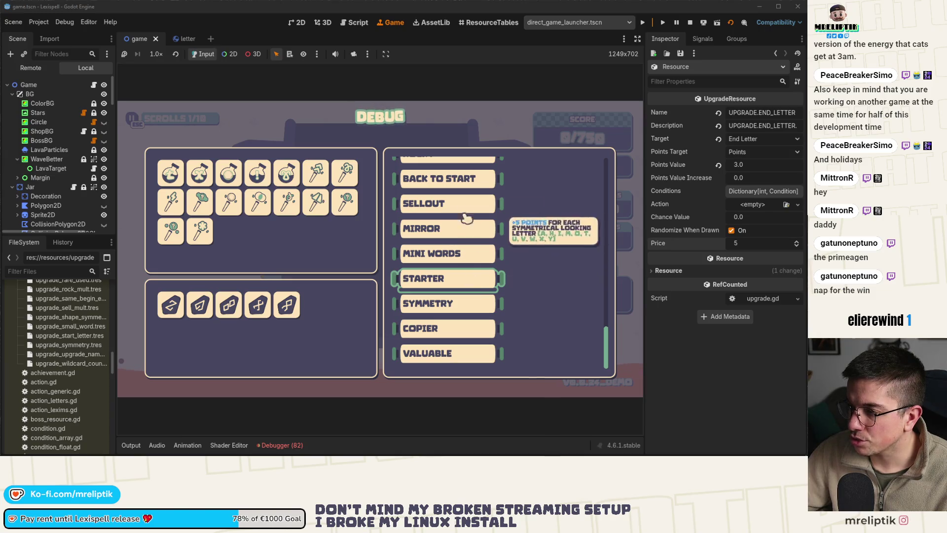
scroll(464, 180, up, 3)
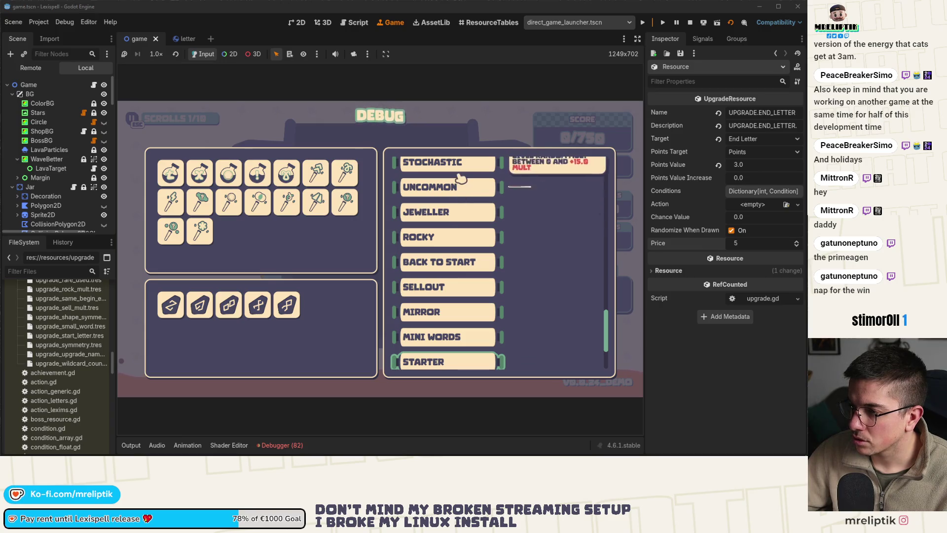
scroll(457, 198, up, 3)
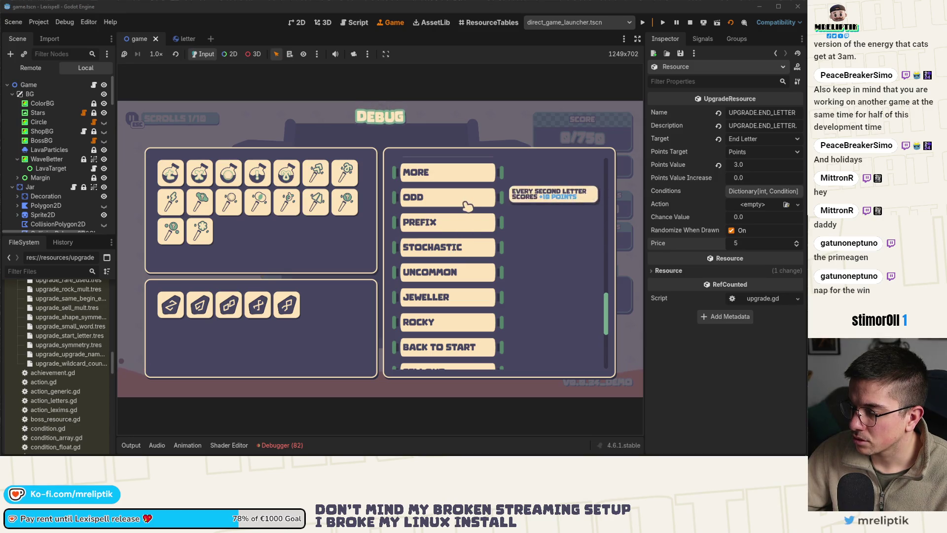
scroll(467, 207, up, 2)
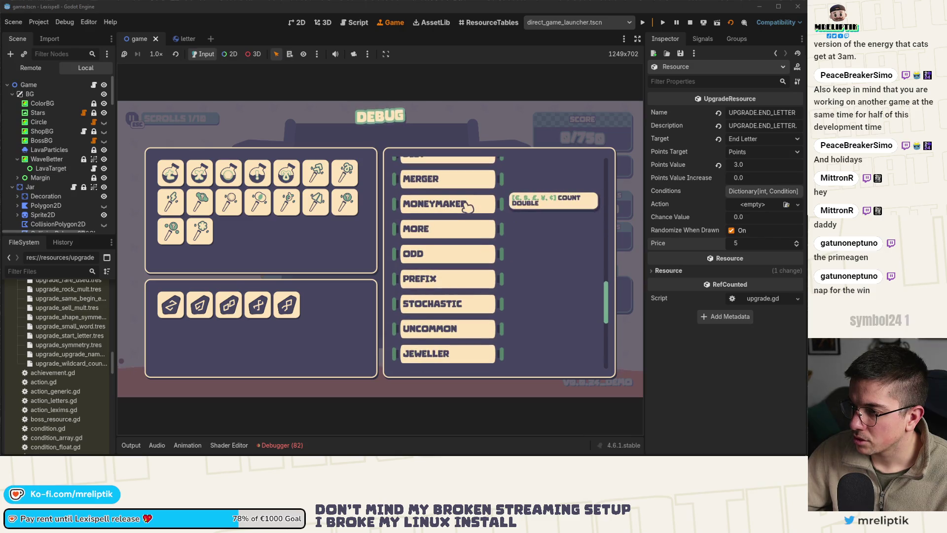
scroll(470, 212, up, 2)
scroll(470, 296, up, 5)
scroll(470, 296, up, 15)
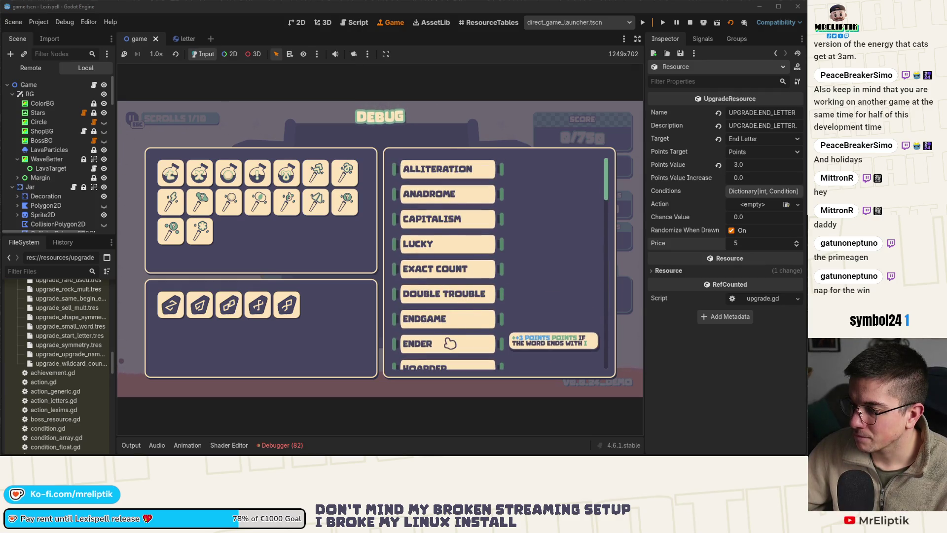
scroll(451, 312, down, 2)
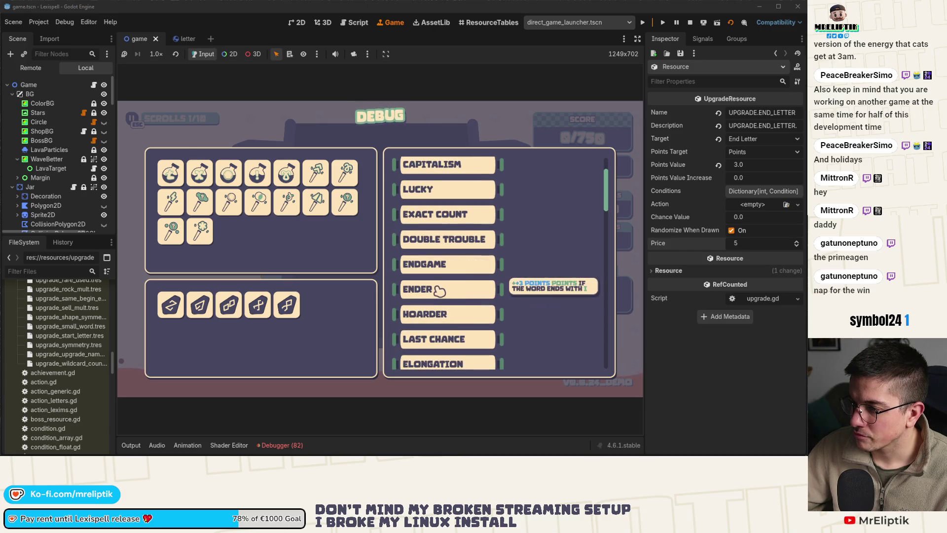
click(437, 290)
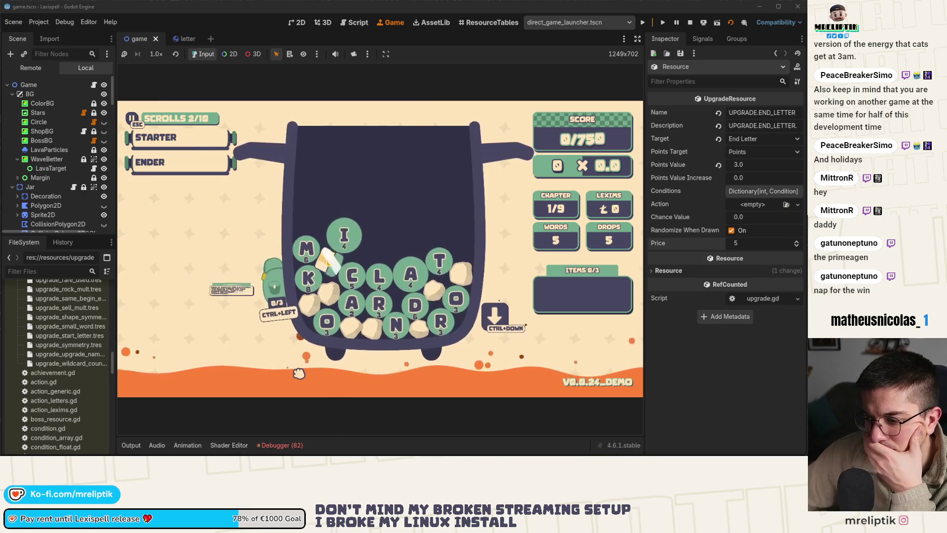
click(292, 445)
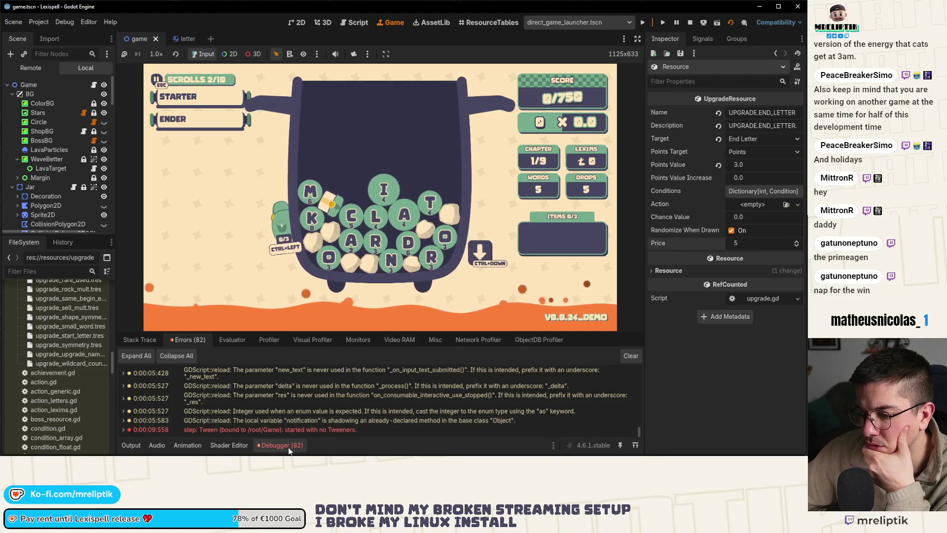
click(274, 445)
mouse_move(192, 137)
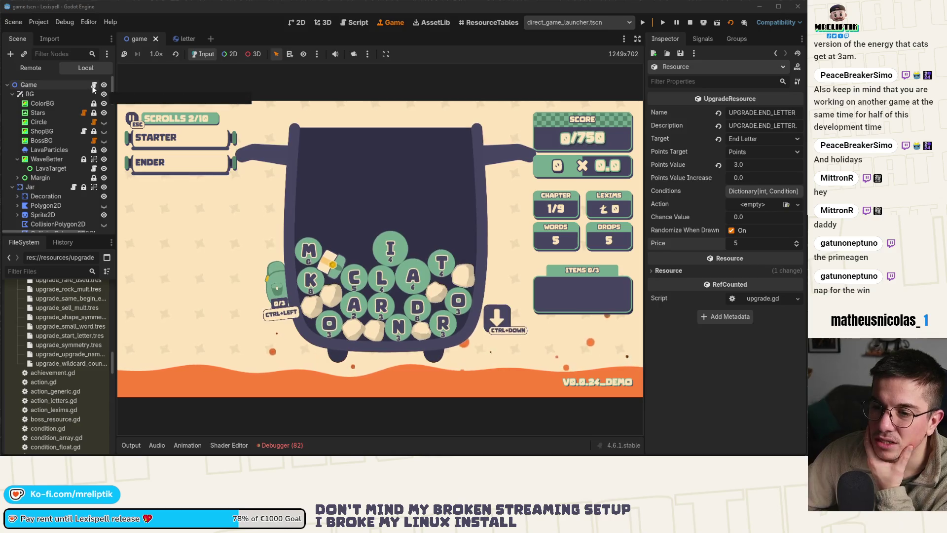
scroll(71, 360, up, 10)
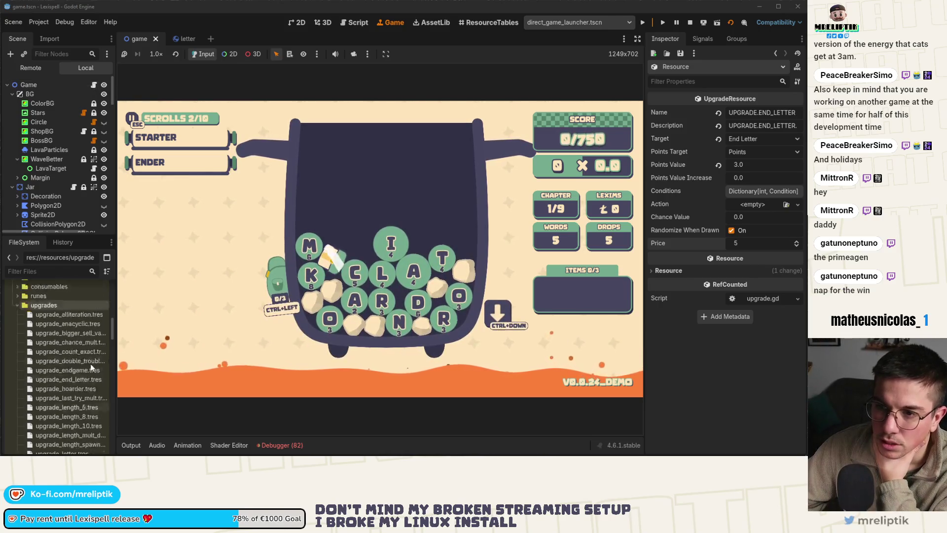
scroll(84, 362, down, 10)
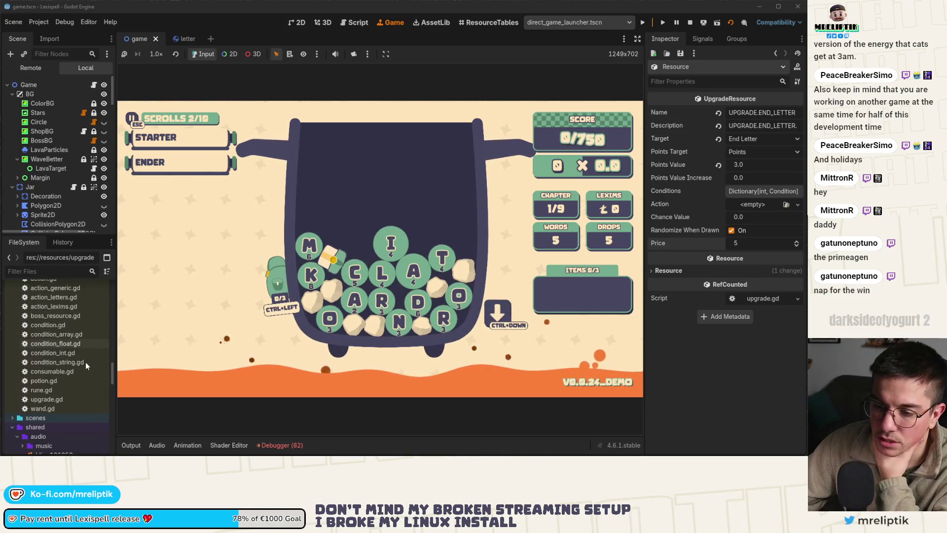
- Open upgrade.gd and highlight every use of points_value and original_points_value
double_click(47, 399)
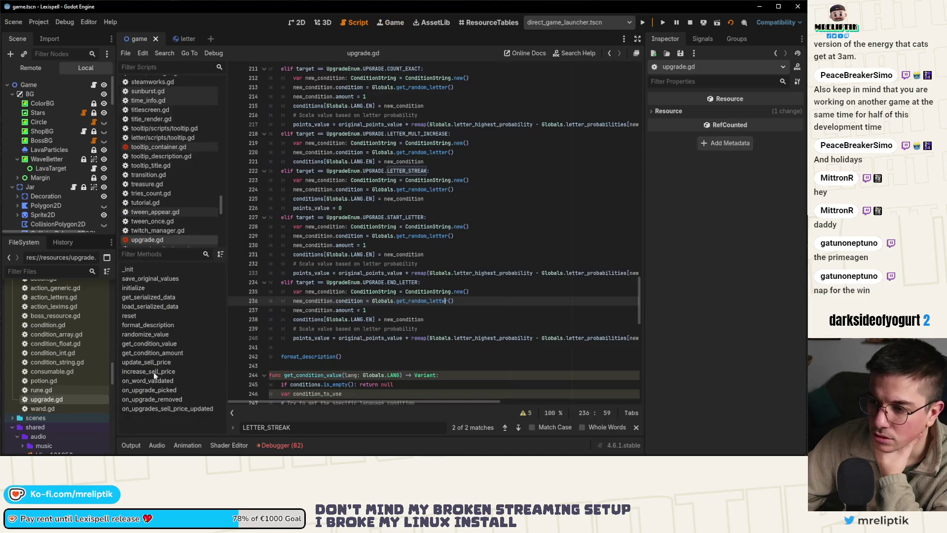
double_click(312, 338)
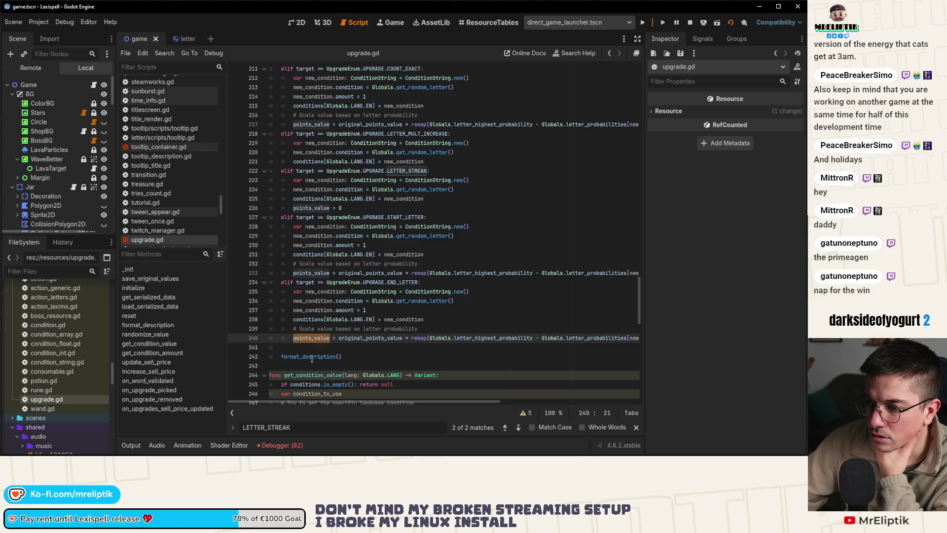
mouse_move(358, 338)
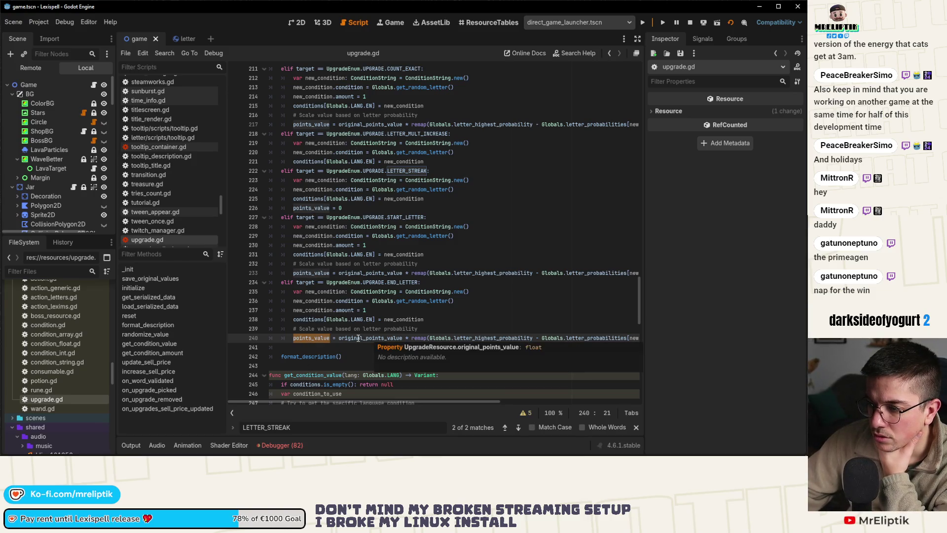
click(403, 339)
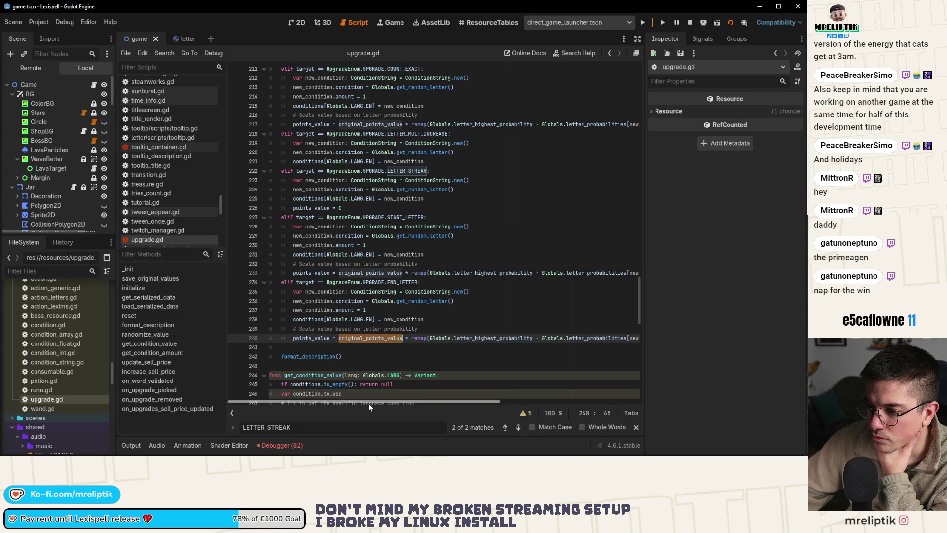
mouse_move(377, 404)
mouse_down()
mouse_move(544, 405)
mouse_move(342, 404)
mouse_up()
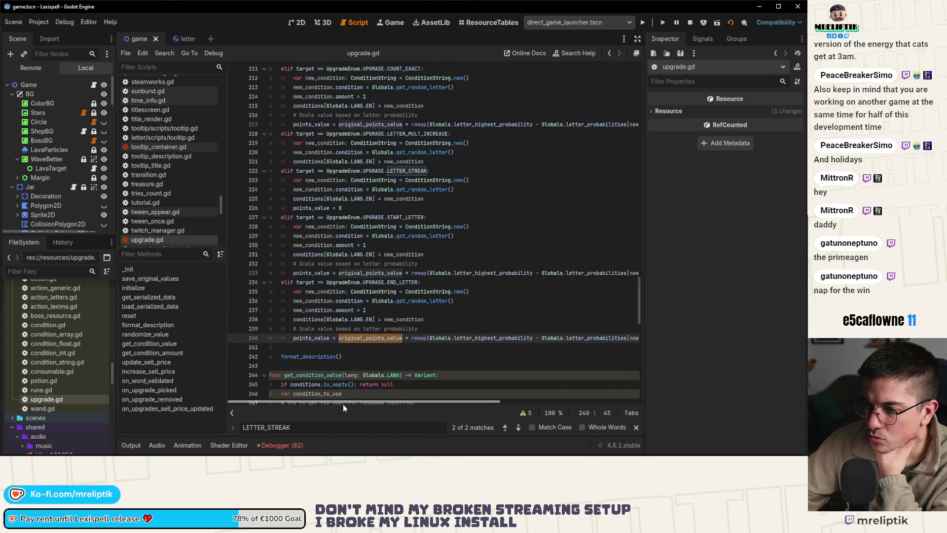
- Check the uses of new_condition, then switch over to the Lexispell_localization spreadsheet
double_click(402, 318)
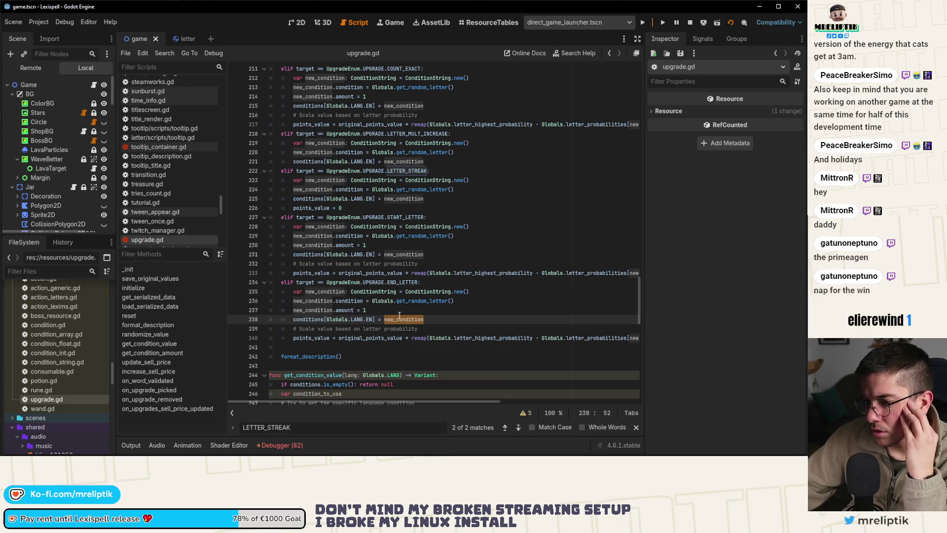
mouse_move(403, 401)
mouse_down()
mouse_move(578, 406)
mouse_move(309, 407)
mouse_up()
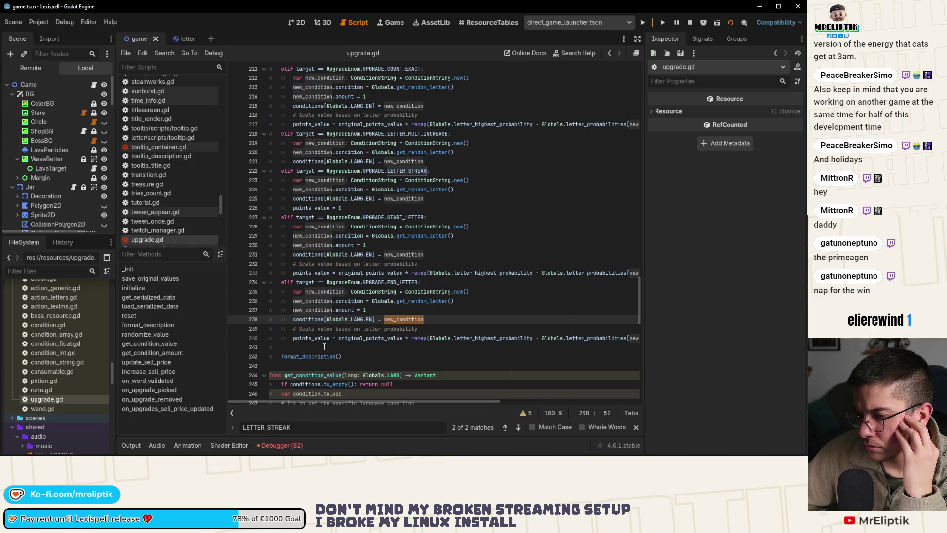
mouse_move(321, 339)
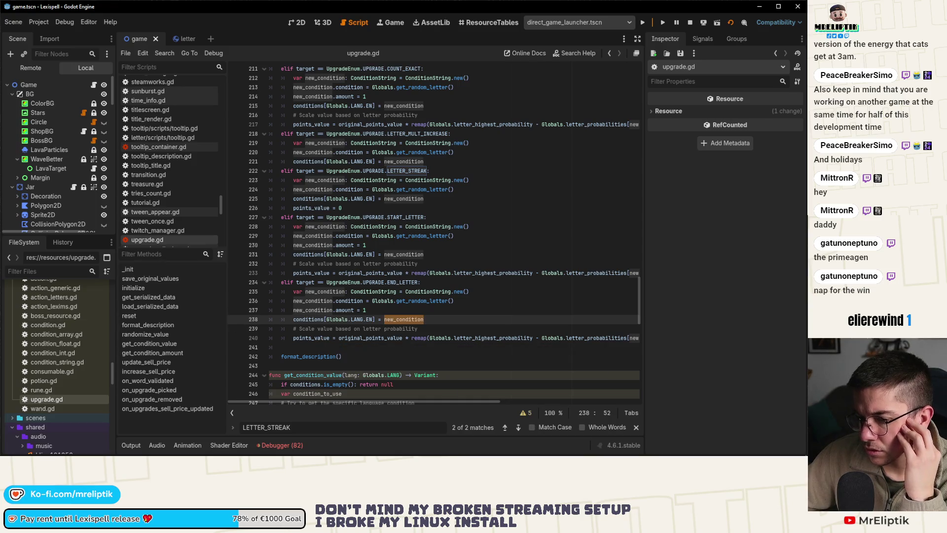
key(alt+Tab)
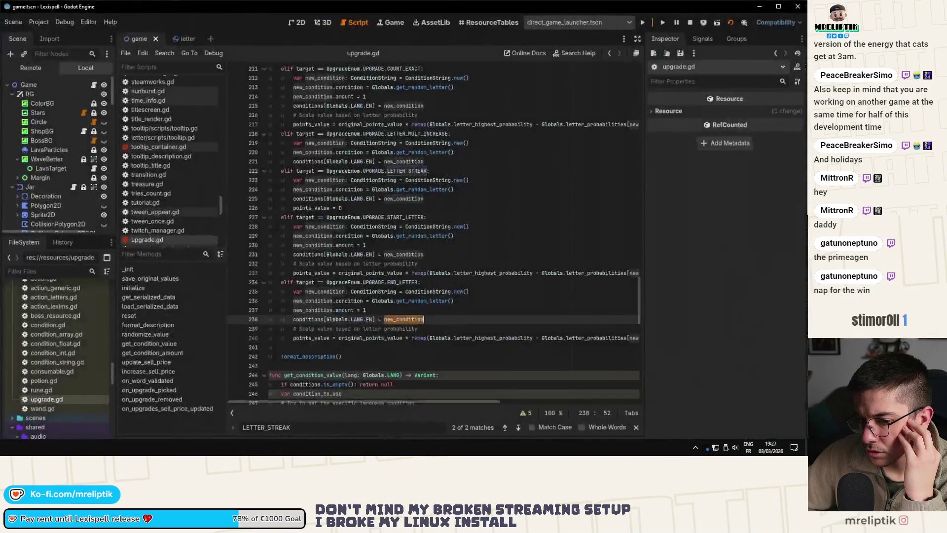
key(alt+Tab)
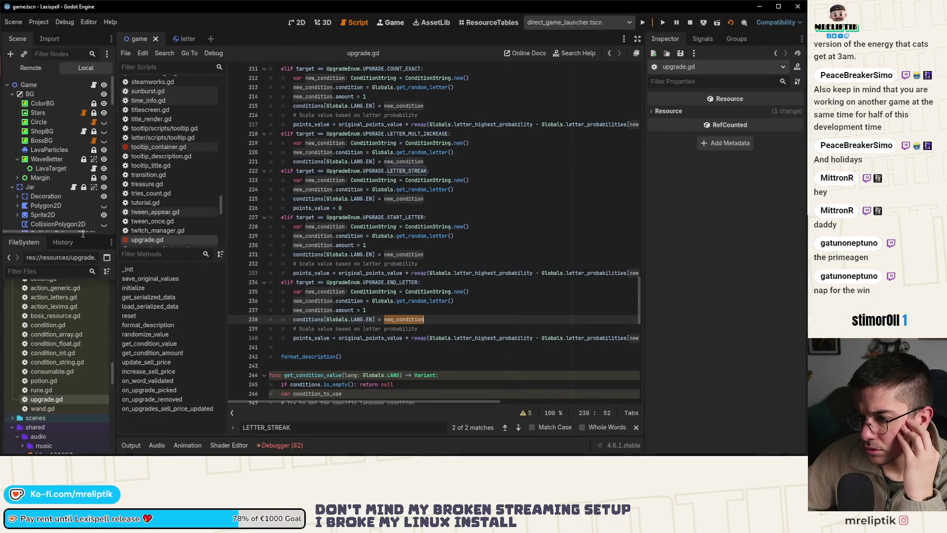
key(alt+Tab)
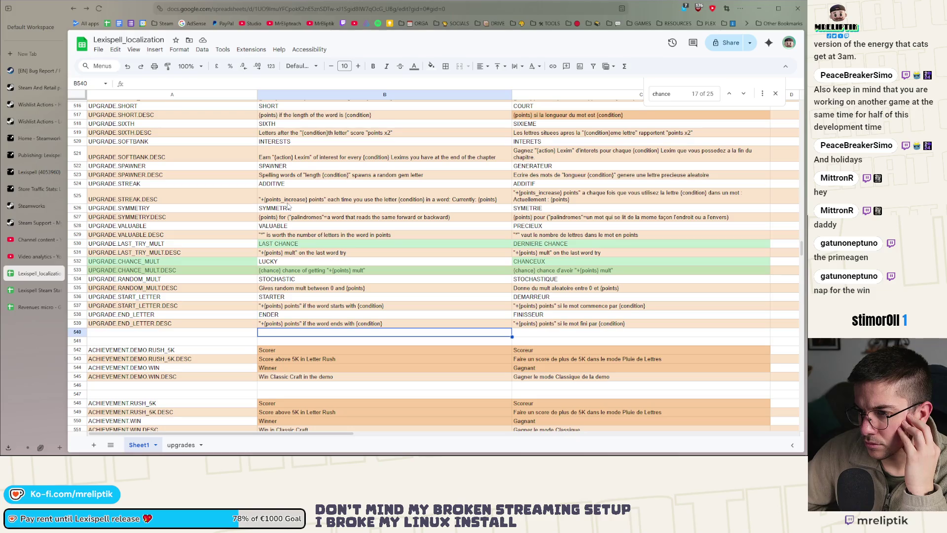
- Strip the leading "+ and trailing extra points" from English START_LETTER and END_LETTER descriptions (B537, B539)
scroll(310, 205, up, 3)
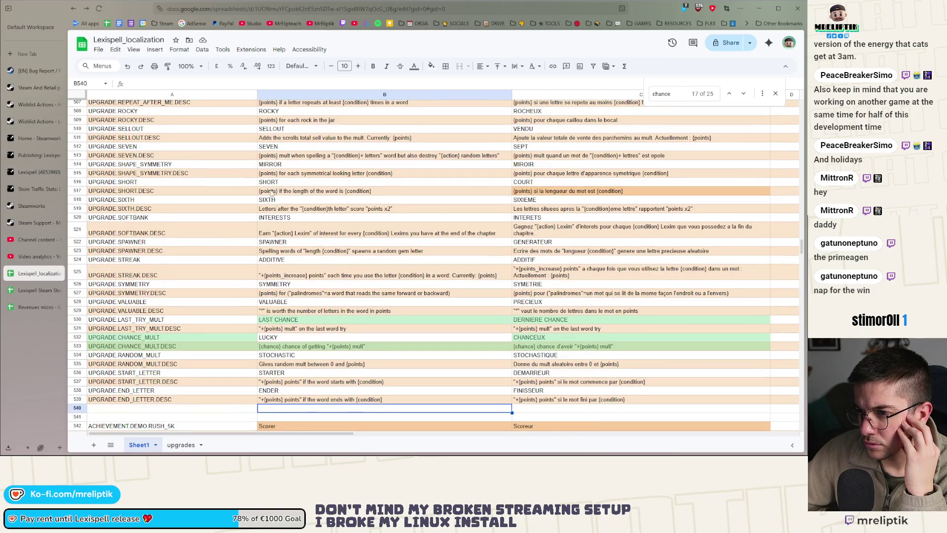
scroll(281, 222, down, 6)
scroll(291, 247, up, 2)
double_click(296, 268)
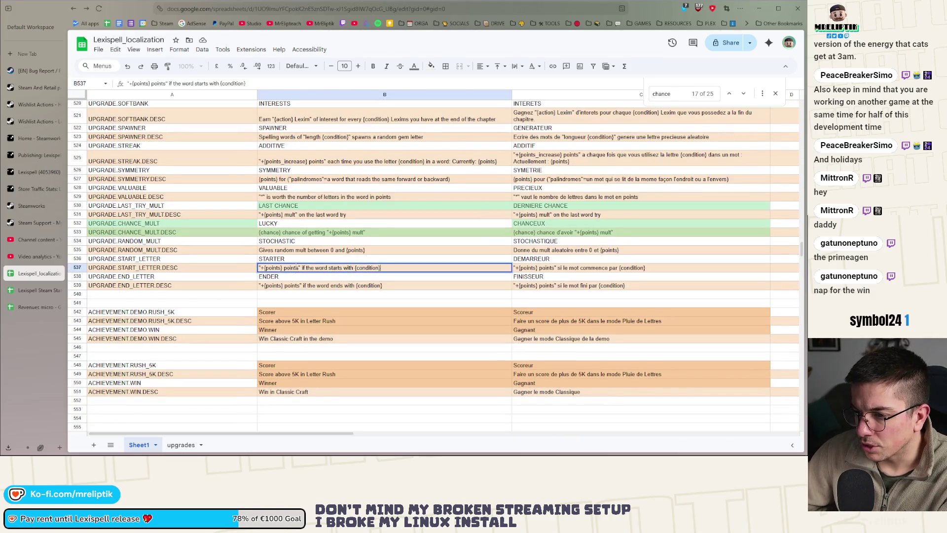
drag(300, 267, 291, 268)
key(BackSpace)
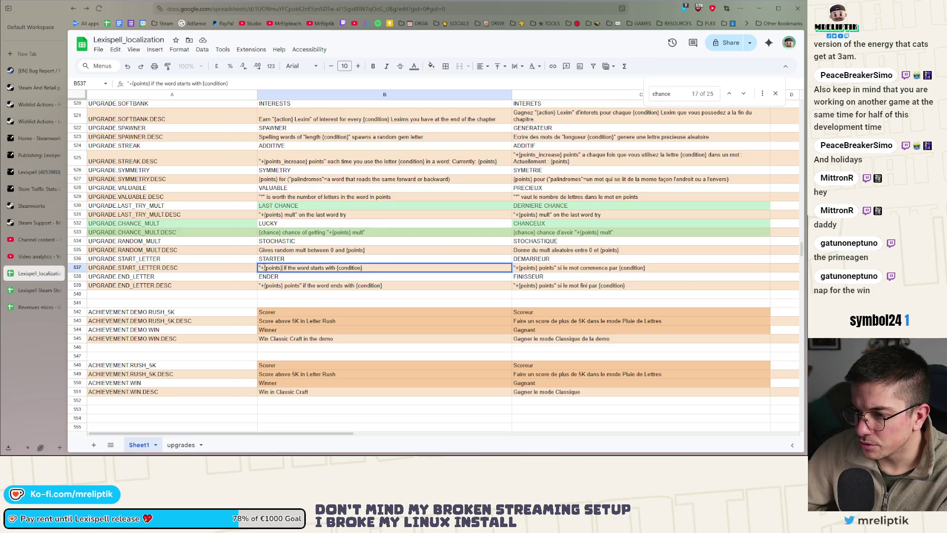
key(BackSpace)
click(267, 288)
double_click(261, 285)
key(BackSpace)
key(BackSpace)
key(BackSpace)
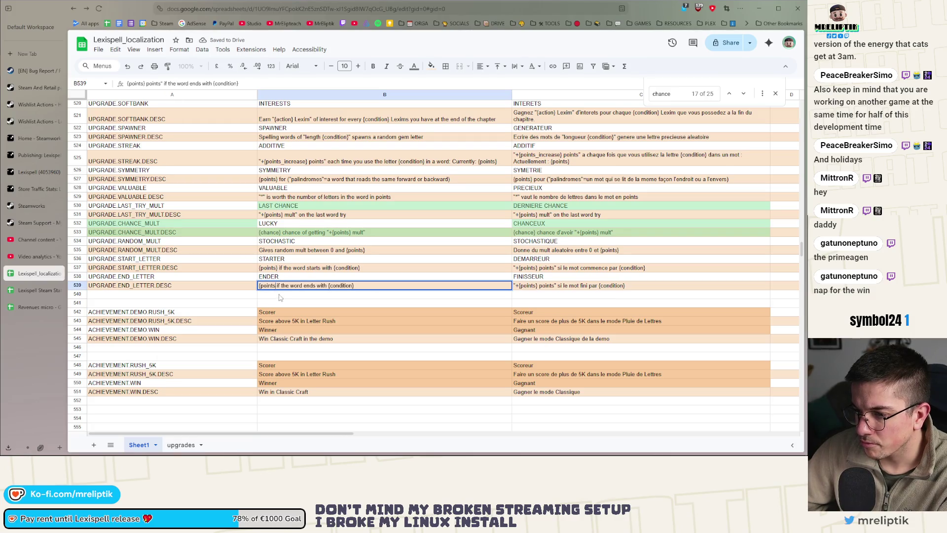
key(Return)
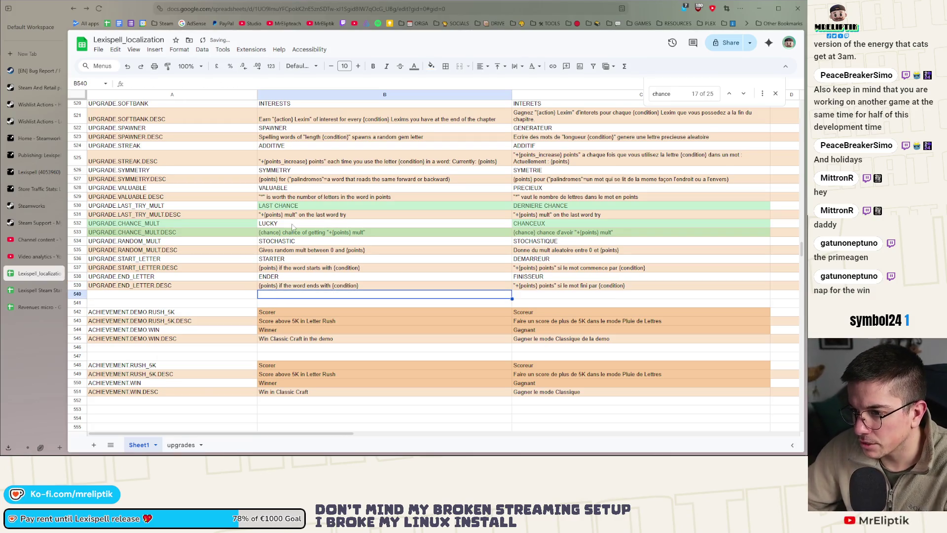
- Remove the leading "+ and mult" from the LAST_TRY_MULT and CHANCE_MULT descriptions (B531, B533)
double_click(346, 214)
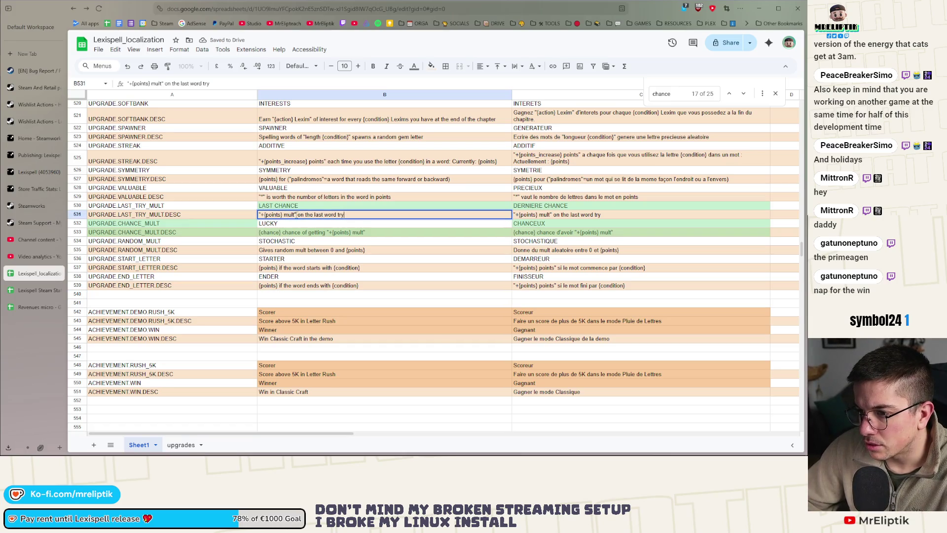
key(BackSpace)
key(BackSpace)
double_click(260, 215)
key(BackSpace)
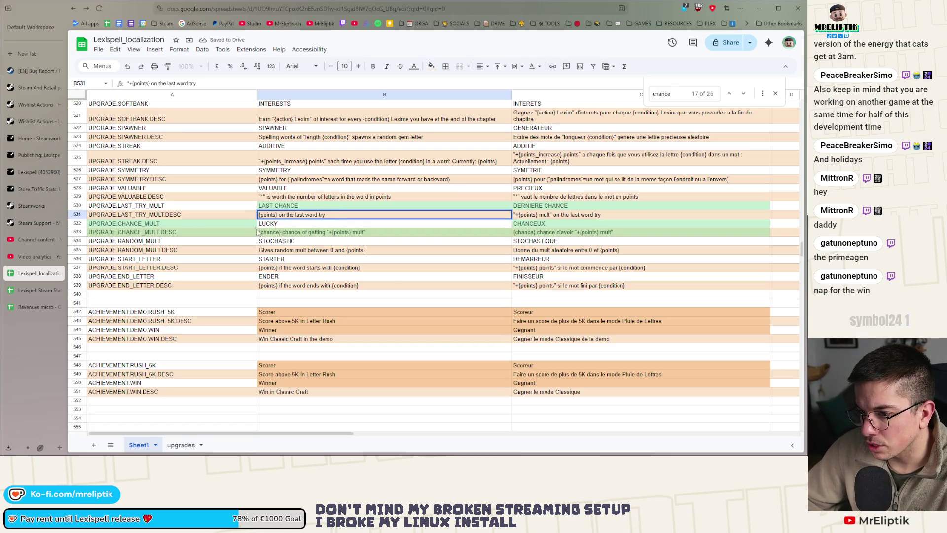
double_click(331, 232)
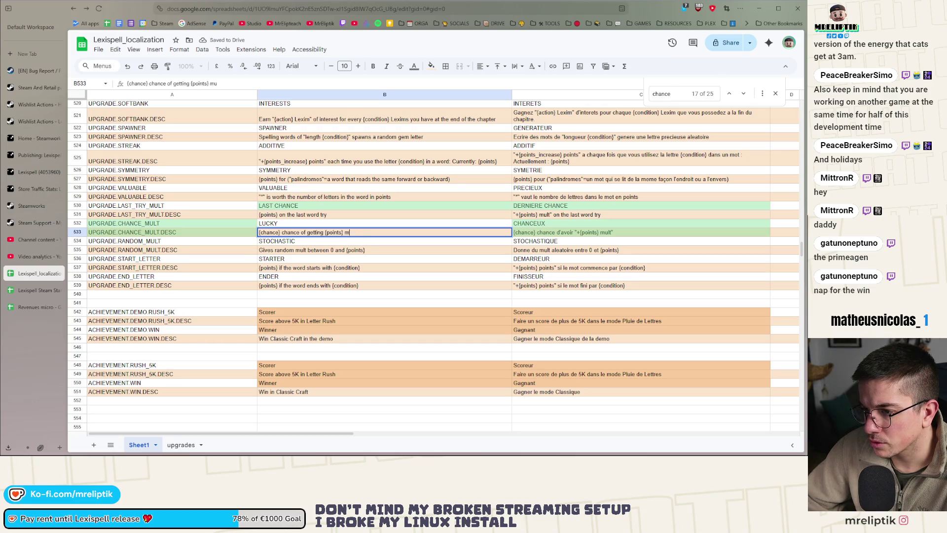
key(Return)
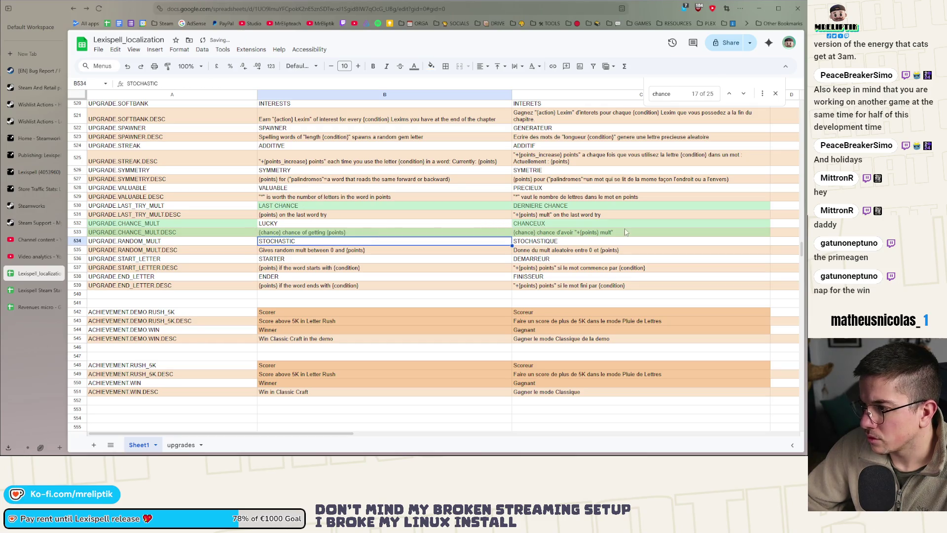
- Clean the stray + and mult" from the French CHANCE_MULT and LAST_TRY_MULT texts (C533, C531)
double_click(624, 232)
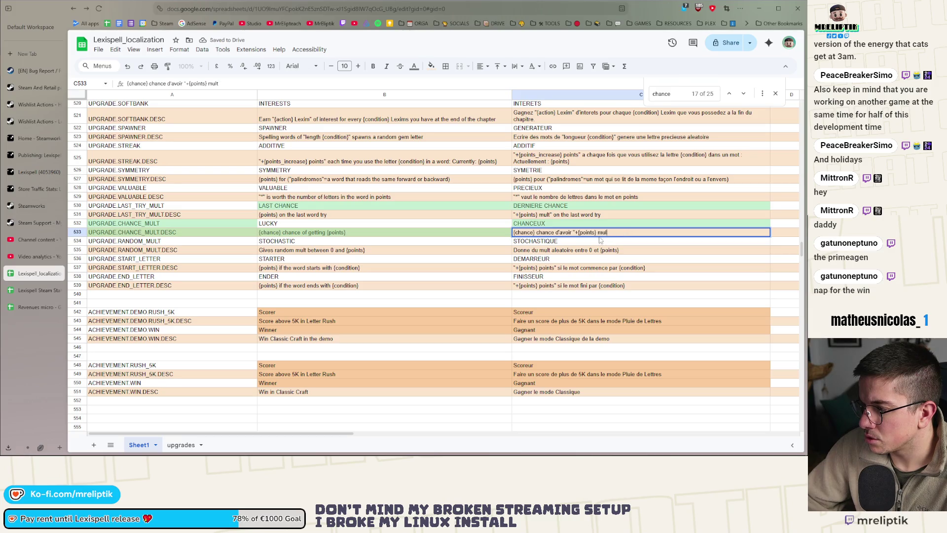
key(BackSpace)
click(539, 215)
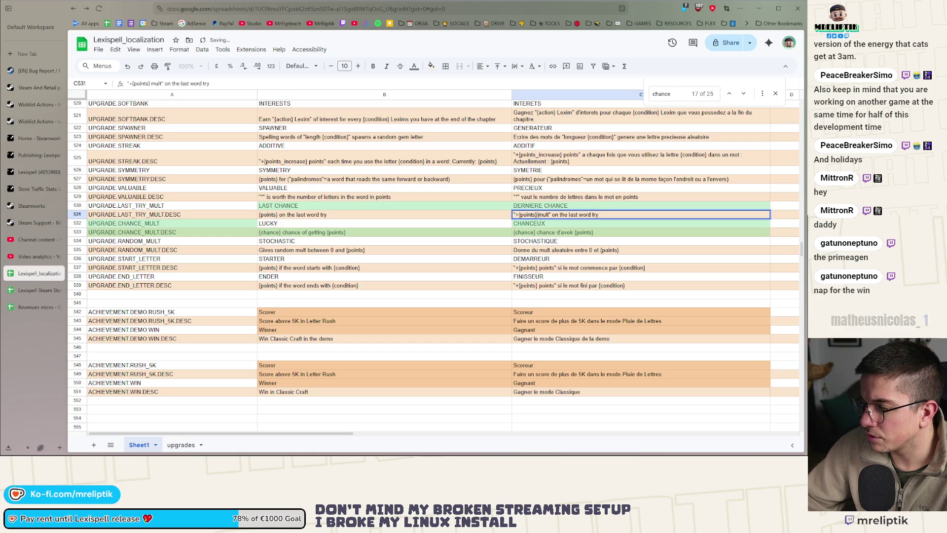
double_click(543, 215)
key(BackSpace)
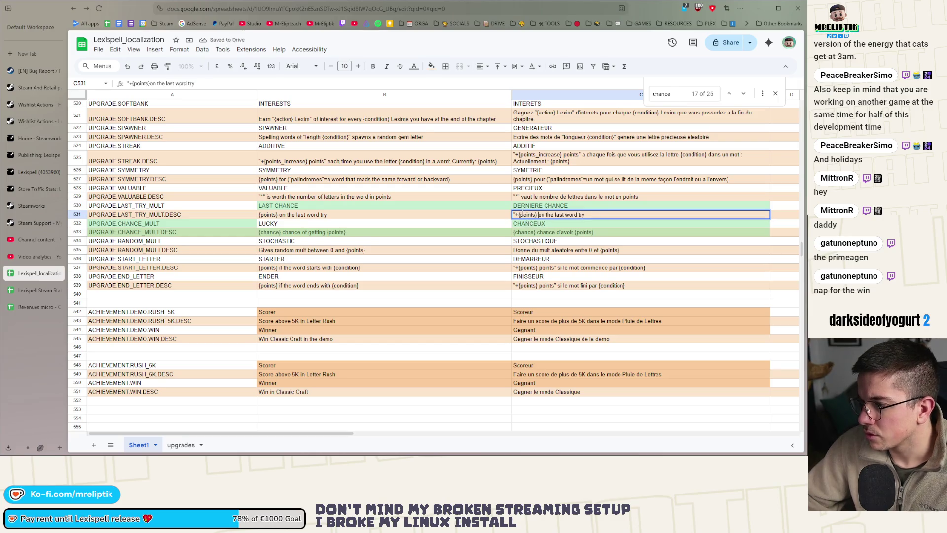
click(519, 214)
key(BackSpace)
key(BackSpace)
click(521, 274)
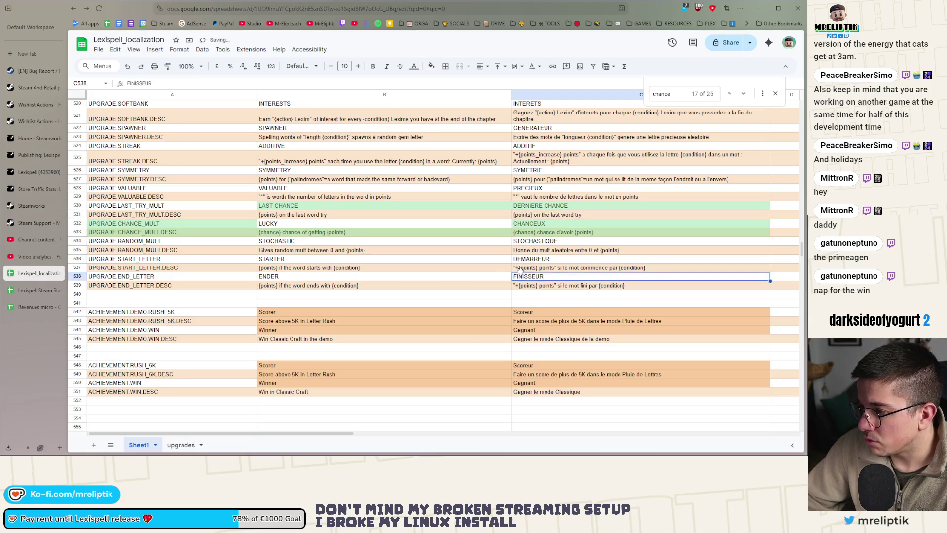
- Clean the French START_LETTER and END_LETTER texts (C537, C539), closing {points} with a brace
double_click(519, 268)
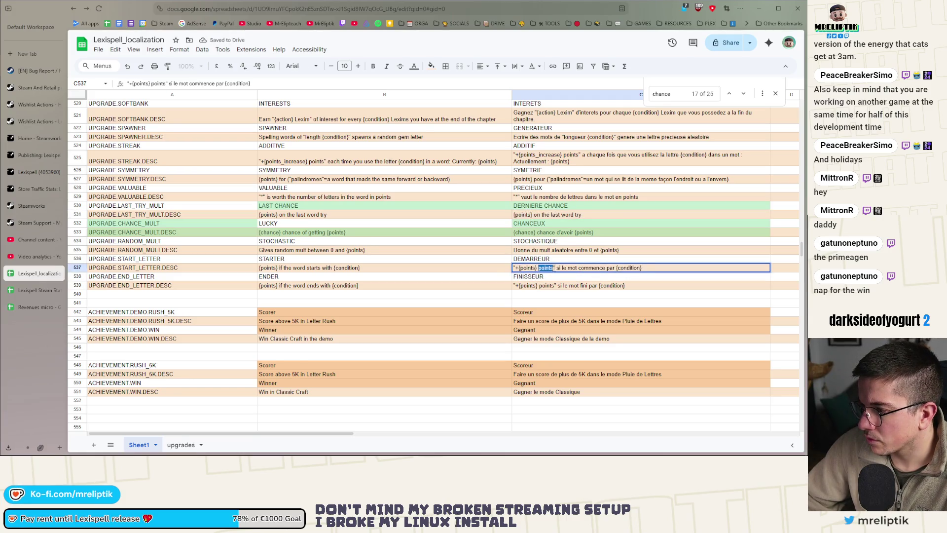
key(BackSpace)
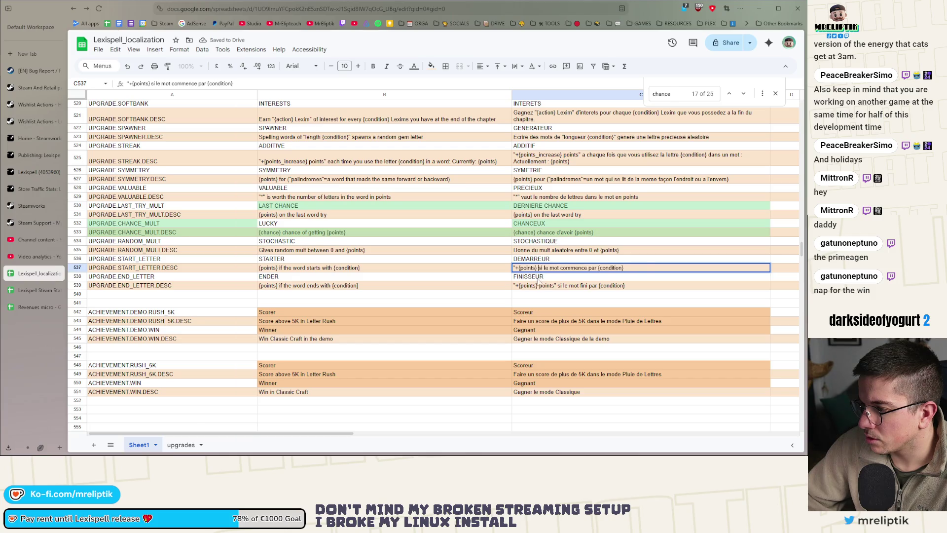
click(519, 268)
key(BackSpace)
key(BackSpace)
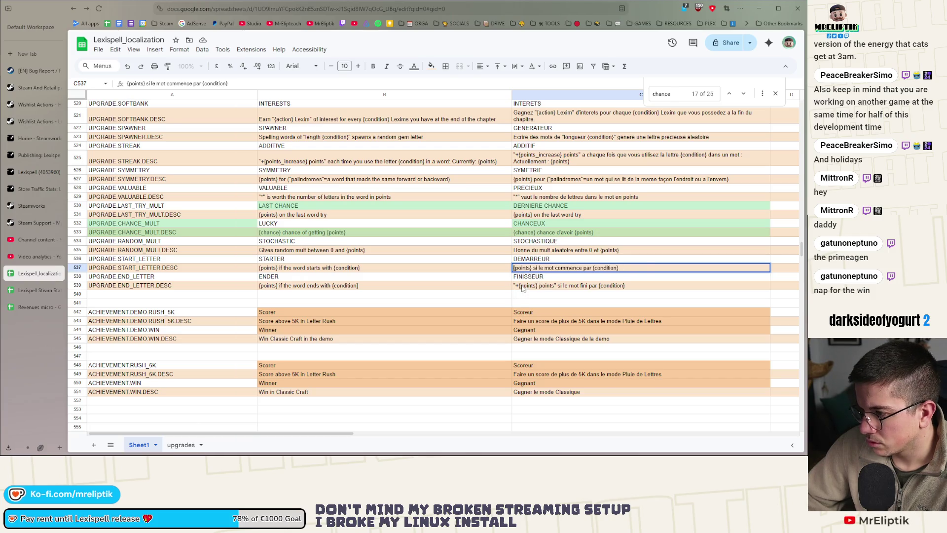
double_click(520, 286)
key(BackSpace)
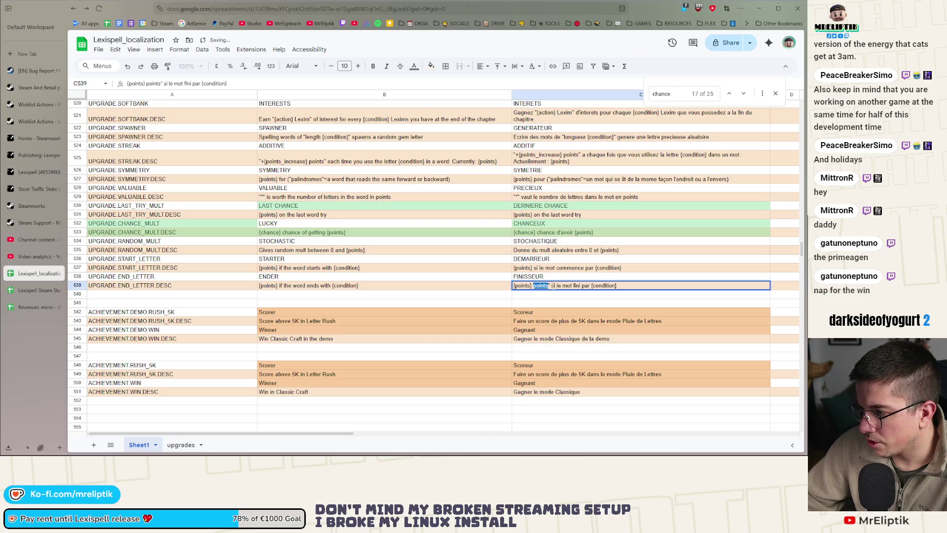
key(BackSpace)
key(BackSpace)
key(BackSpace)
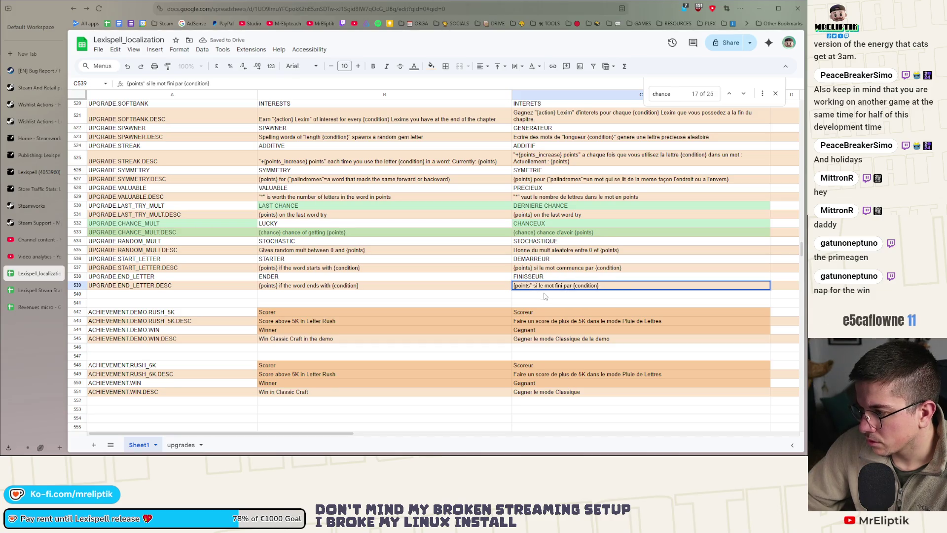
key(BackSpace)
text(})
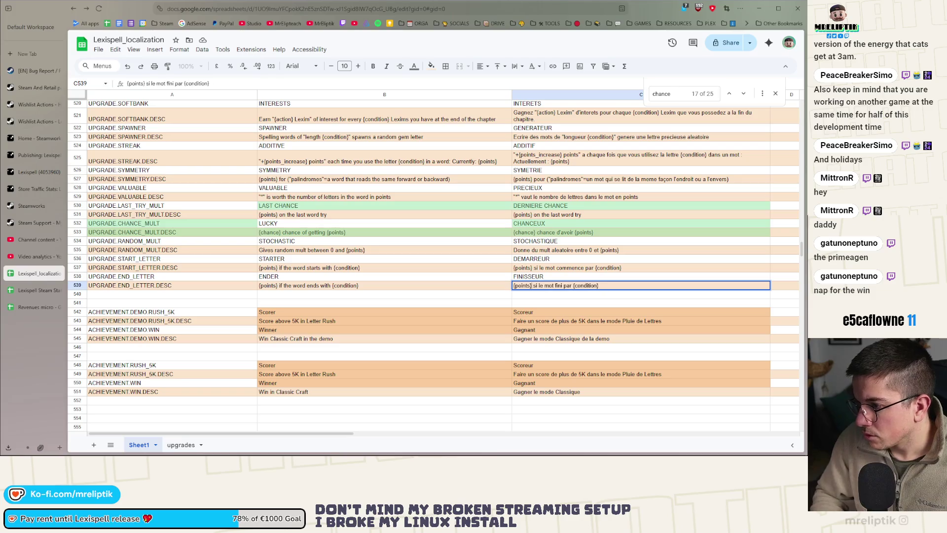
key(Return)
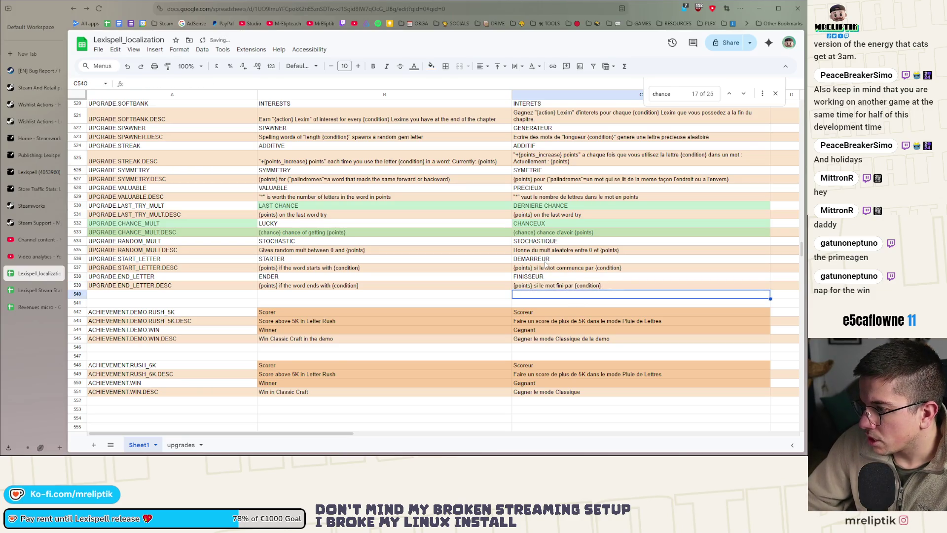
- Download the spreadsheet via the File menu and minimize the browser to reveal Godot
click(609, 260)
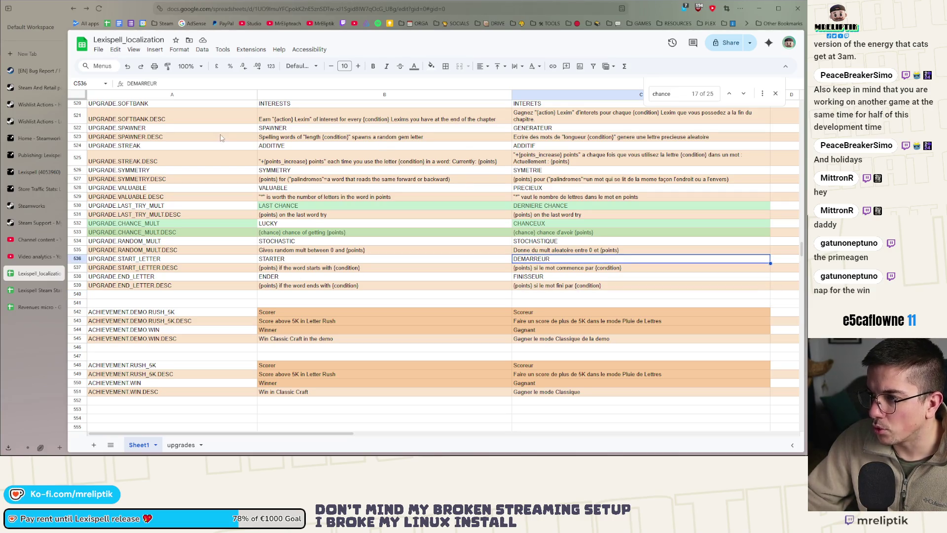
click(99, 50)
mouse_move(162, 153)
click(276, 209)
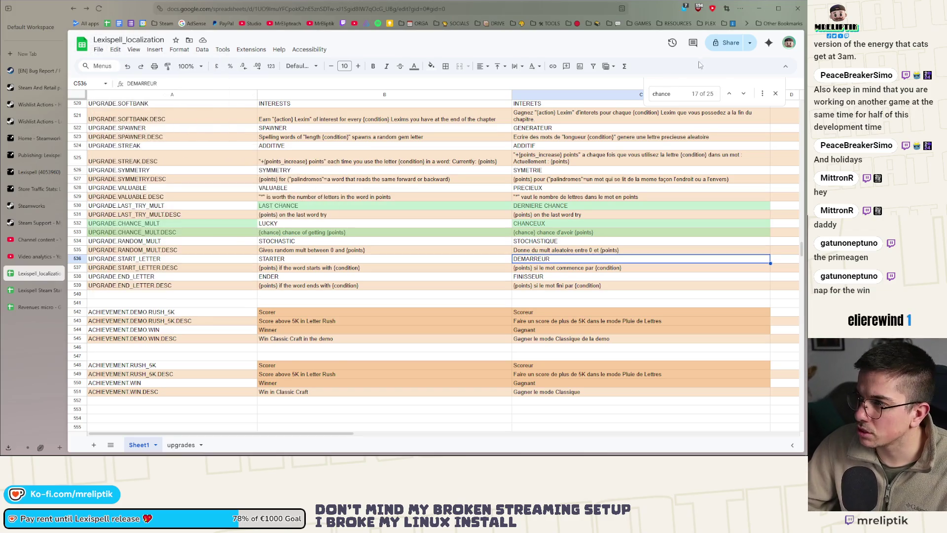
click(759, 9)
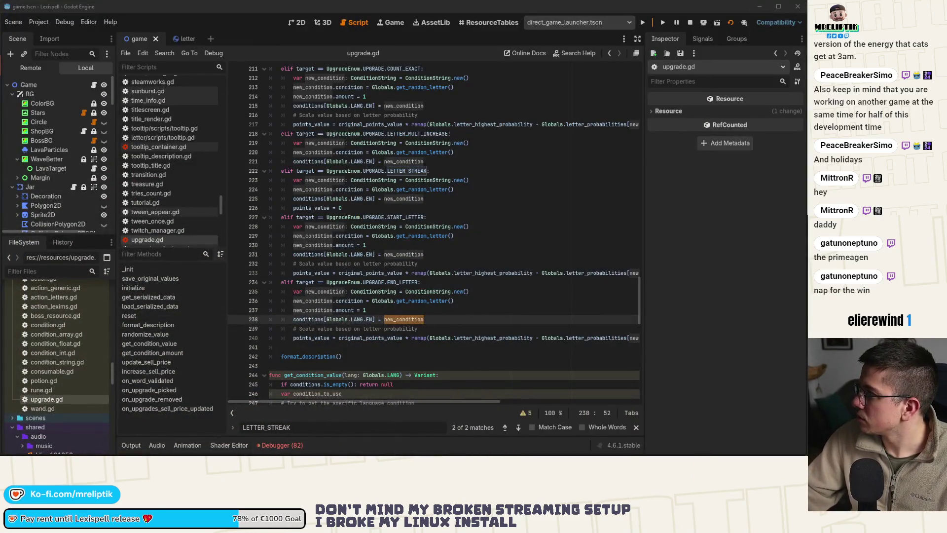
- Stop the game, switch to the 2D view, relaunch, and start Chapter 1
click(691, 23)
click(432, 22)
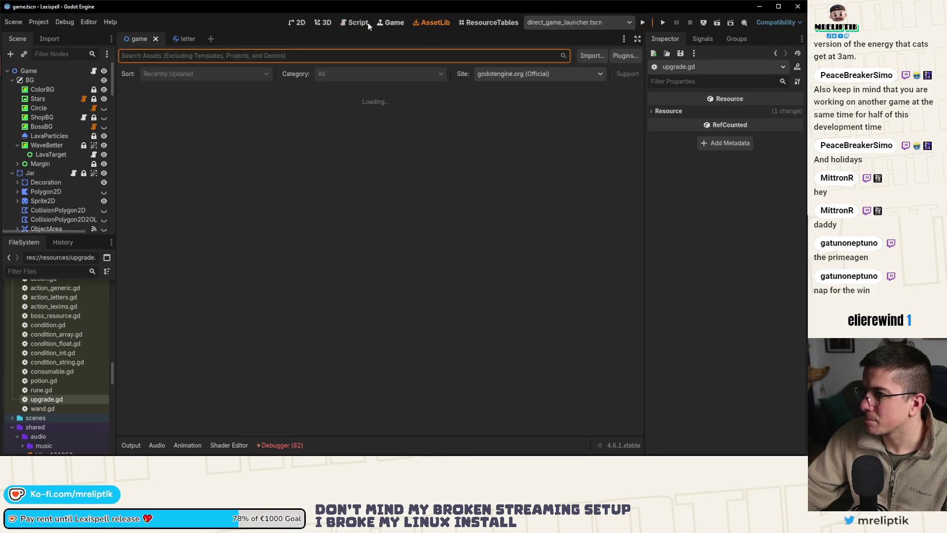
click(298, 24)
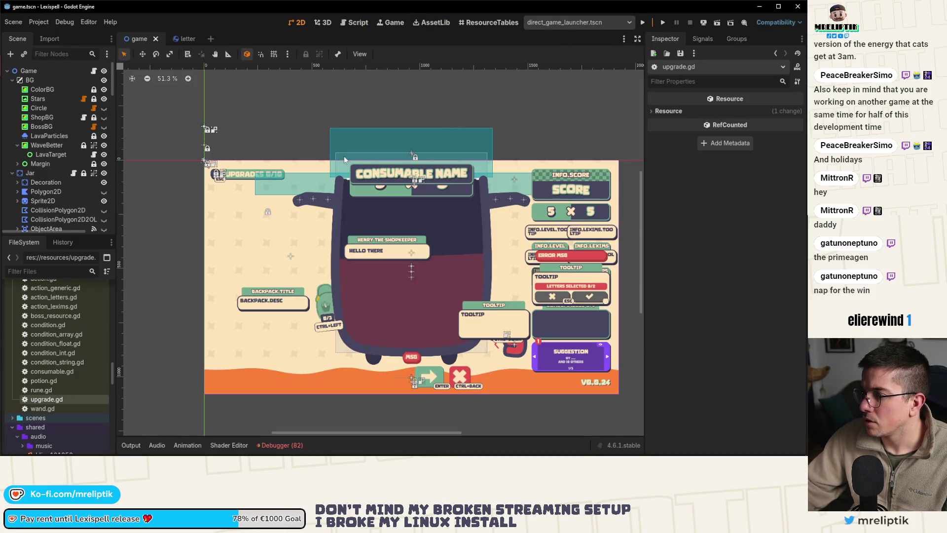
click(639, 23)
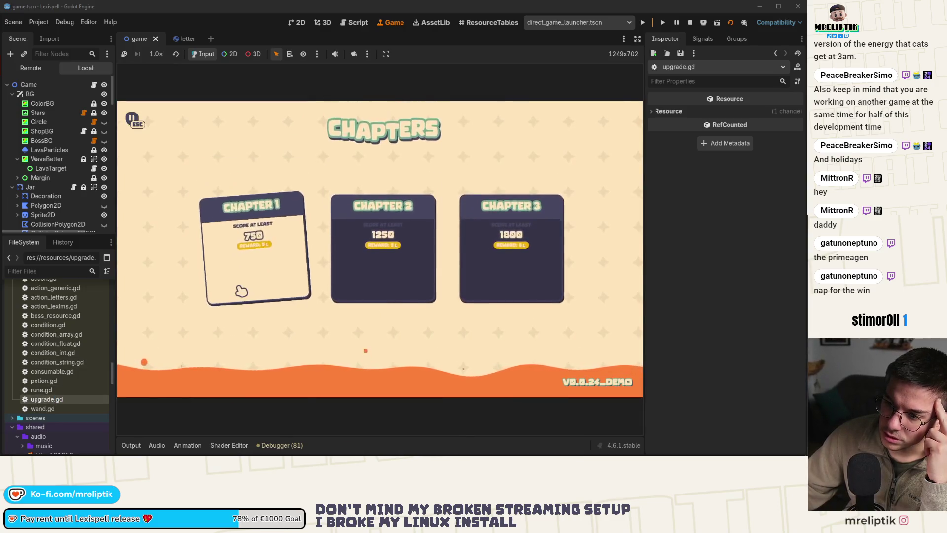
click(242, 291)
- Select upgrade_start_letter.tres in FileSystem to see its 3.0 points in the Inspector
scroll(62, 350, down, 5)
scroll(63, 356, down, 3)
click(77, 398)
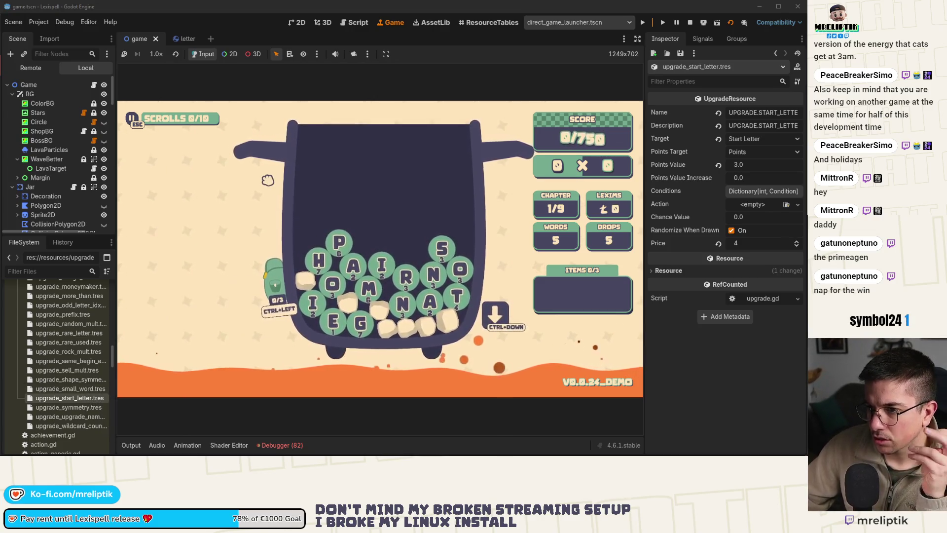
- Try the F3 debug menu, check the debugger's error list, and close the menu
key(F3)
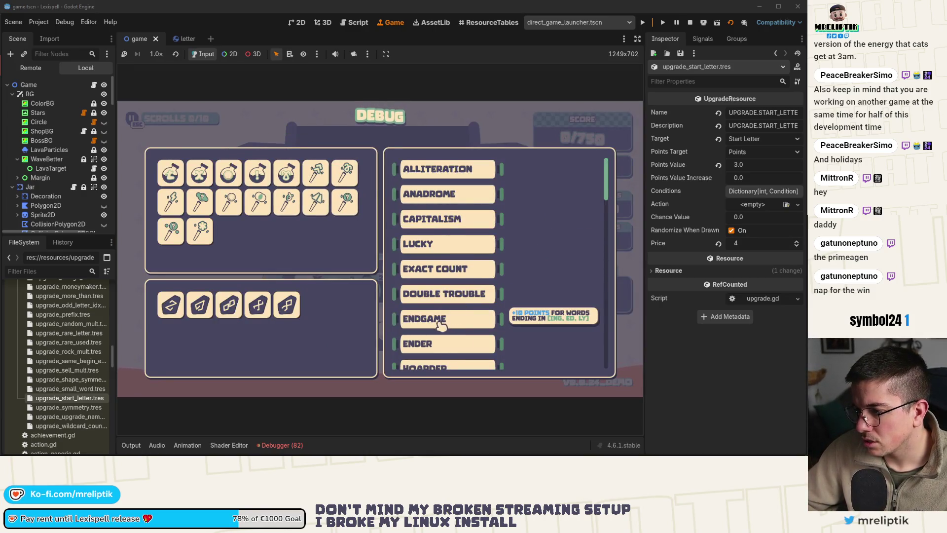
scroll(476, 346, down, 5)
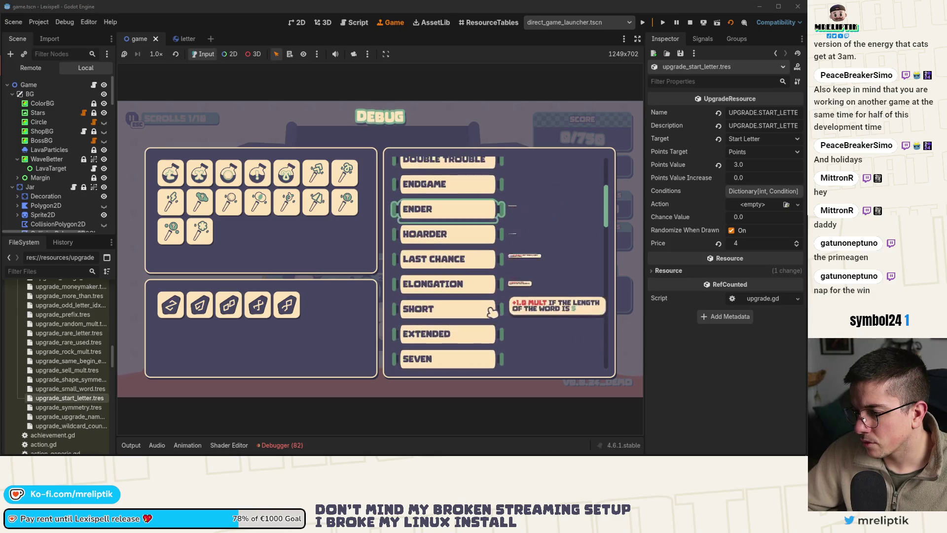
click(285, 444)
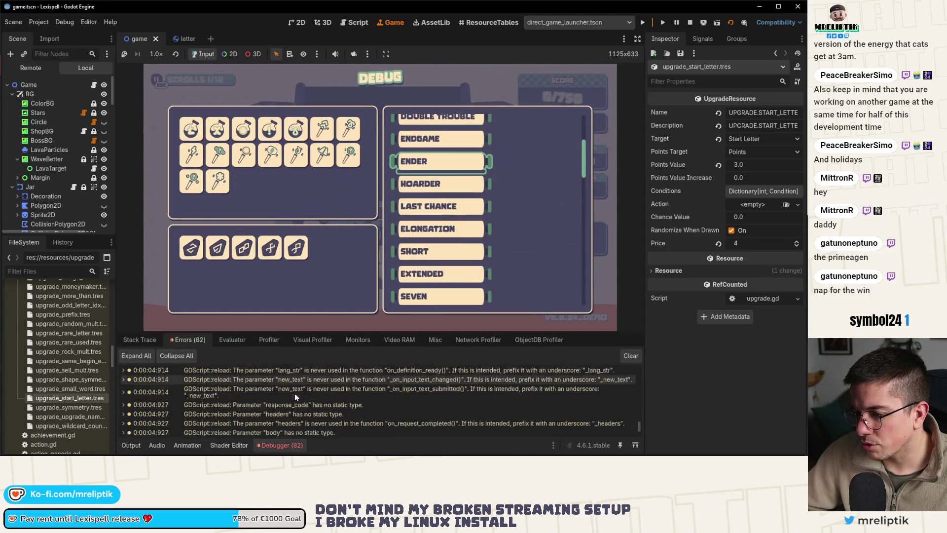
click(282, 444)
key(Escape)
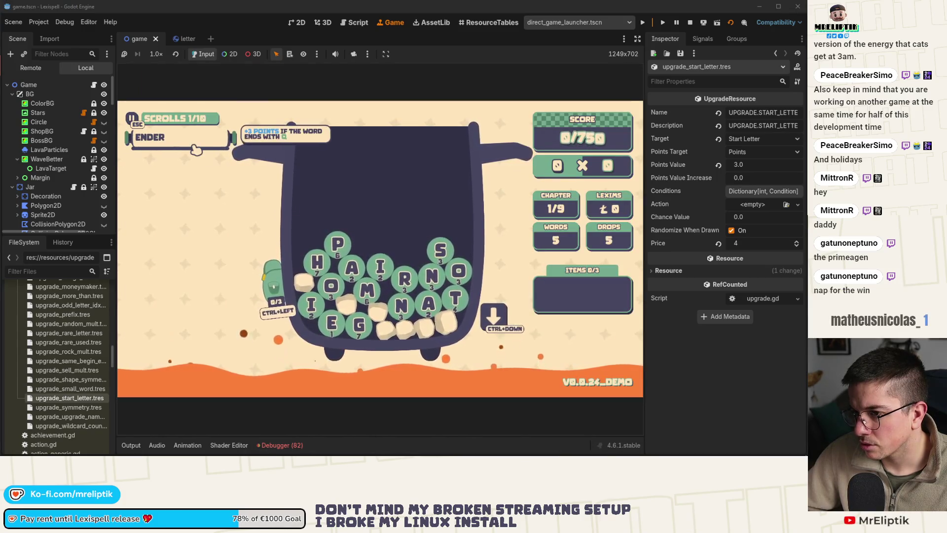
mouse_move(169, 161)
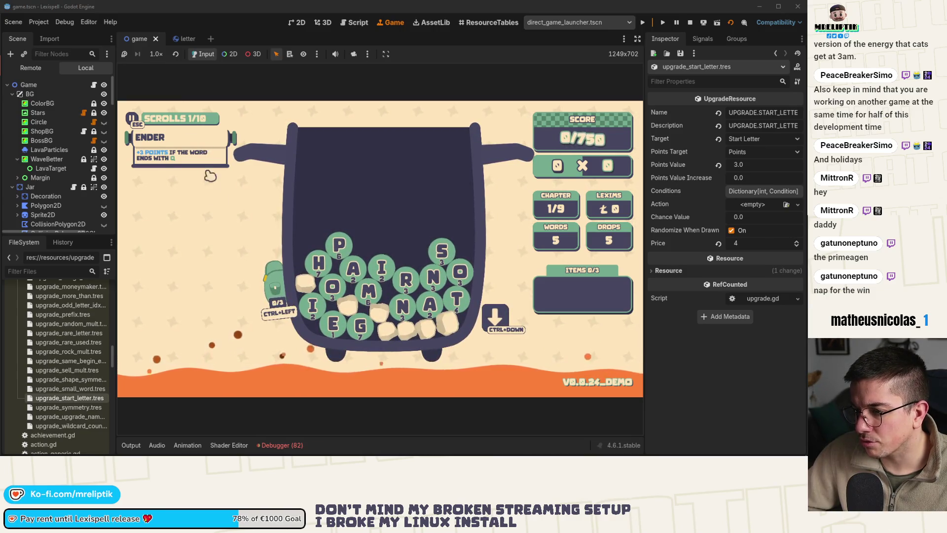
- Reopen the F1 debug upgrade list and add STARTER to the run
key(F1)
scroll(460, 304, down, 2)
scroll(459, 304, down, 5)
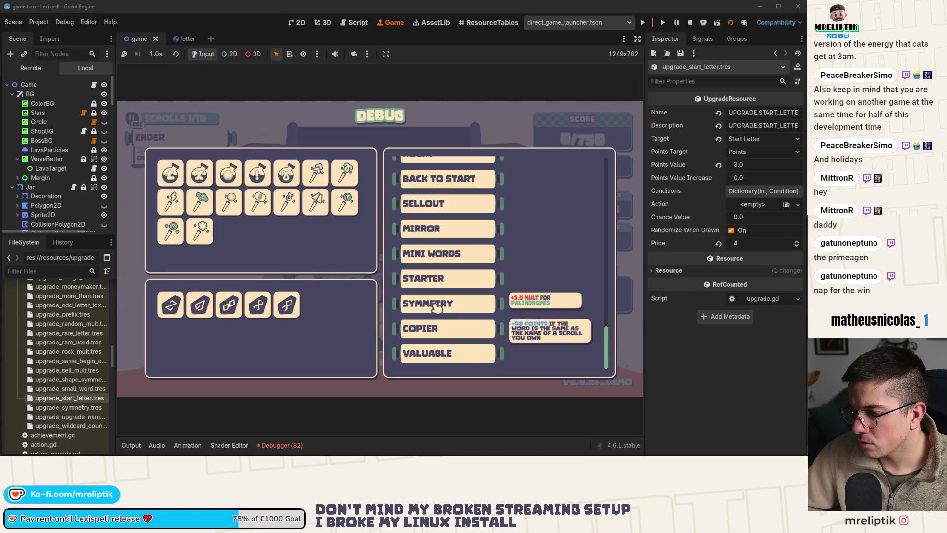
scroll(454, 287, up, 4)
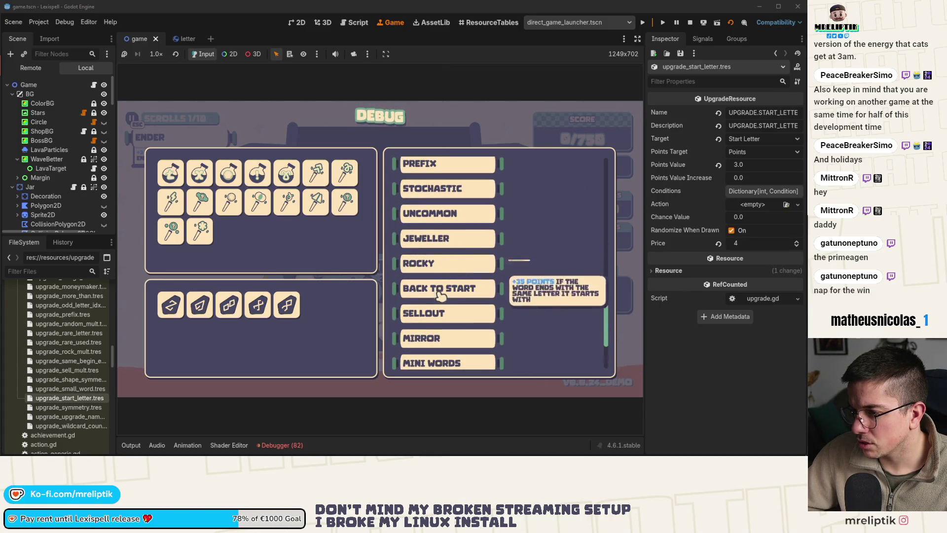
scroll(447, 291, up, 2)
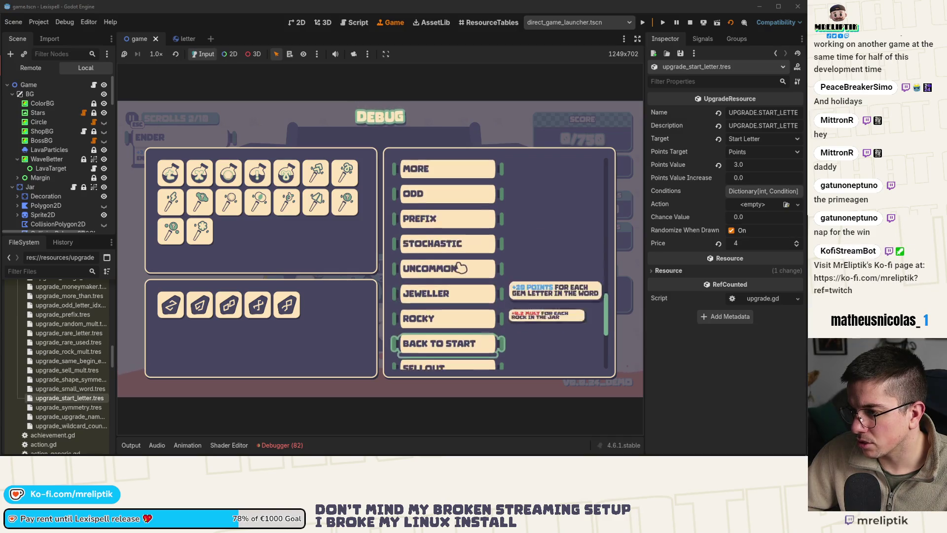
scroll(444, 295, up, 4)
scroll(447, 294, up, 6)
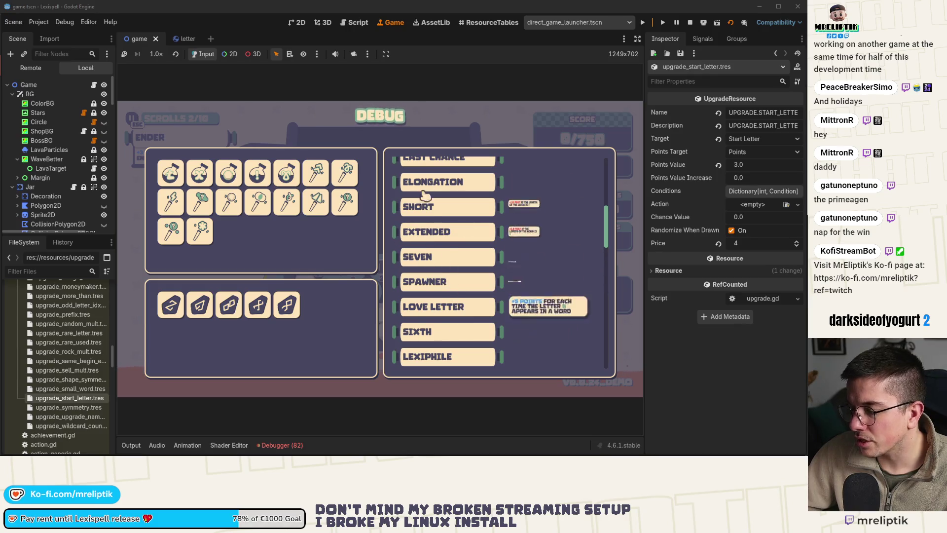
scroll(444, 299, up, 5)
scroll(422, 277, down, 15)
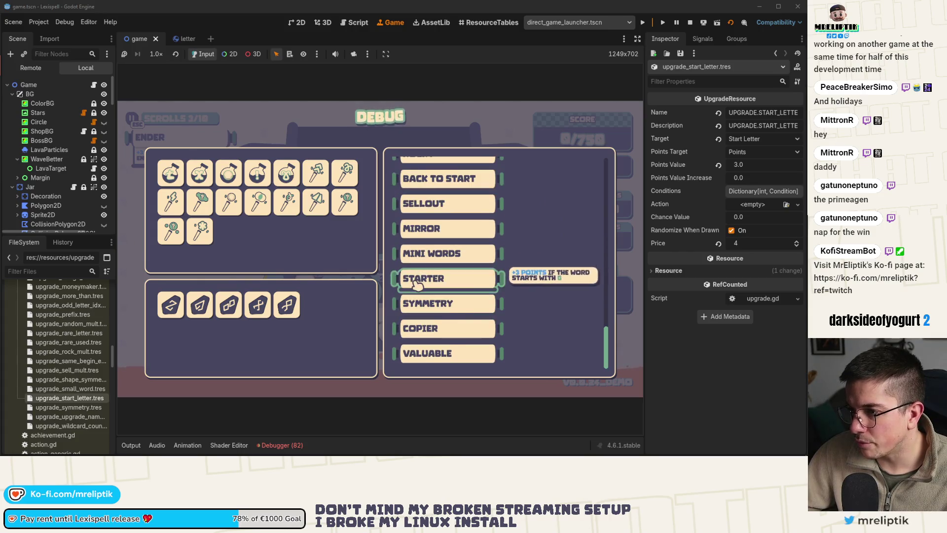
click(422, 277)
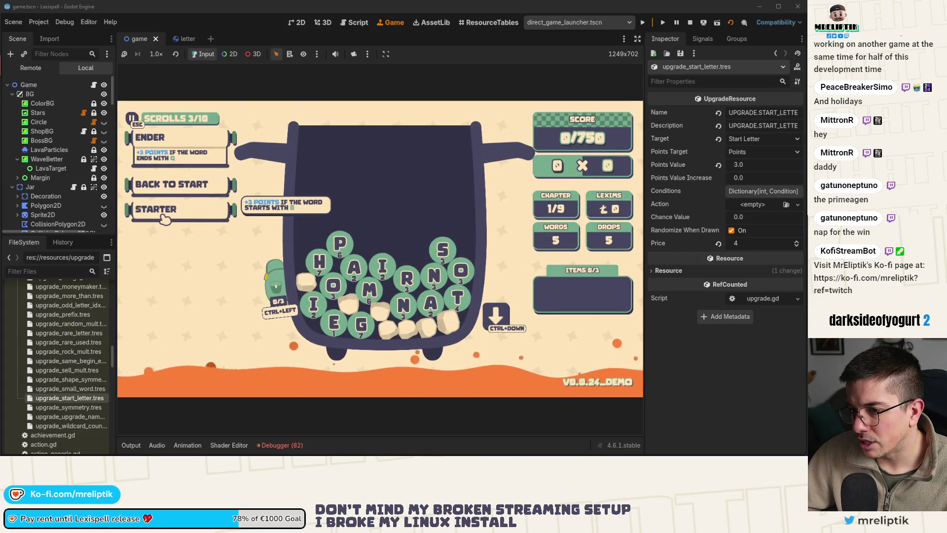
- Drop new letter tiles, spell and submit GOAL to test scoring, then stop the game
key(ctrl+Down)
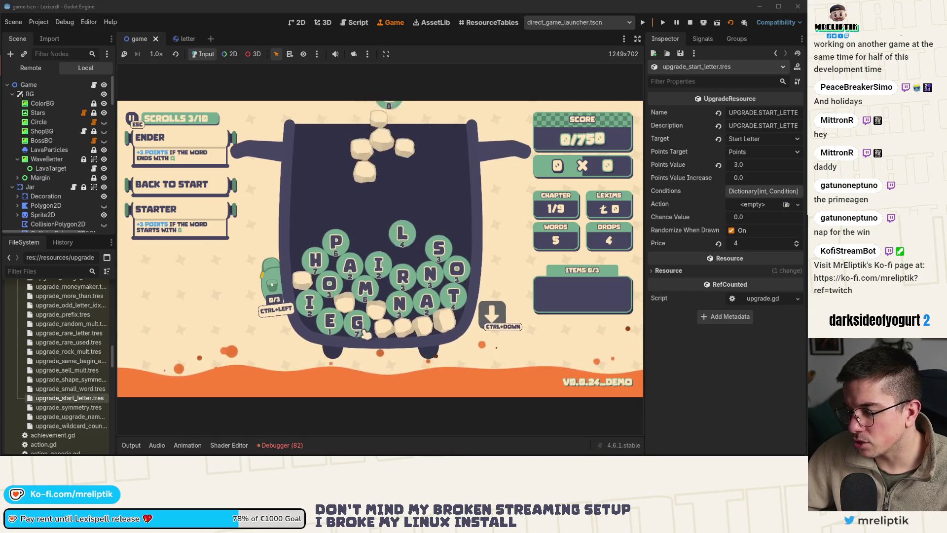
click(364, 332)
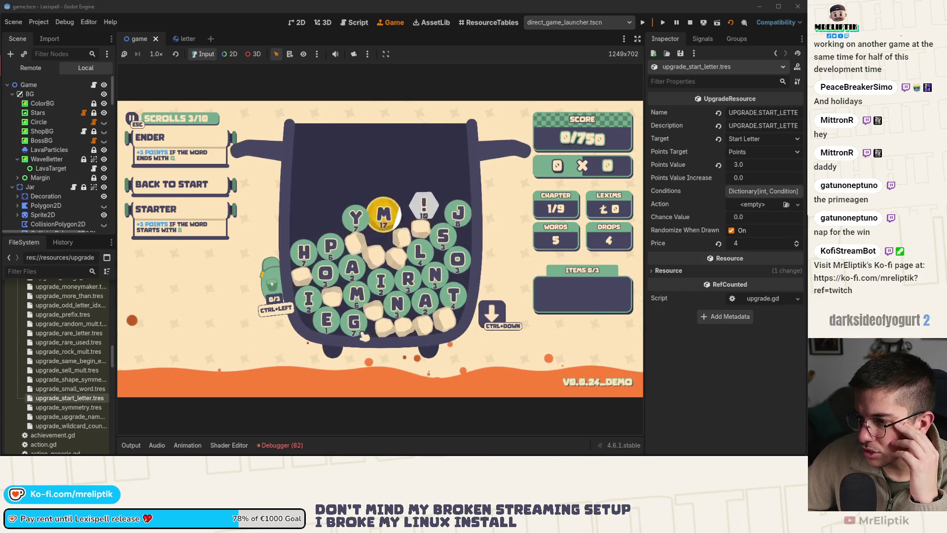
click(325, 272)
click(352, 268)
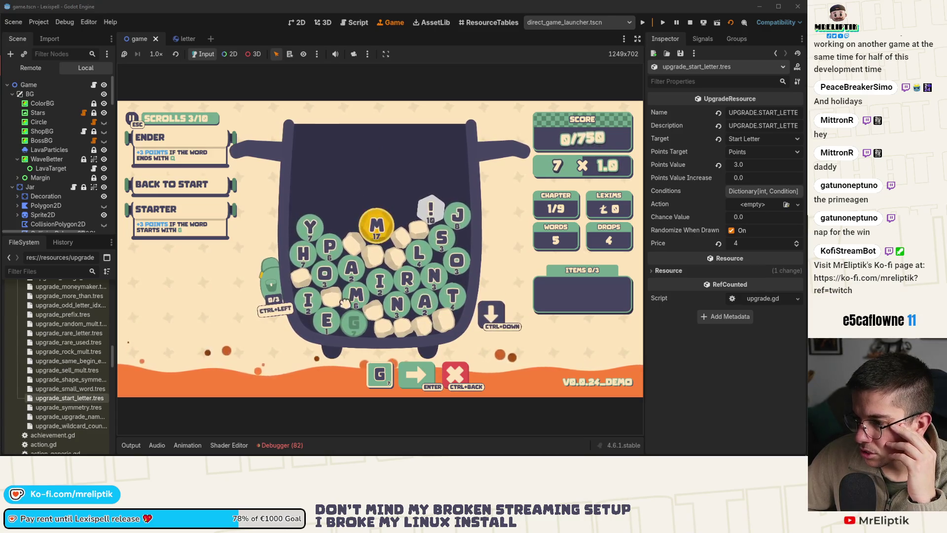
click(418, 253)
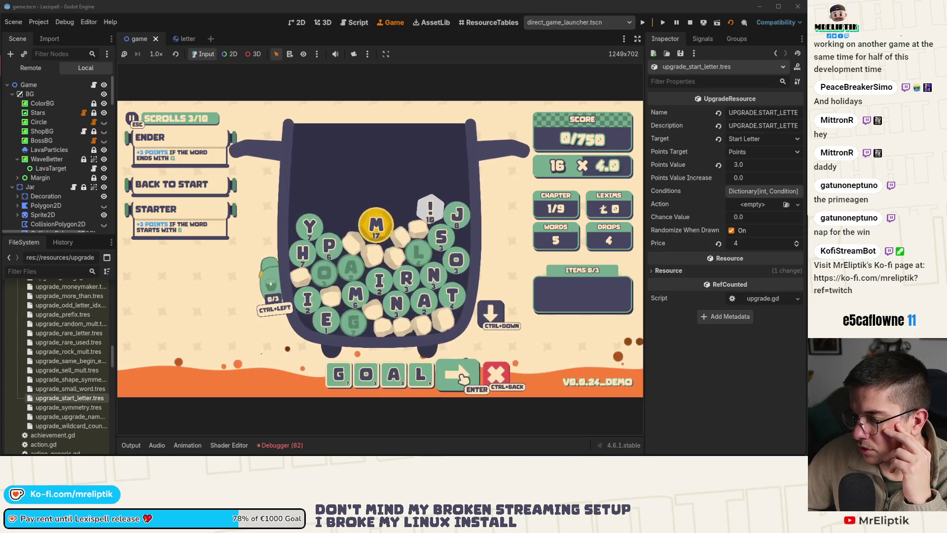
key(Return)
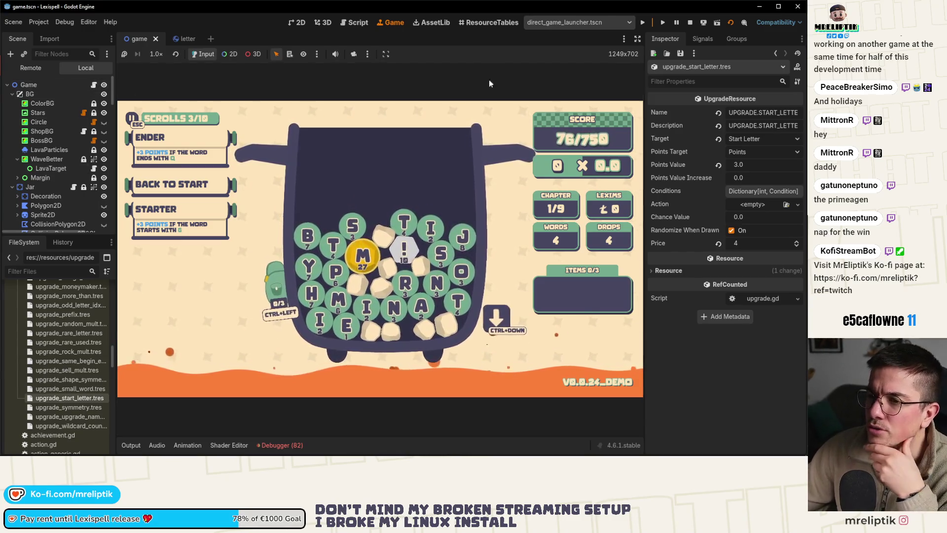
click(690, 24)
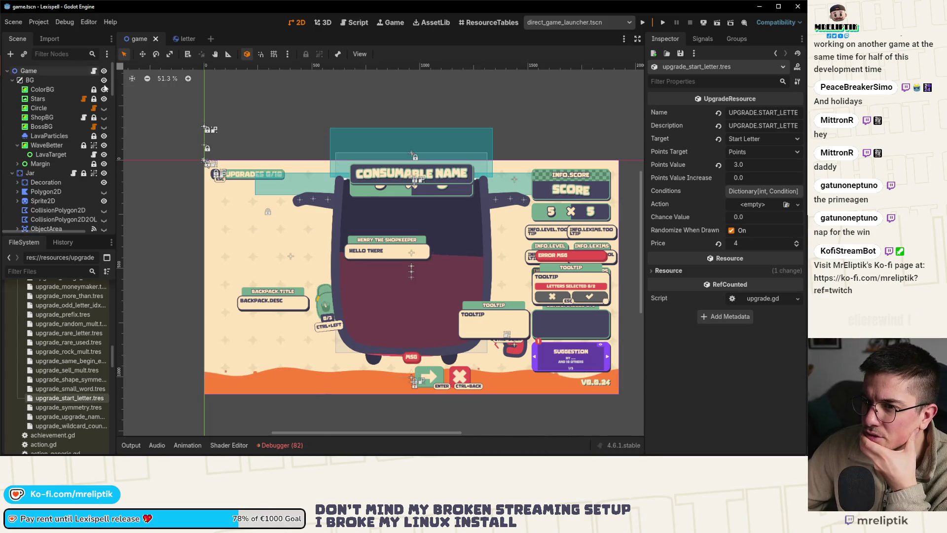
- Check points_value's uses in game.gd and inspect upgrade_start_letter.tres
click(93, 71)
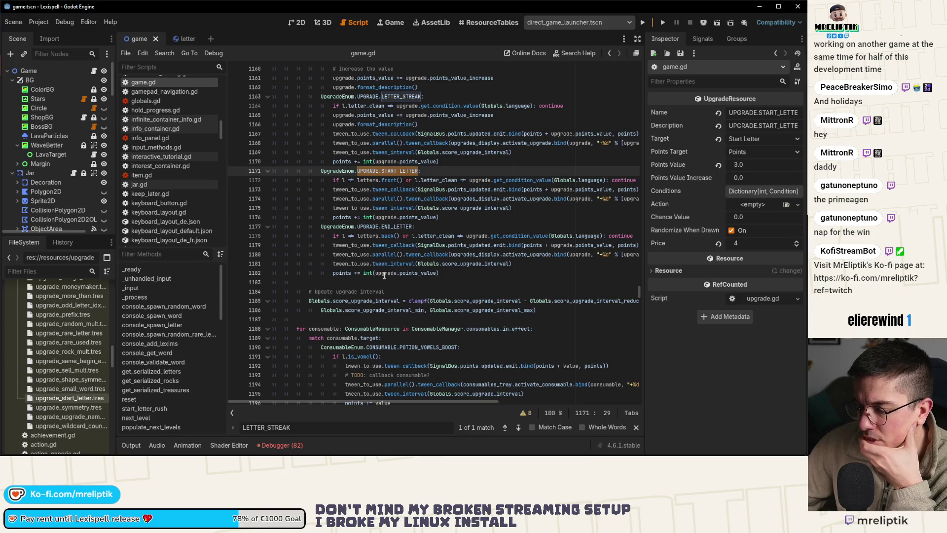
double_click(408, 273)
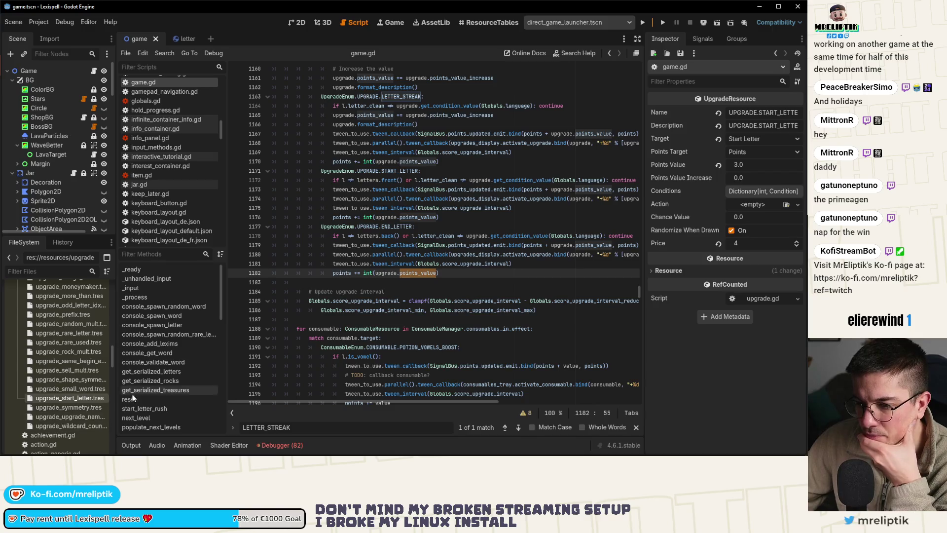
click(69, 399)
scroll(67, 407, down, 2)
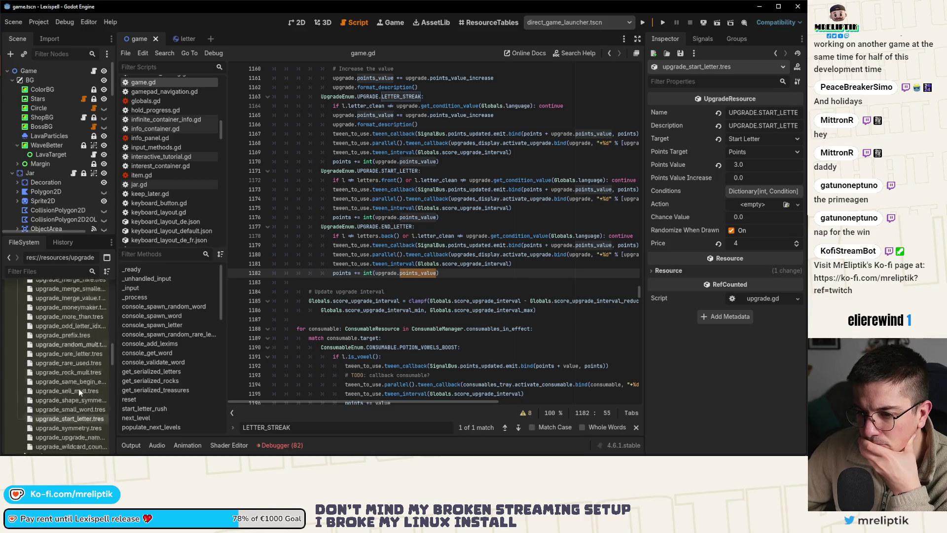
scroll(60, 421, down, 6)
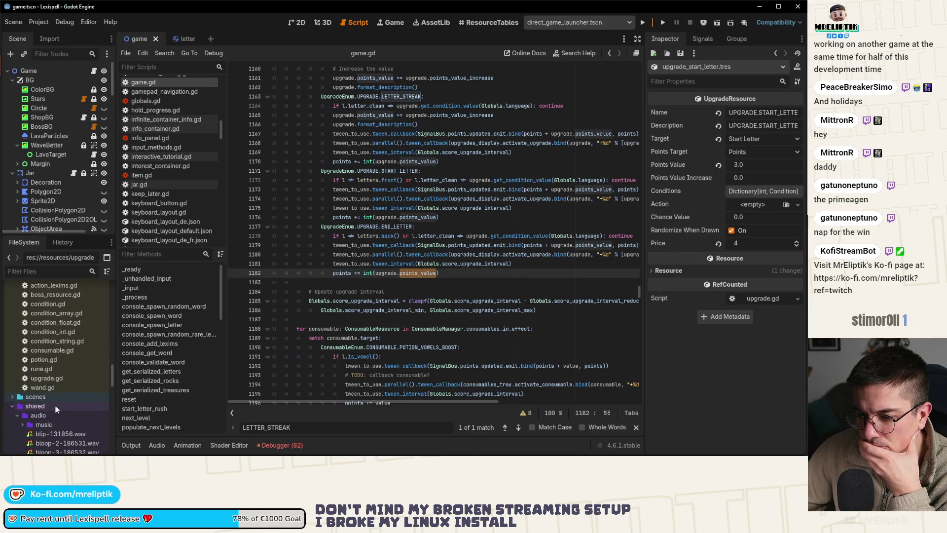
- Open upgrade.gd with breakpoints at lines 229 and 237 and relaunch the game to hit them
click(52, 378)
double_click(64, 377)
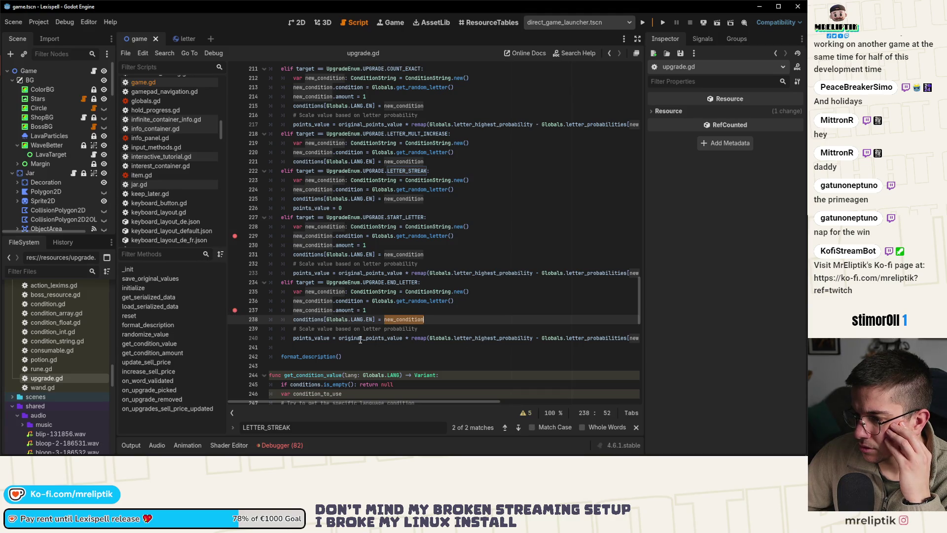
click(643, 22)
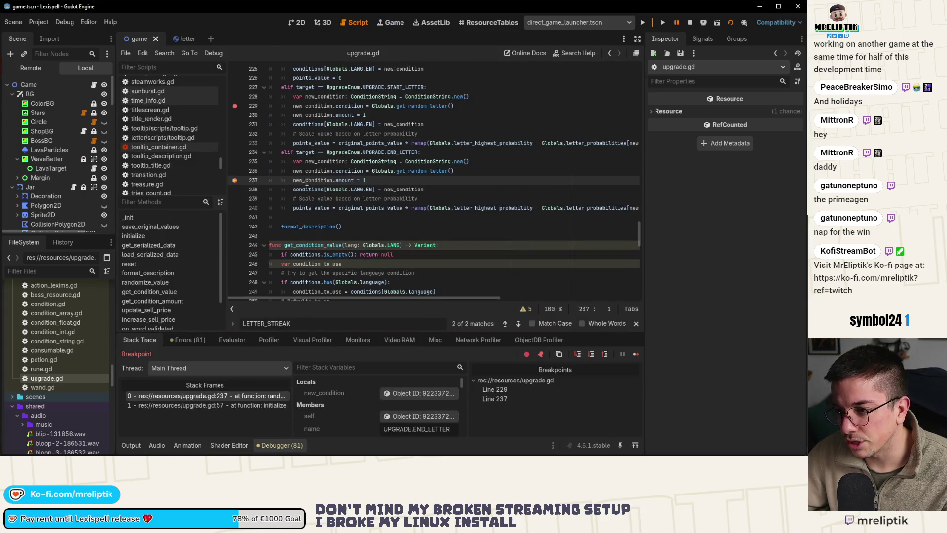
- Step one line and inspect the END_LETTER new_condition object from Locals
click(578, 356)
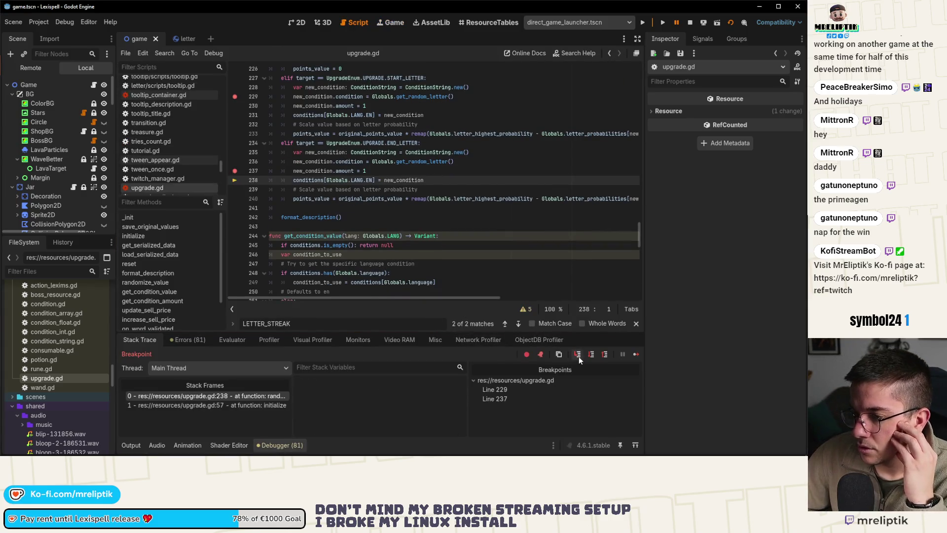
mouse_move(377, 200)
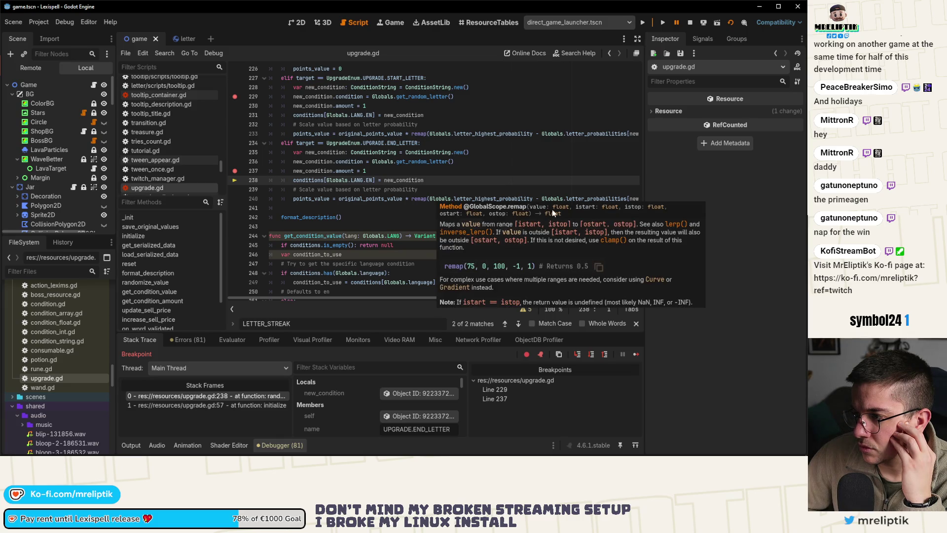
scroll(564, 300, right, 3)
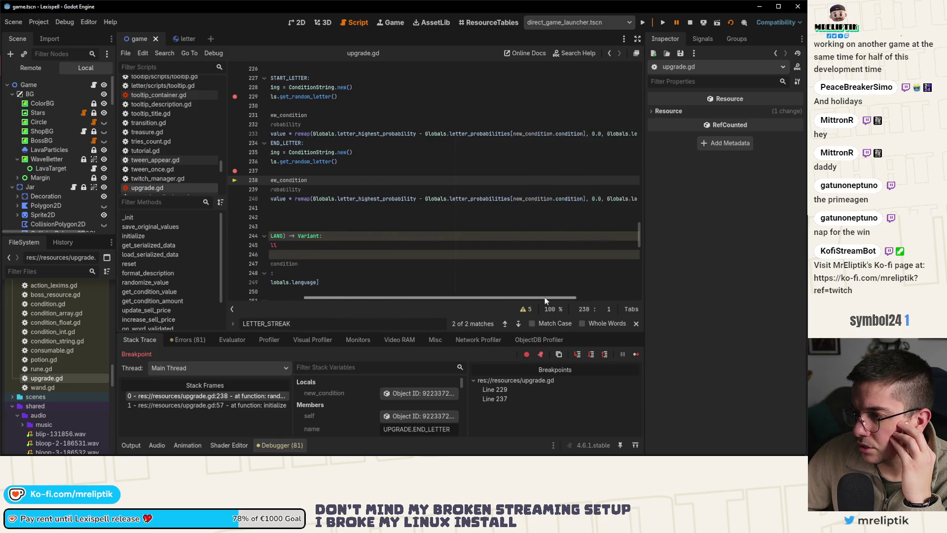
mouse_move(518, 199)
drag(425, 297, 303, 298)
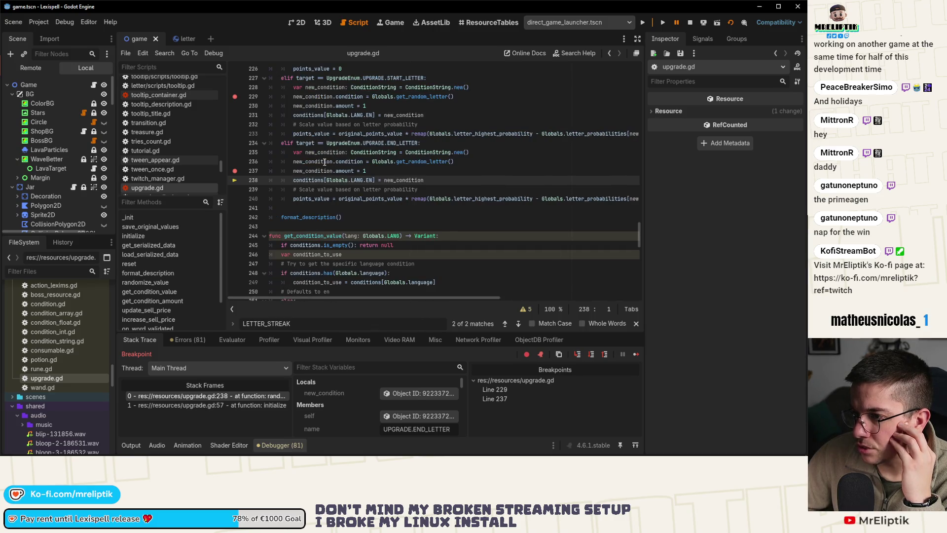
mouse_move(325, 162)
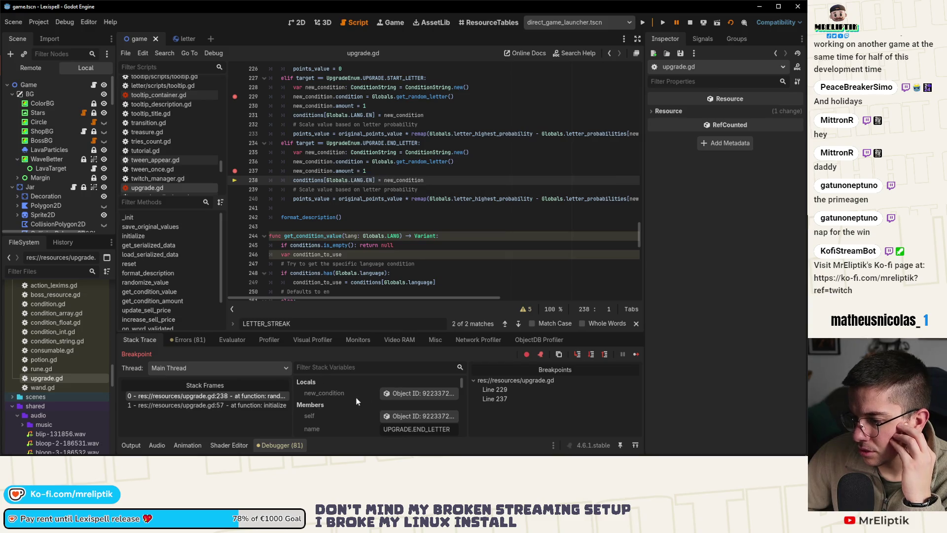
click(407, 395)
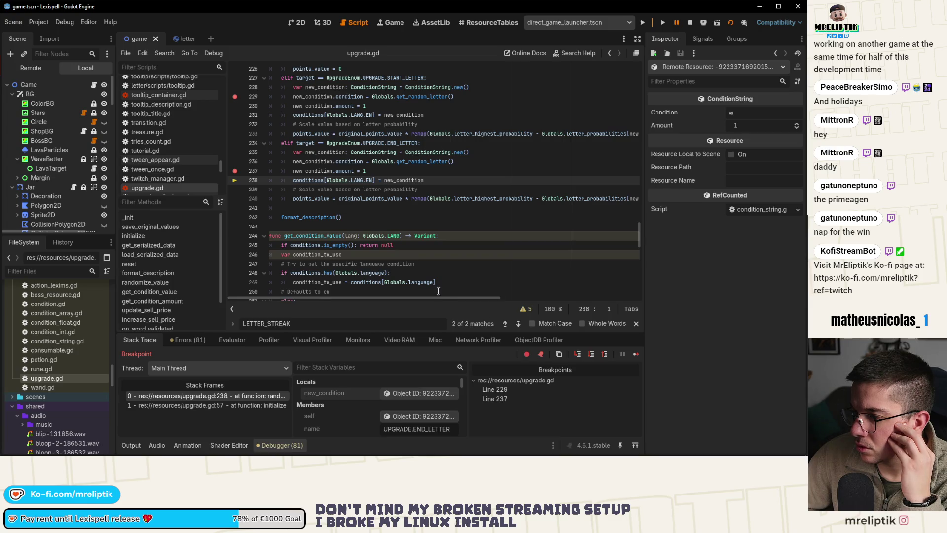
drag(430, 298, 573, 300)
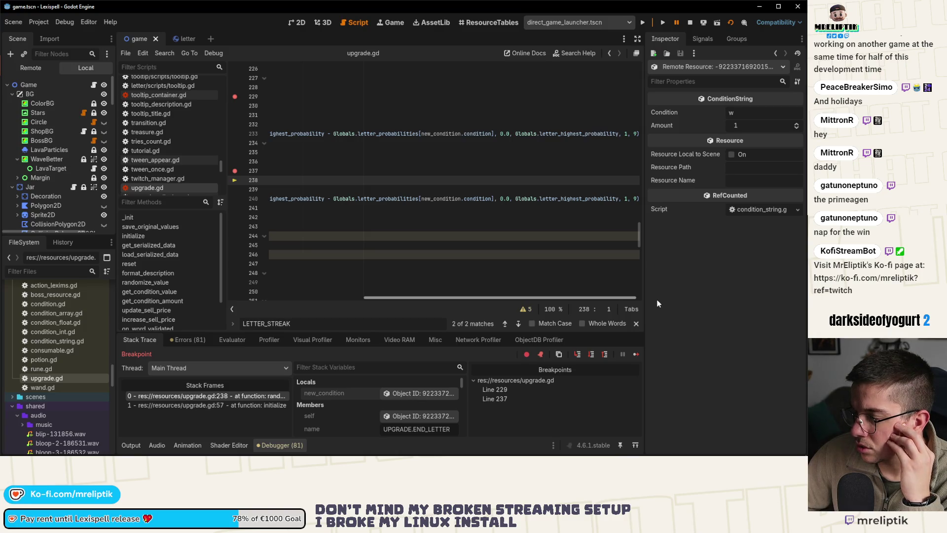
drag(525, 298, 389, 298)
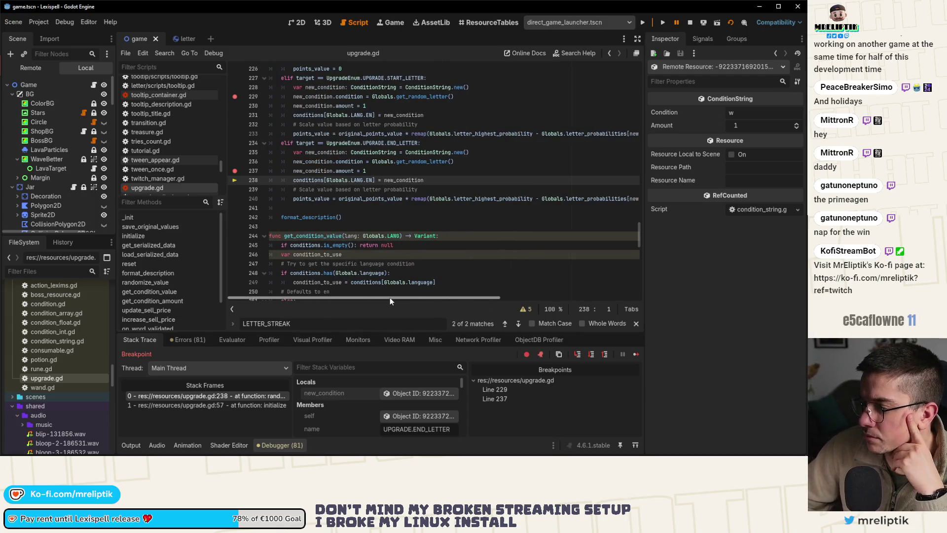
- Step through the points calculation, seeing points_value ≈ 25.57, and into format_description
mouse_move(308, 199)
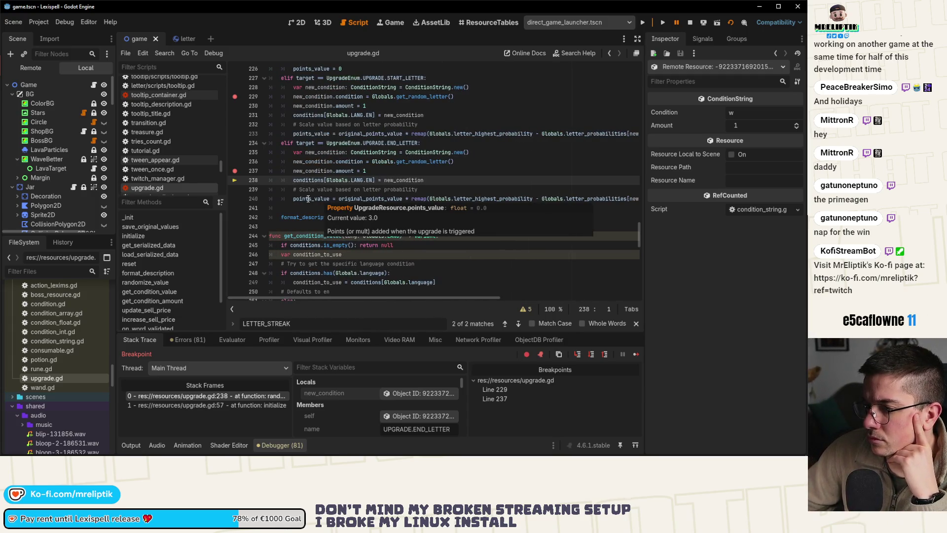
click(579, 354)
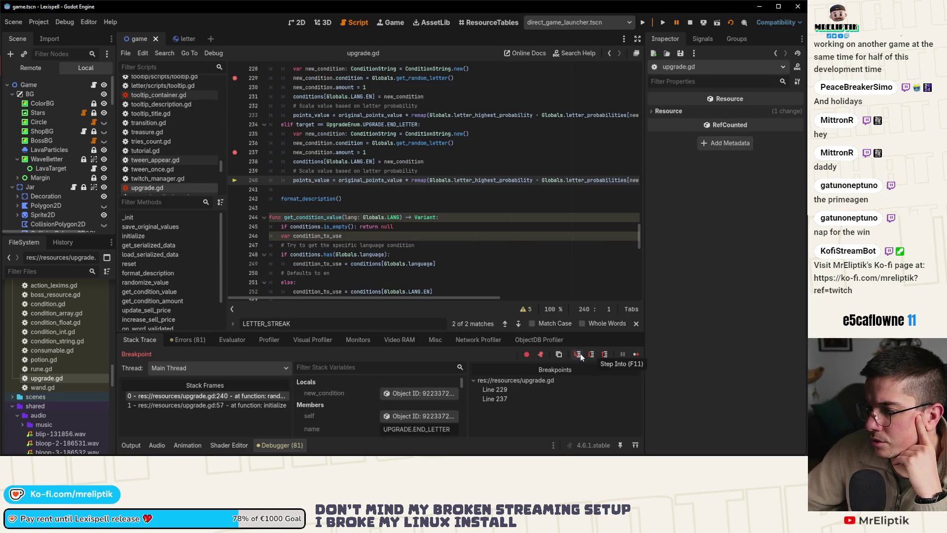
click(579, 355)
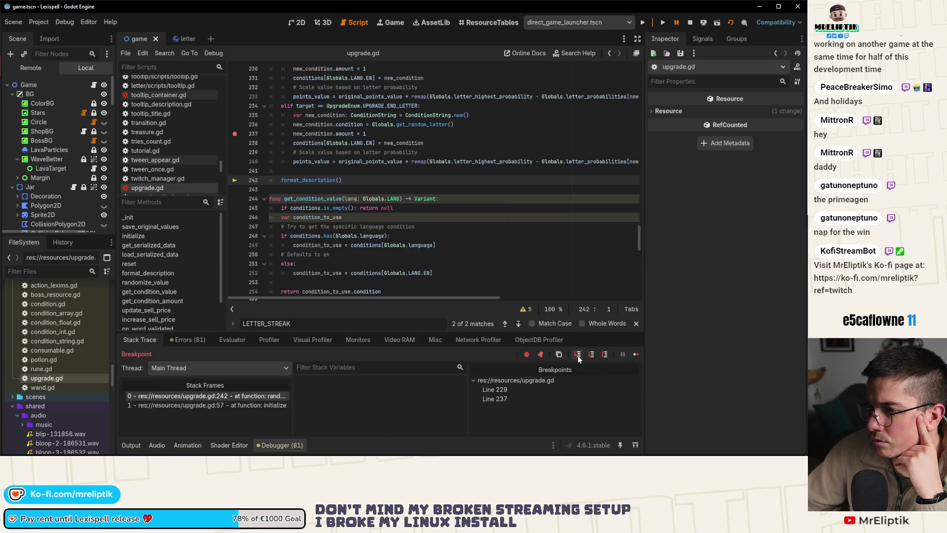
mouse_move(317, 163)
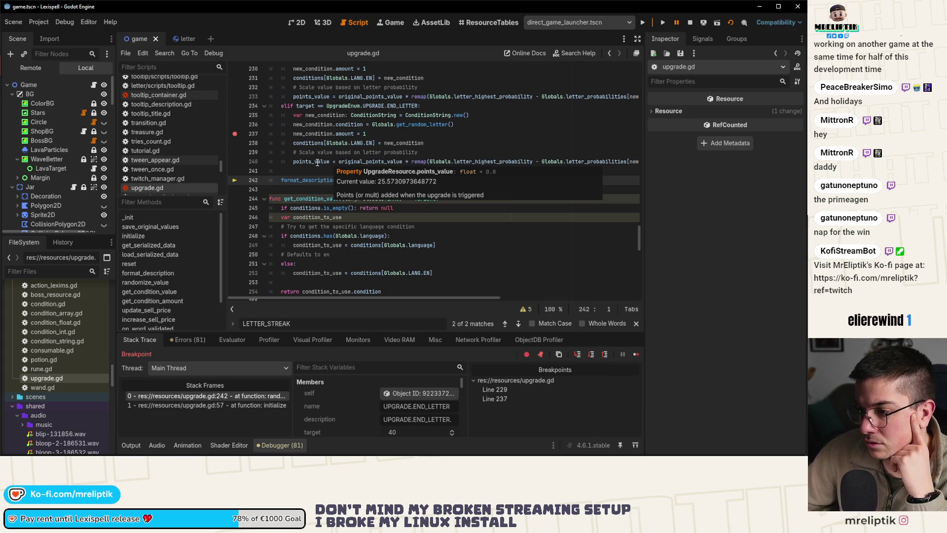
click(578, 355)
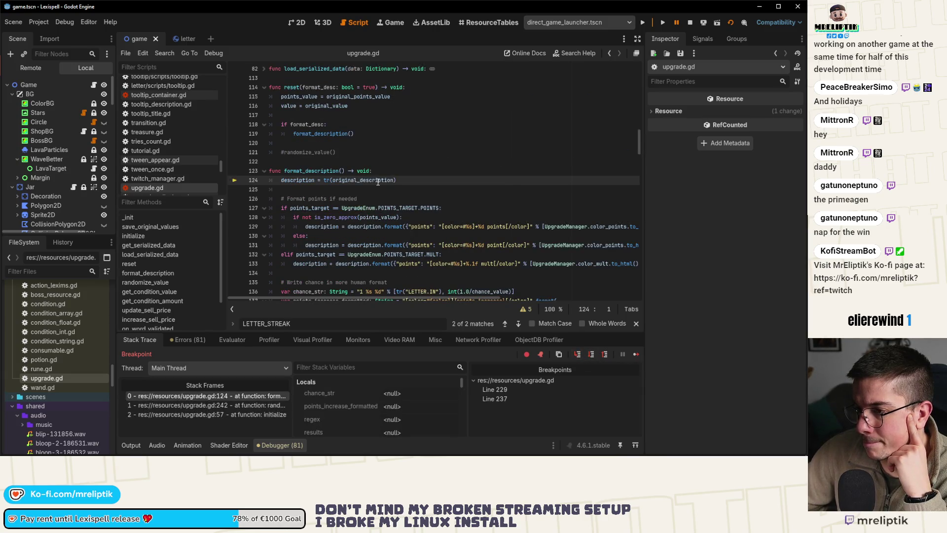
- Step through format_description lines 124–136 up to the chance formatting line
mouse_move(378, 183)
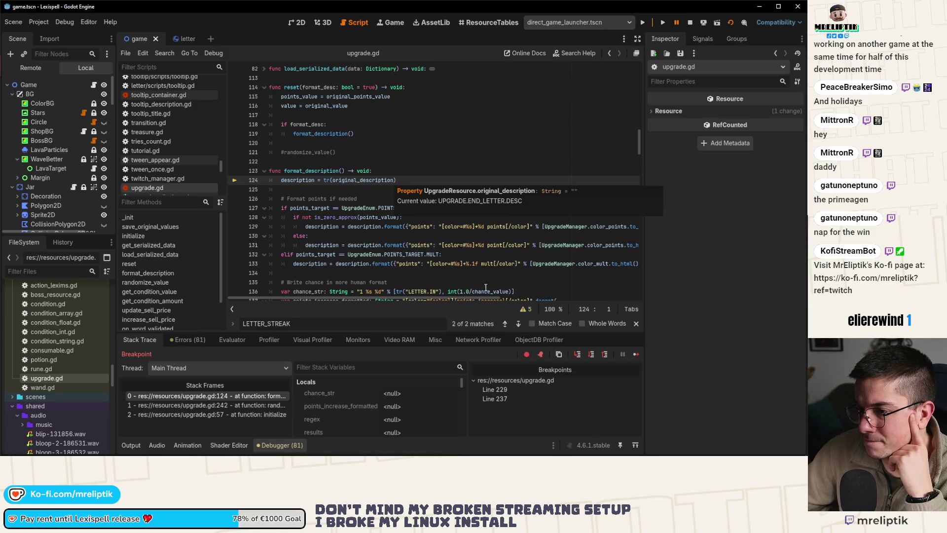
click(580, 355)
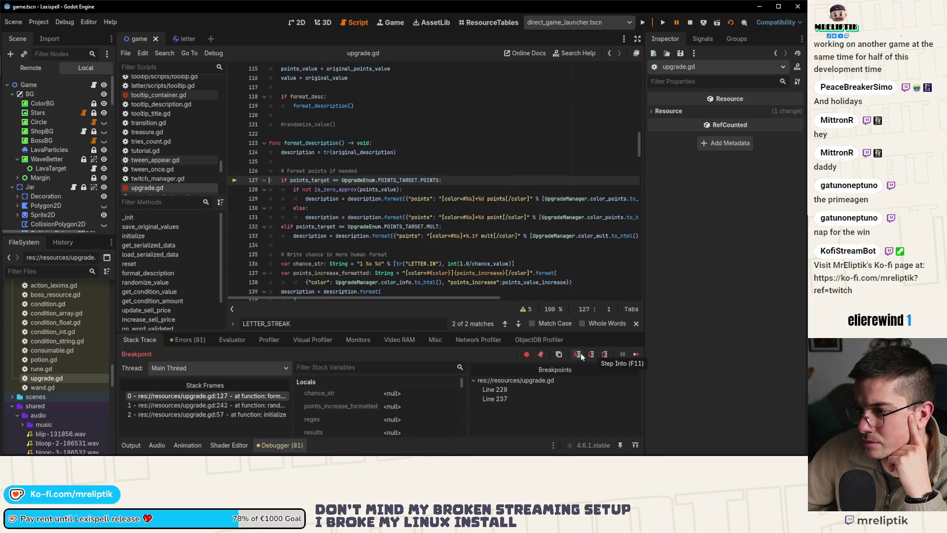
click(577, 354)
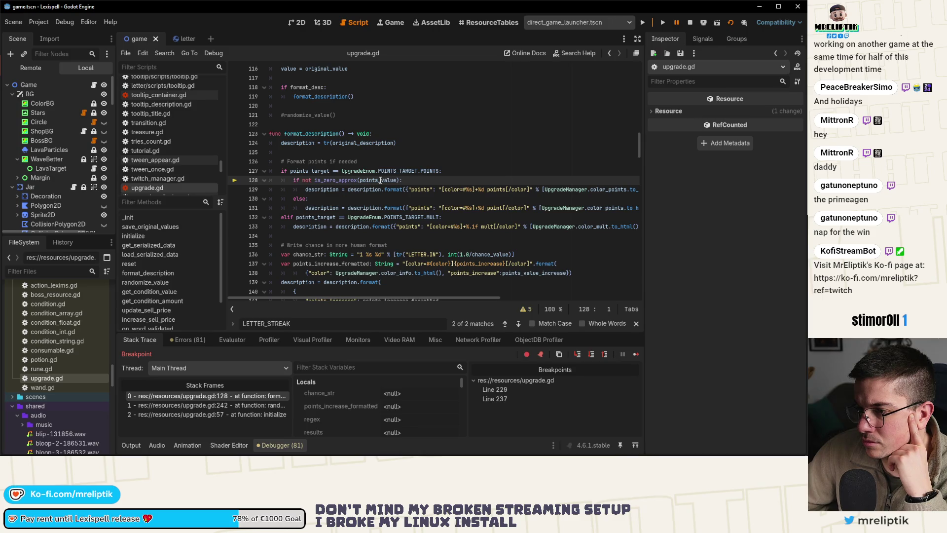
mouse_move(380, 181)
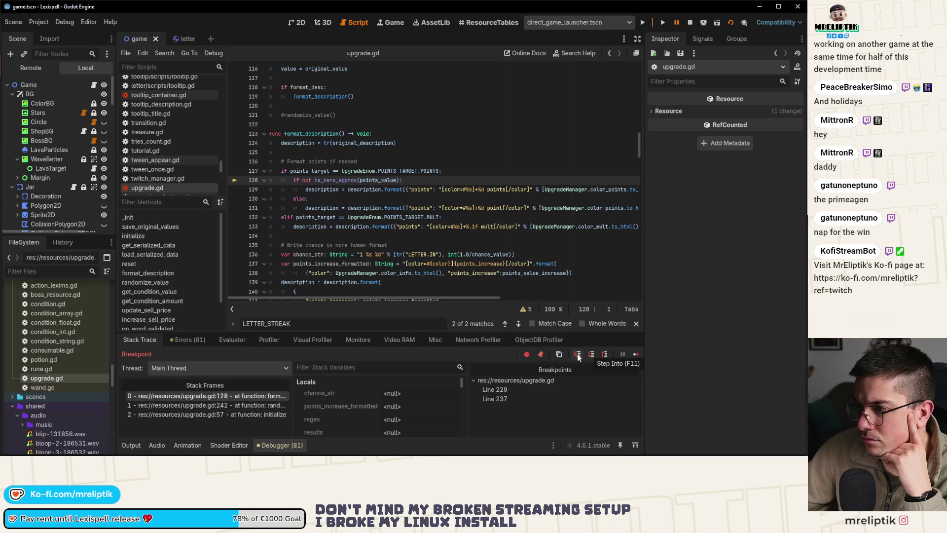
click(578, 355)
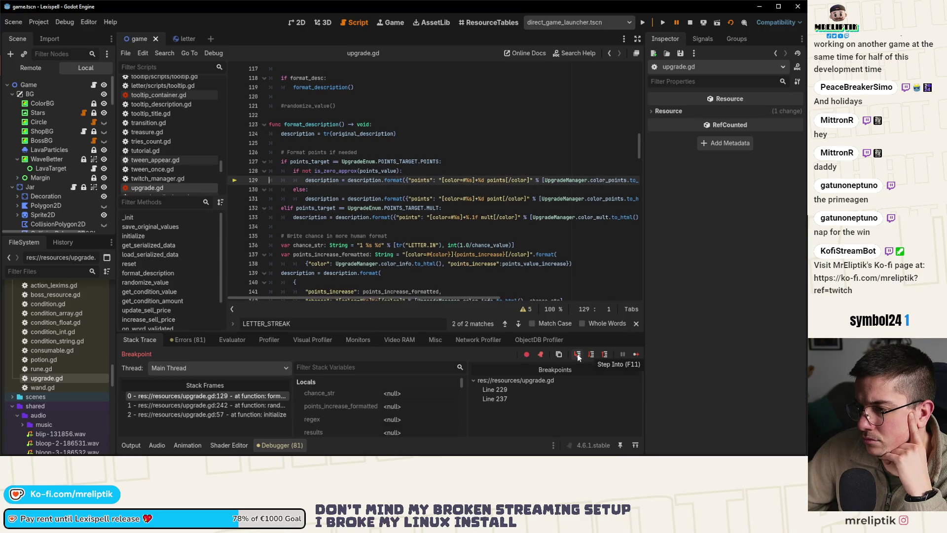
click(578, 355)
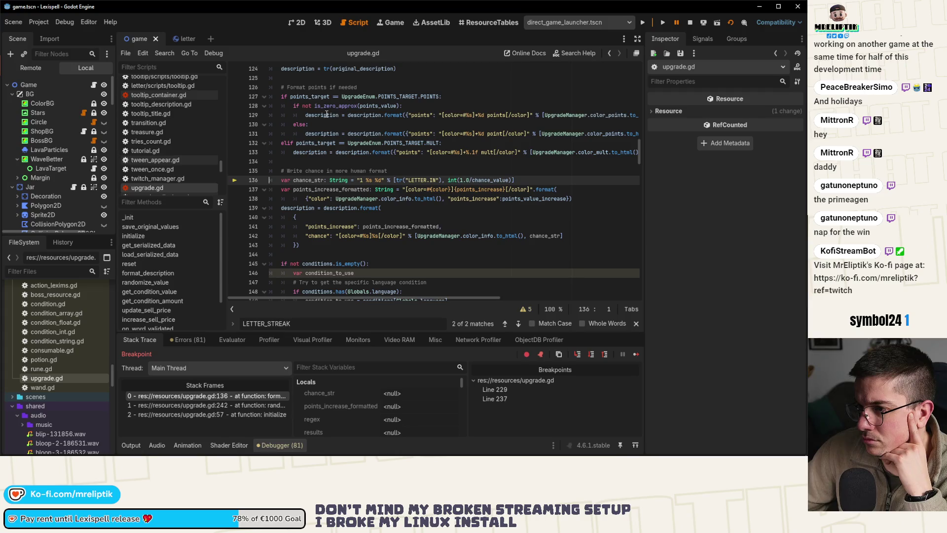
mouse_move(327, 115)
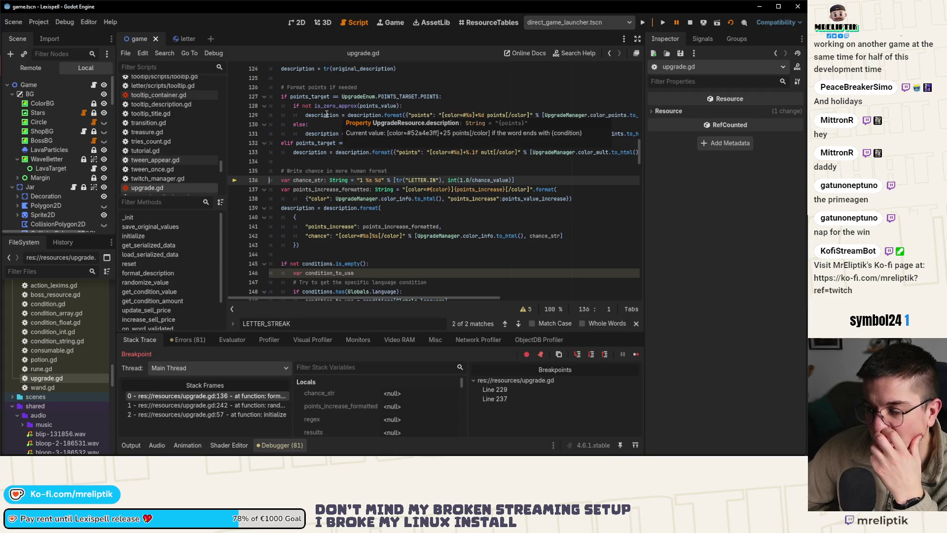
- Continue twice to pause again at the END_LETTER breakpoint on line 237
click(636, 355)
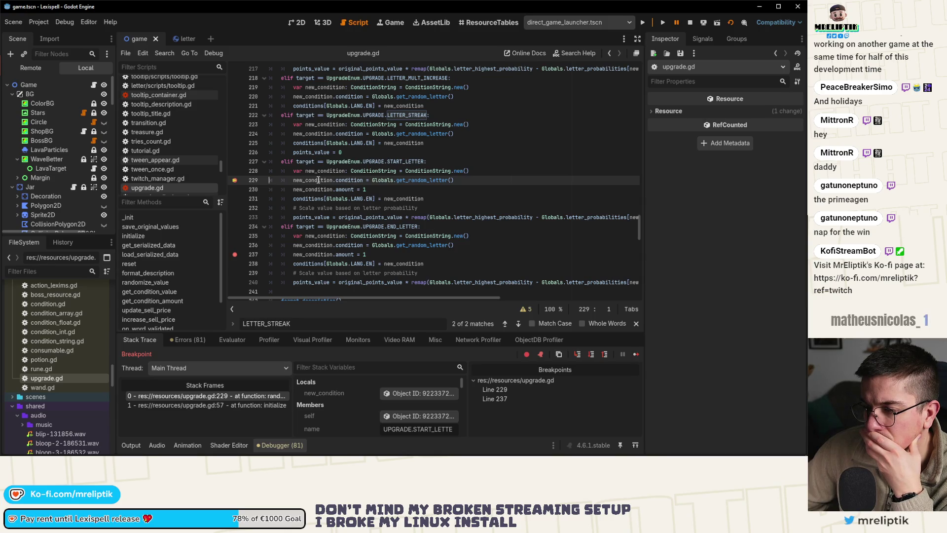
mouse_move(318, 181)
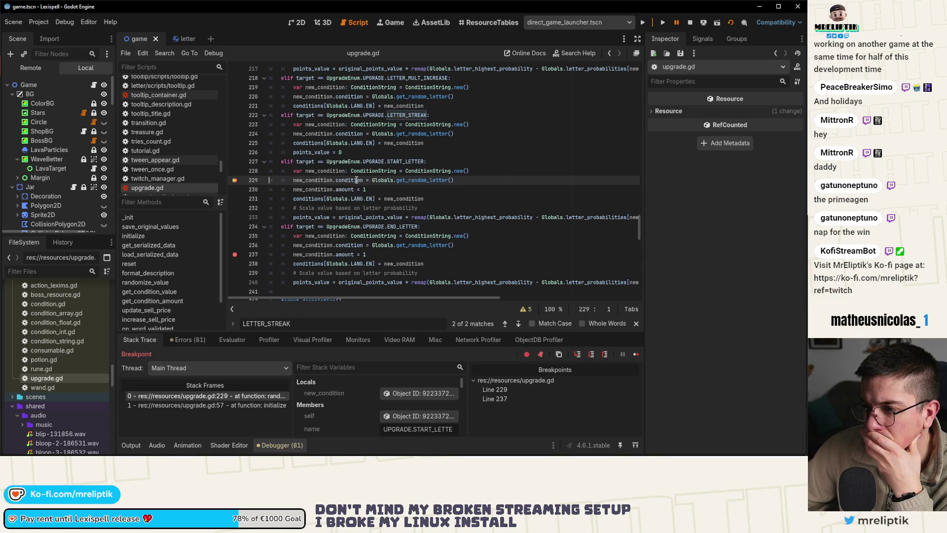
click(637, 354)
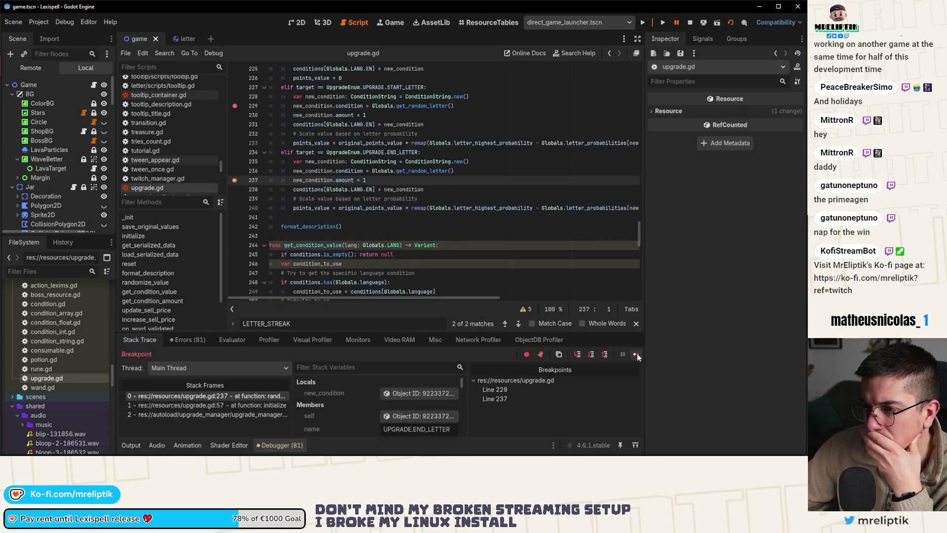
- Resume the game, review the F1 upgrade overlay and Debugger errors, then open game.gd
click(636, 354)
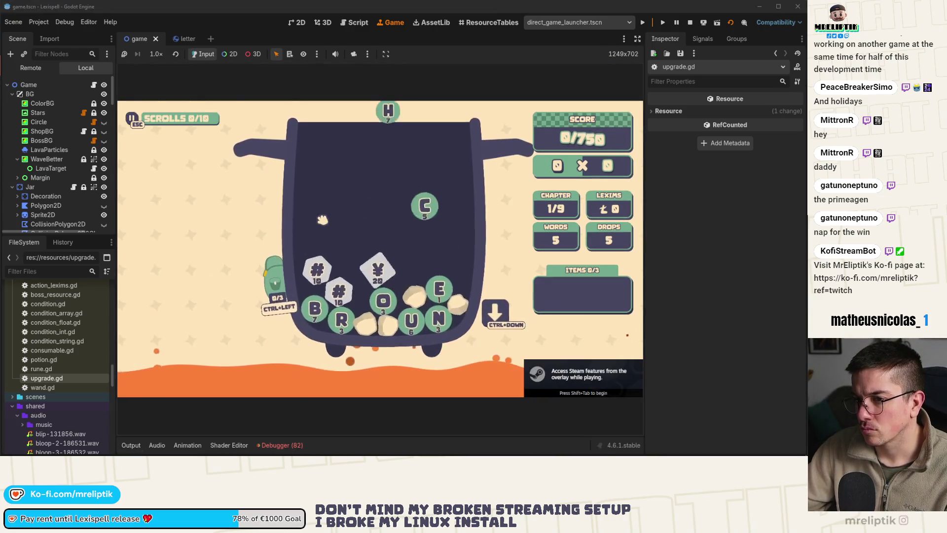
key(F1)
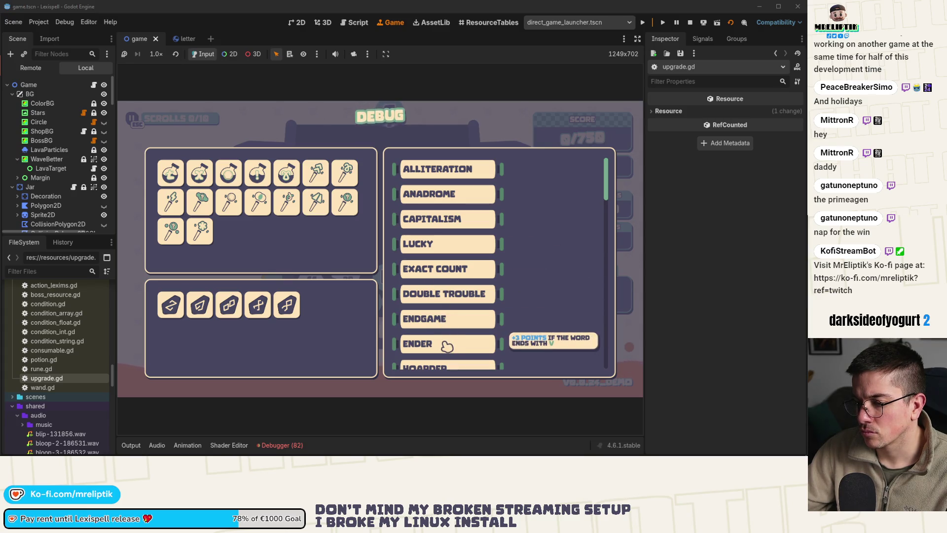
click(281, 445)
click(188, 339)
scroll(278, 389, down, 10)
click(283, 445)
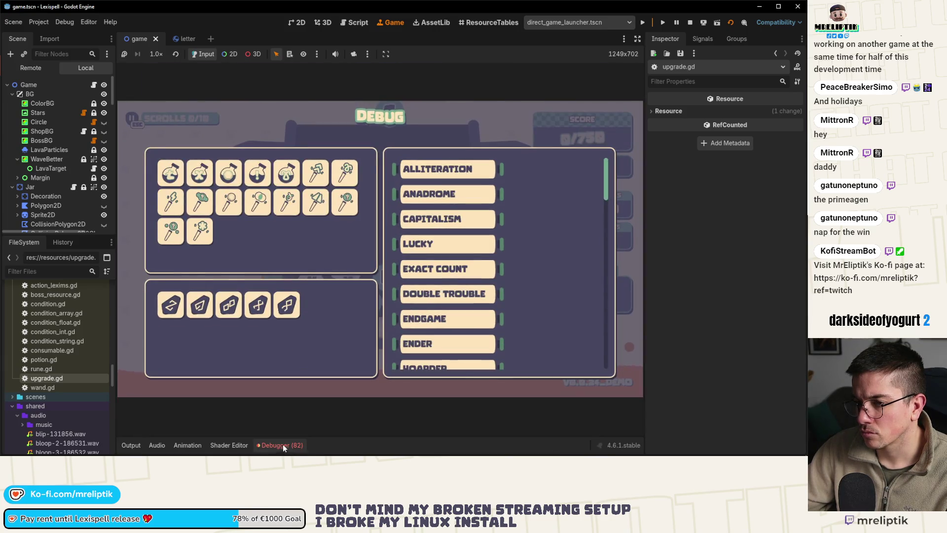
click(450, 320)
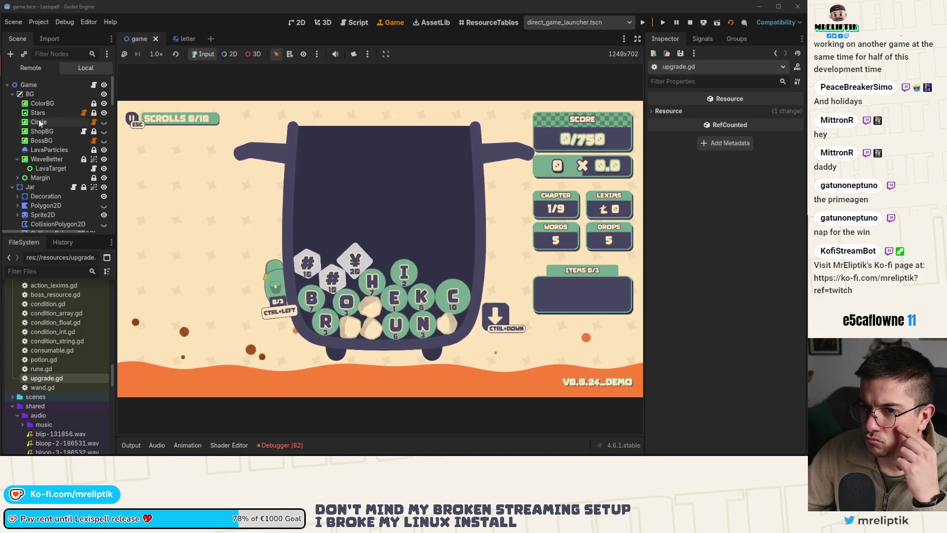
click(94, 85)
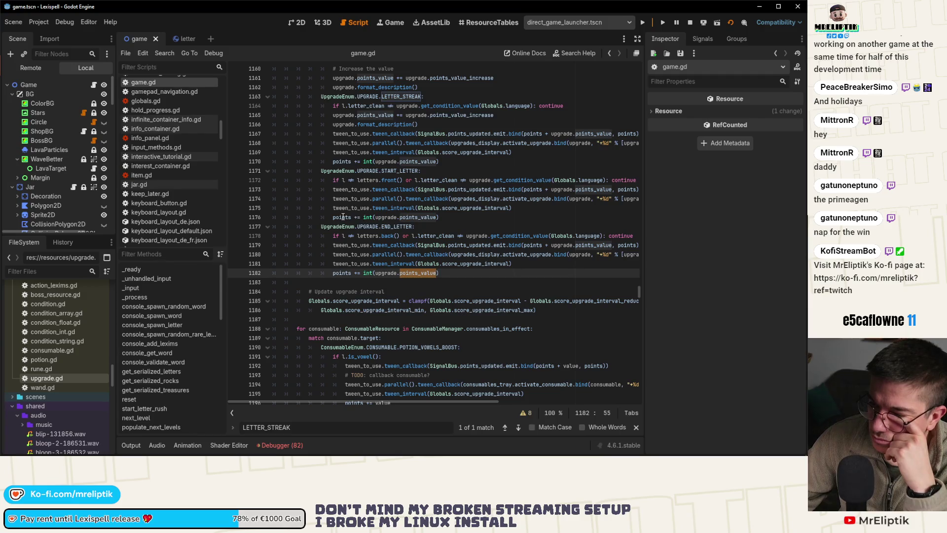
- Restart the game, add a breakpoint on upgrade.gd line 240, and step from 240 to 242
click(691, 22)
click(642, 23)
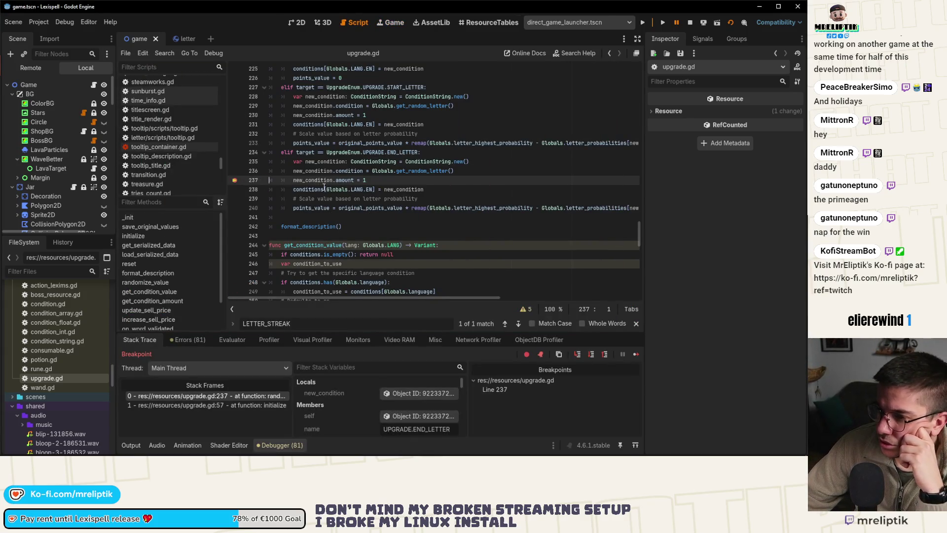
click(235, 209)
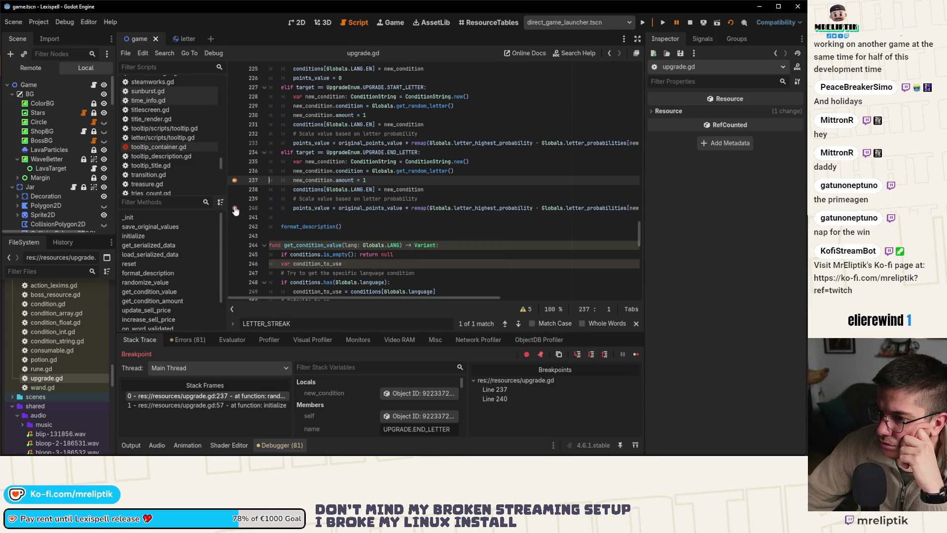
click(636, 354)
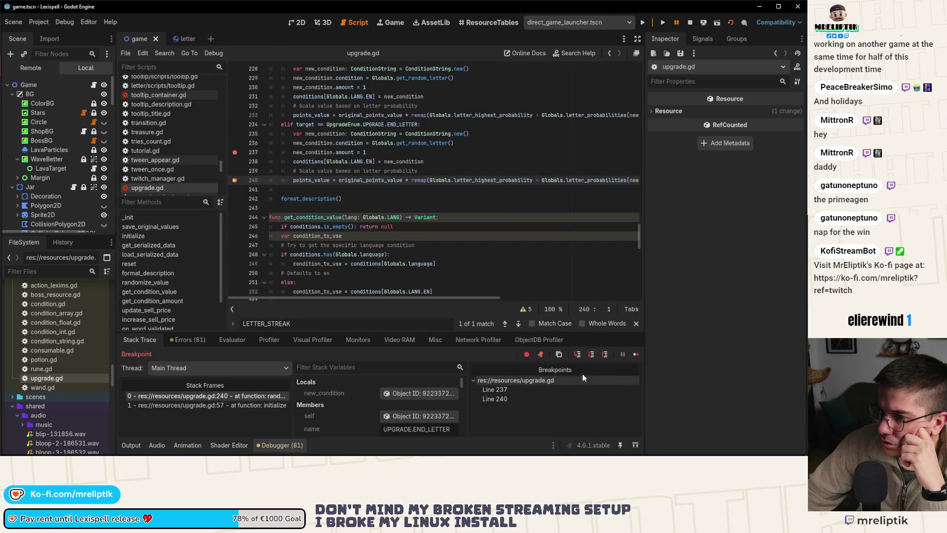
click(578, 355)
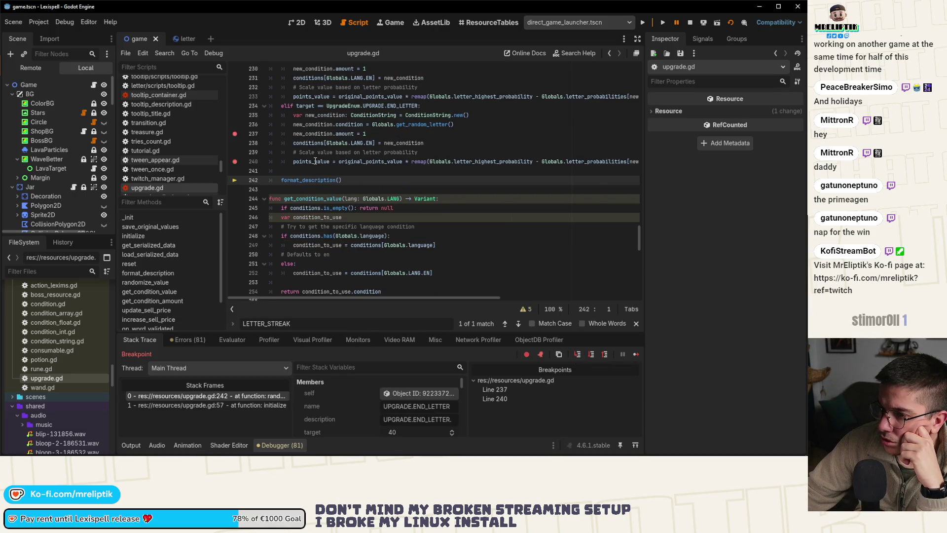
mouse_move(315, 160)
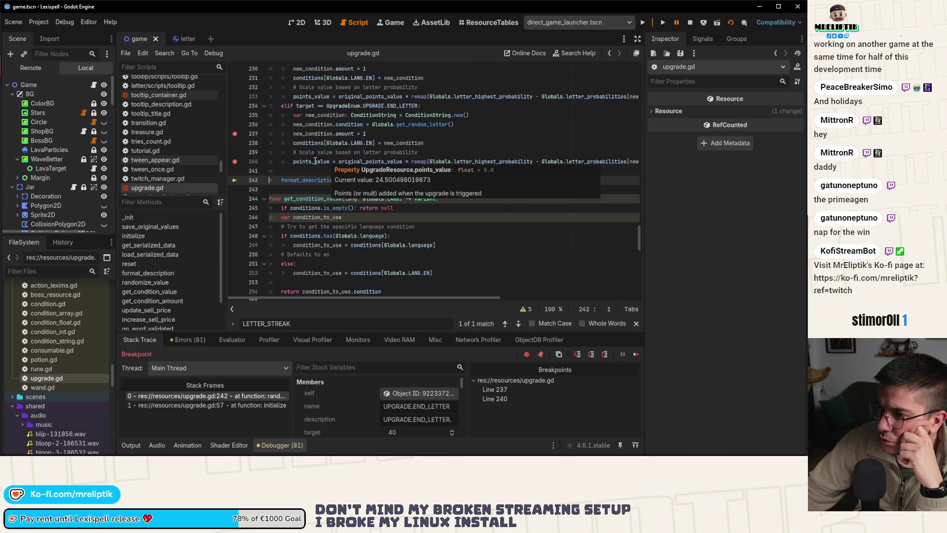
- At line 237 inspect new_condition, step to the points_value line, check it, and resume
click(636, 354)
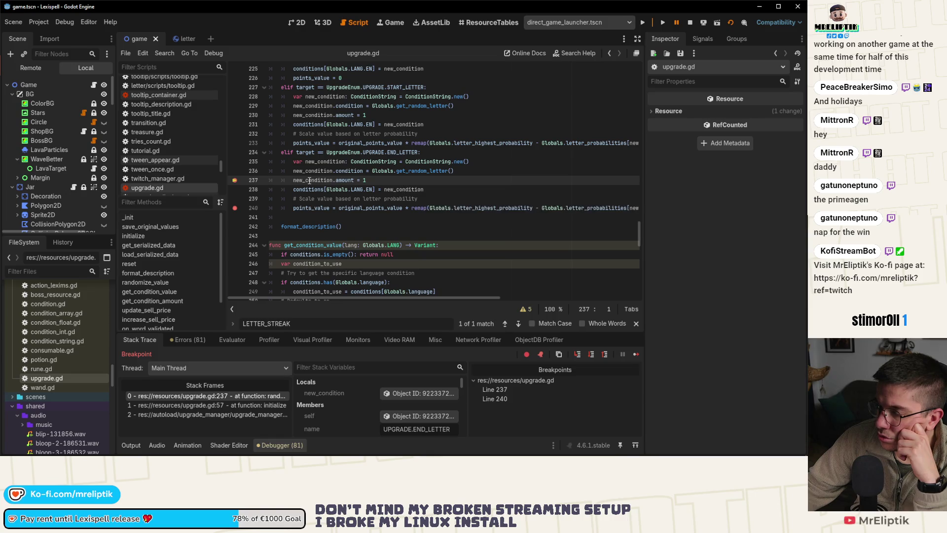
click(419, 393)
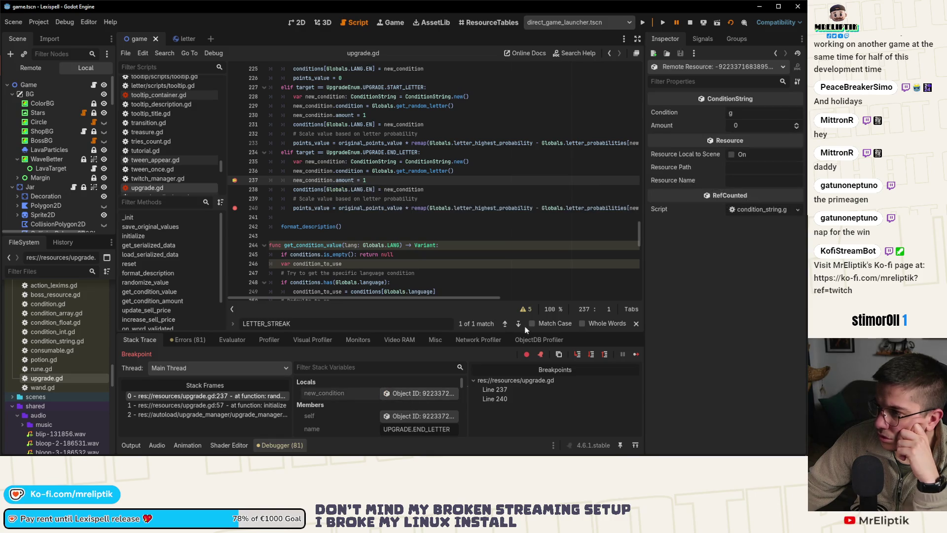
click(579, 357)
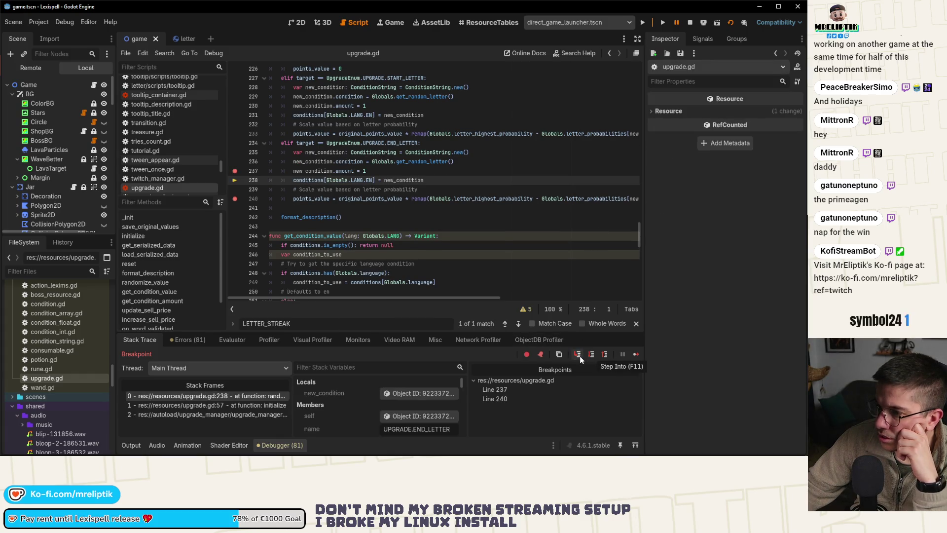
click(579, 356)
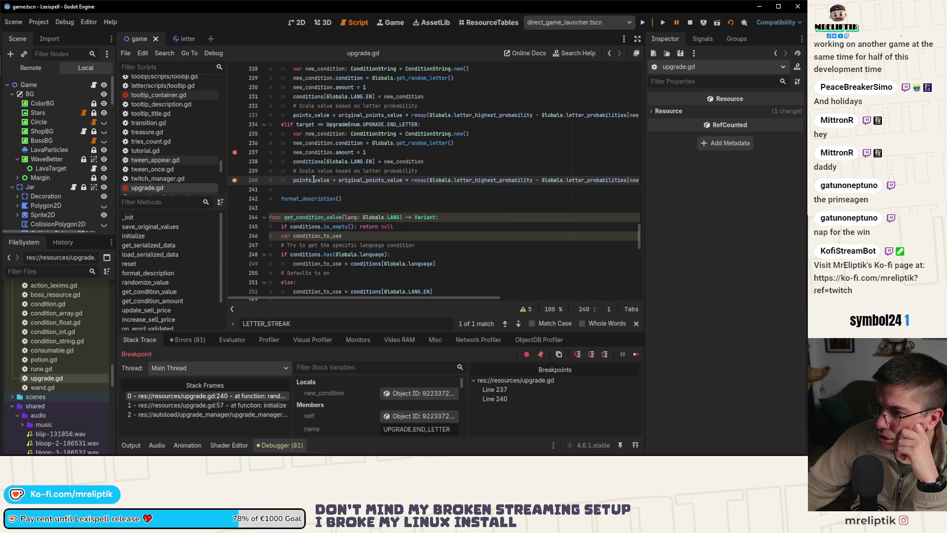
mouse_move(313, 180)
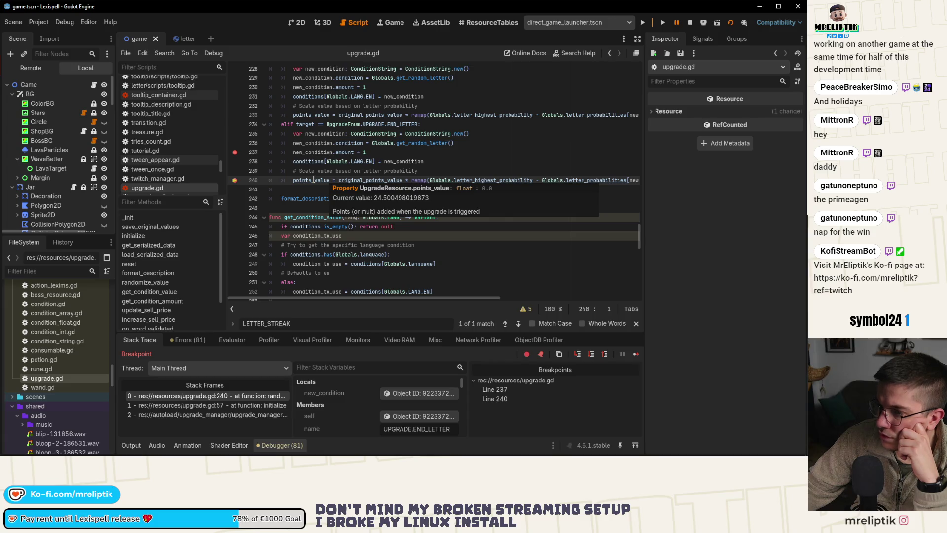
click(578, 355)
mouse_move(319, 163)
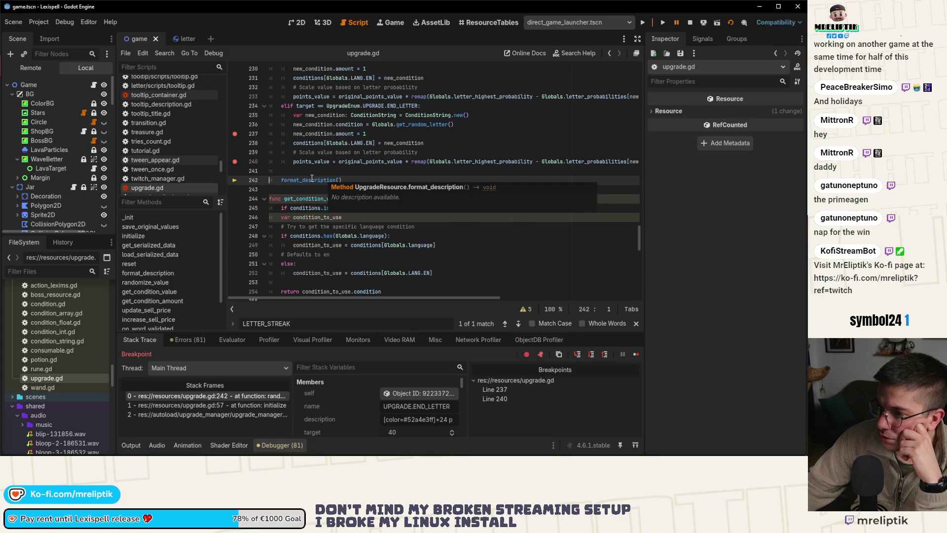
click(636, 354)
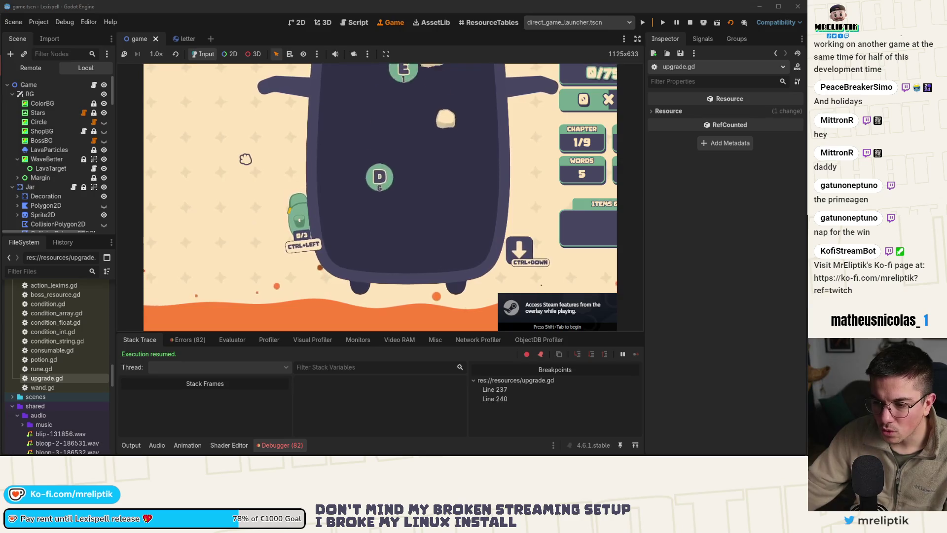
- Add the ENDER upgrade (+3 points for words ending in E) from the F1 debug menu
click(283, 445)
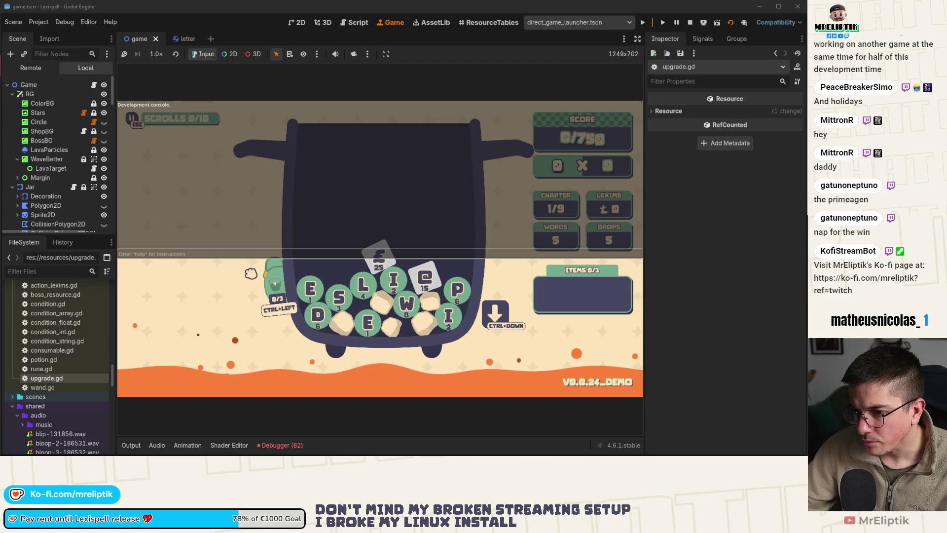
key(F1)
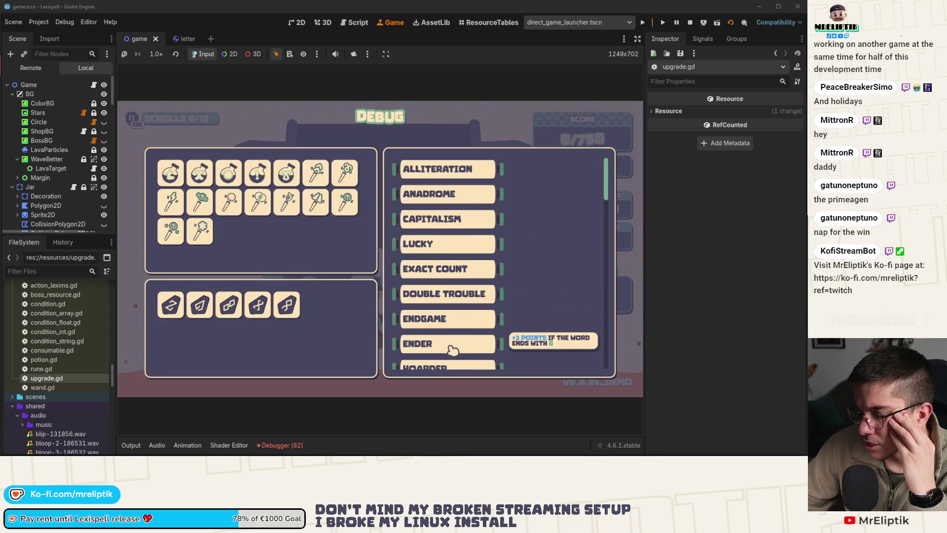
scroll(449, 346, down, 3)
scroll(478, 317, up, 1)
scroll(478, 317, up, 2)
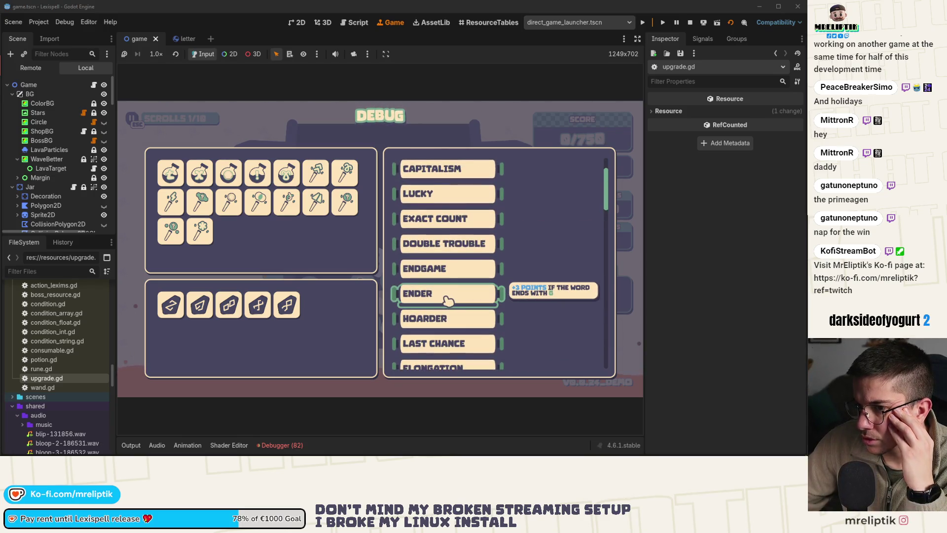
click(450, 297)
mouse_move(196, 141)
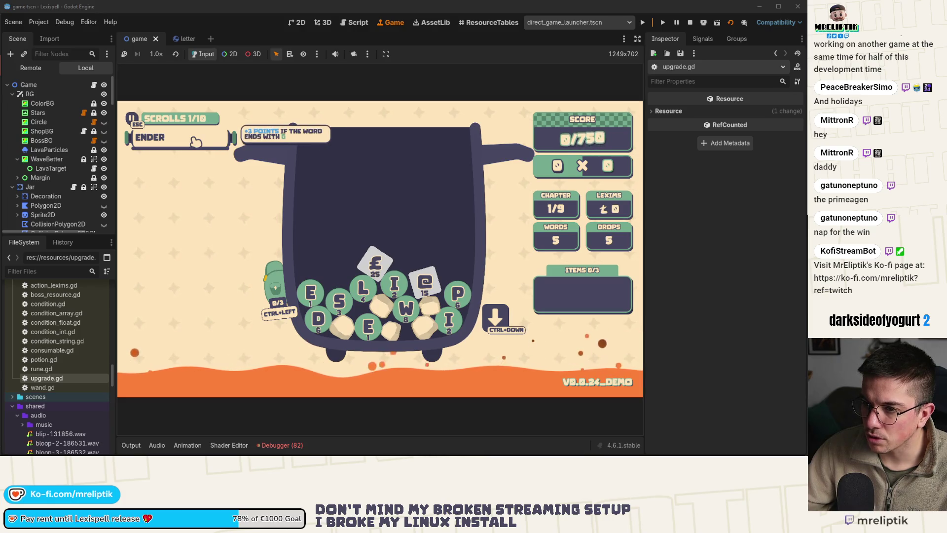
click(94, 85)
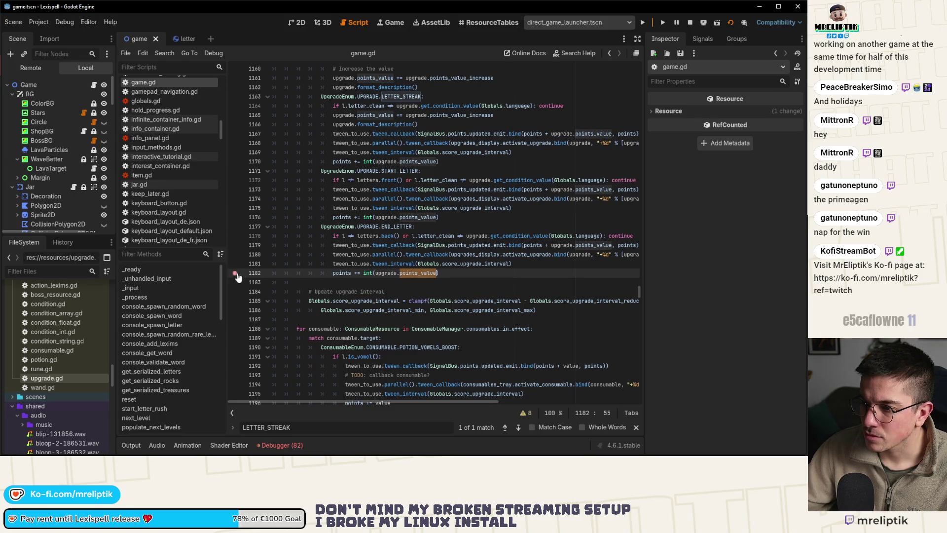
- Return to the running game view and drop a batch of letters into the jar
key(alt+Tab)
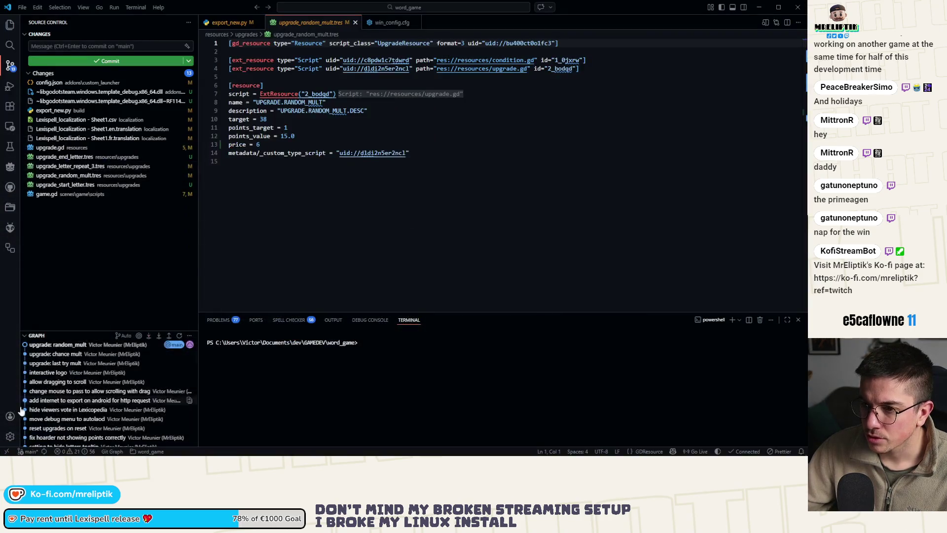
key(alt+Tab)
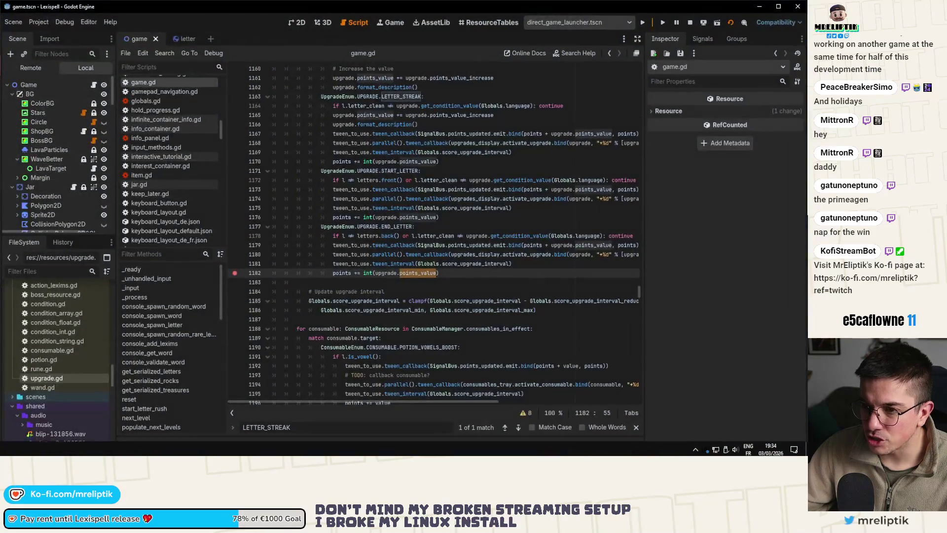
click(395, 22)
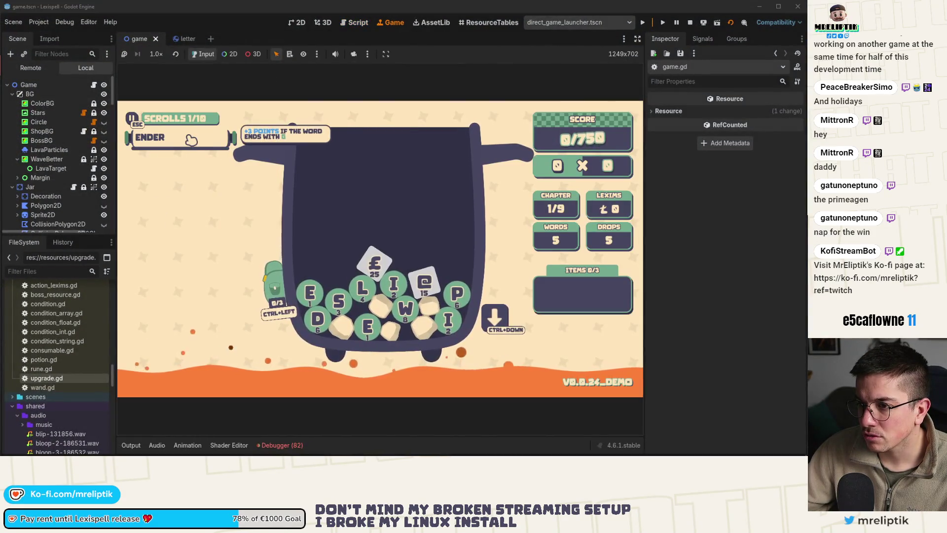
click(496, 316)
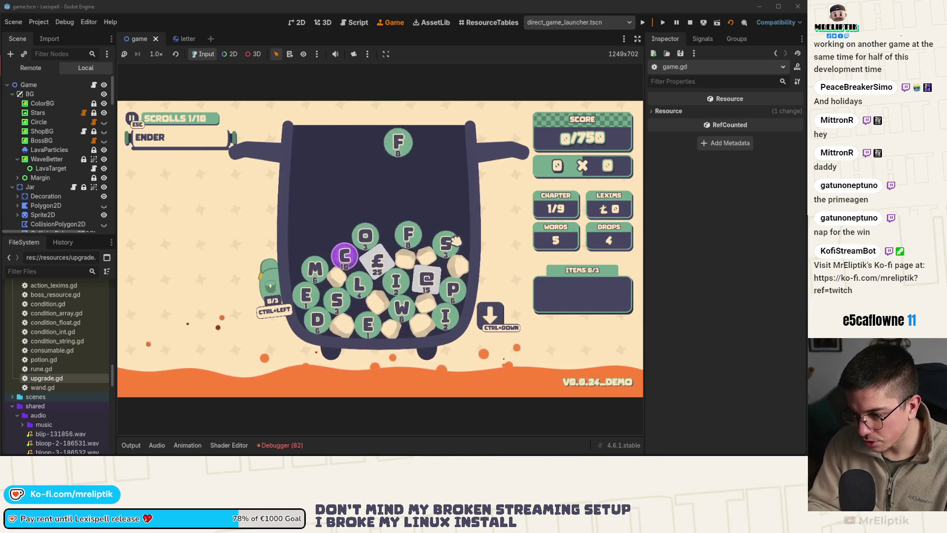
key(grave)
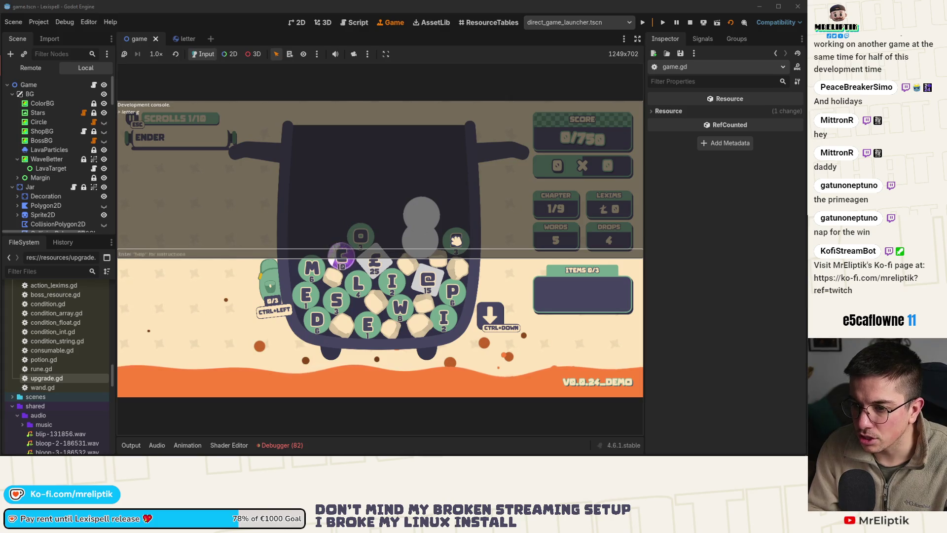
key(grave)
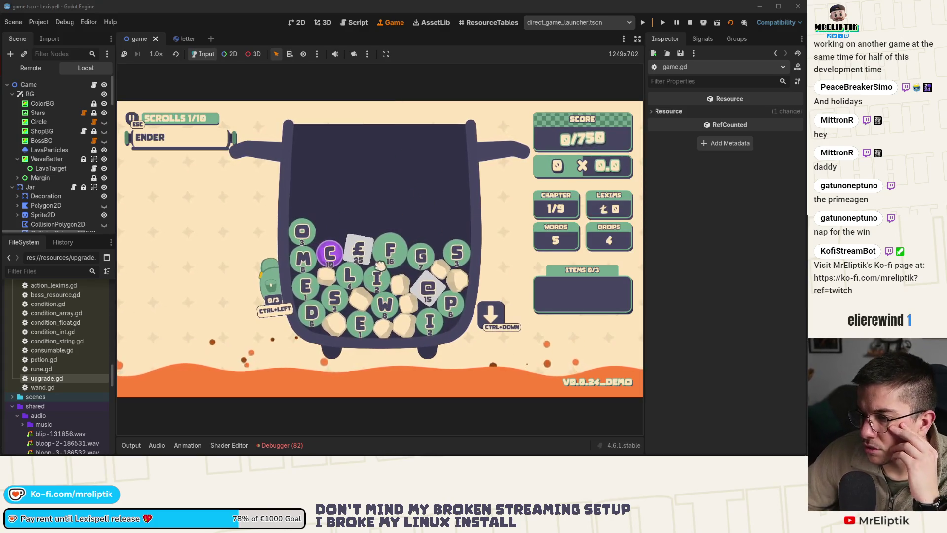
- Start a word with F, drop another batch of letters, then add R and O
click(377, 266)
key(ctrl+Down)
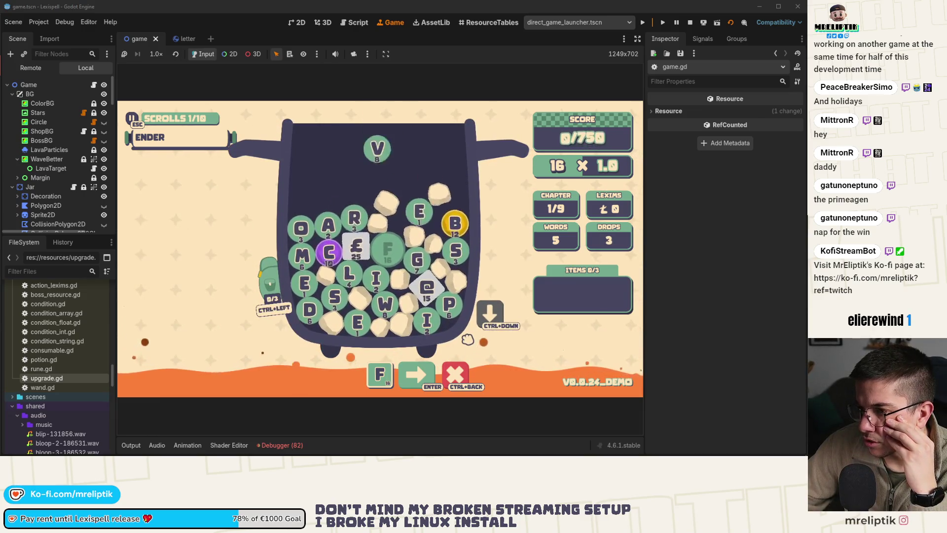
click(355, 220)
click(303, 229)
- Submit FROG and inspect the END_LETTER upgrade variable in a widened Inspector
click(420, 261)
click(444, 374)
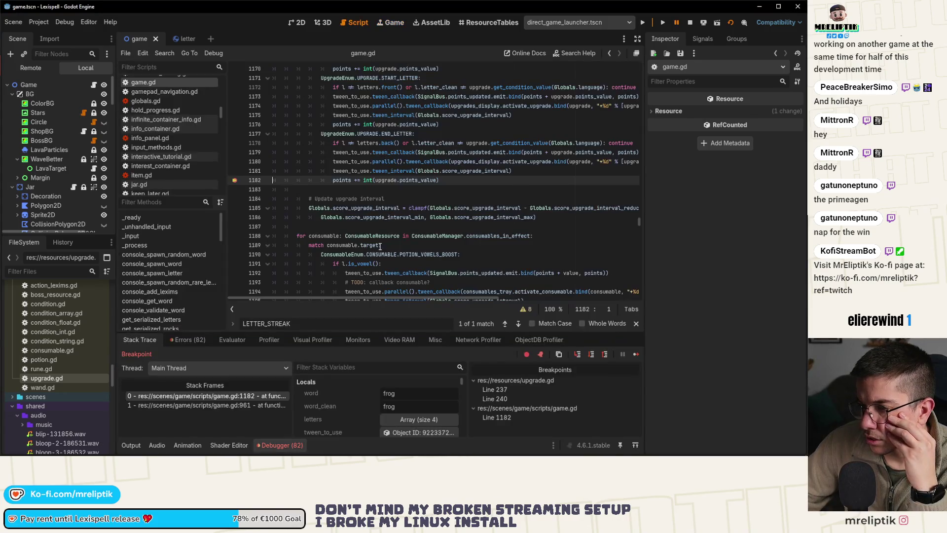
mouse_move(407, 181)
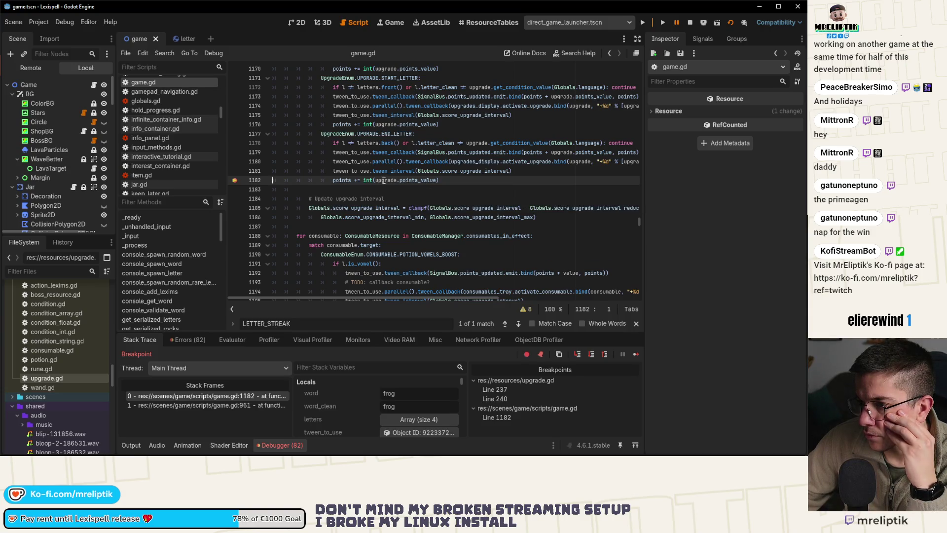
scroll(345, 413, down, 5)
scroll(338, 410, down, 3)
click(409, 411)
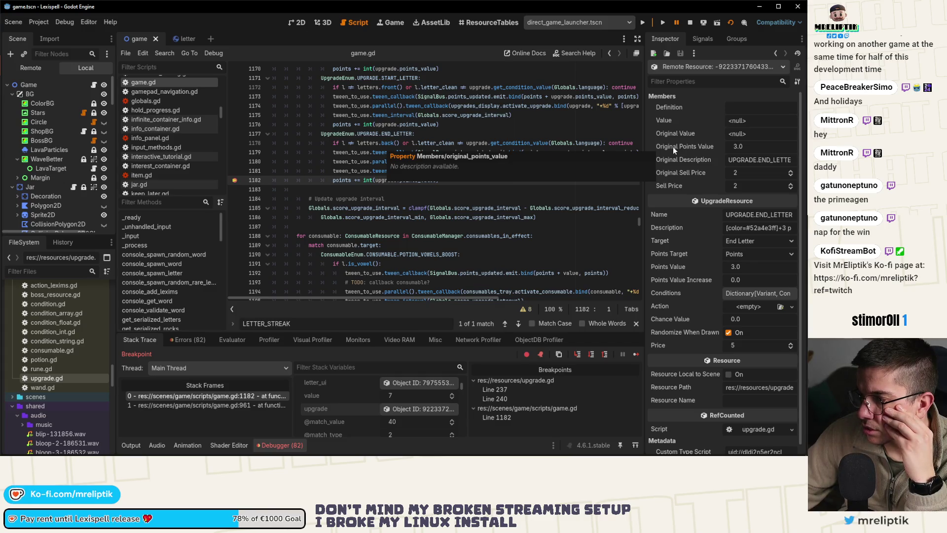
mouse_move(645, 231)
mouse_down()
mouse_move(322, 250)
mouse_move(568, 250)
mouse_up()
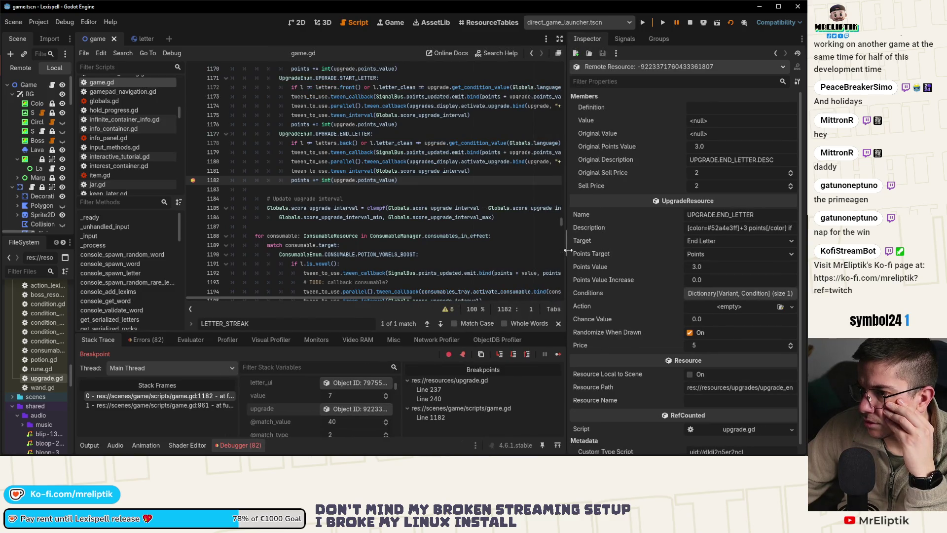
- Open upgrade.gd at its END_LETTER condition setup and widen the FileSystem dock
double_click(37, 379)
scroll(323, 232, up, 3)
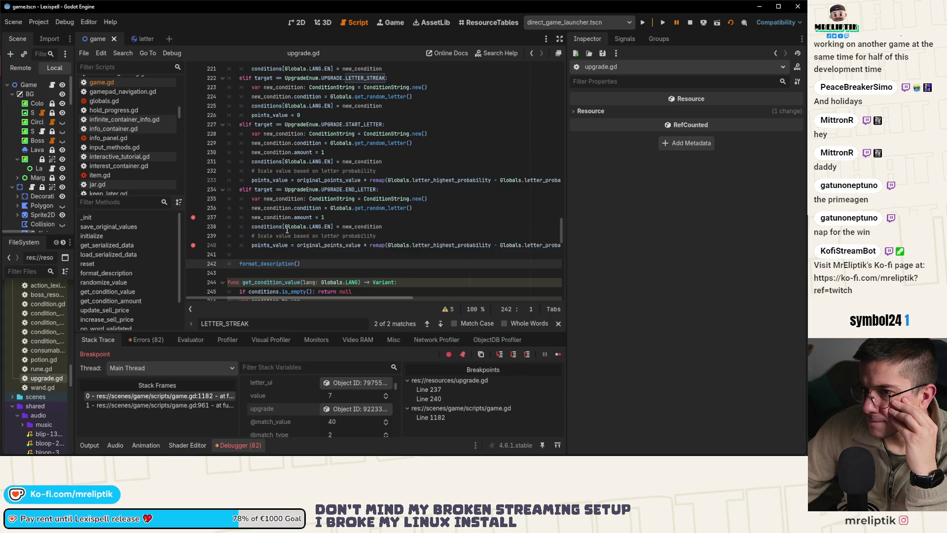
scroll(305, 237, up, 10)
scroll(287, 232, down, 12)
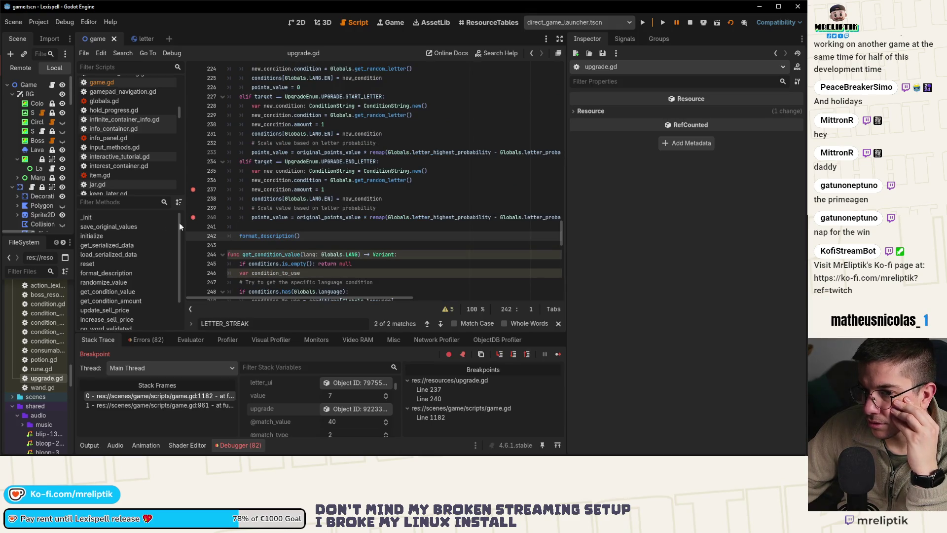
drag(74, 345, 174, 348)
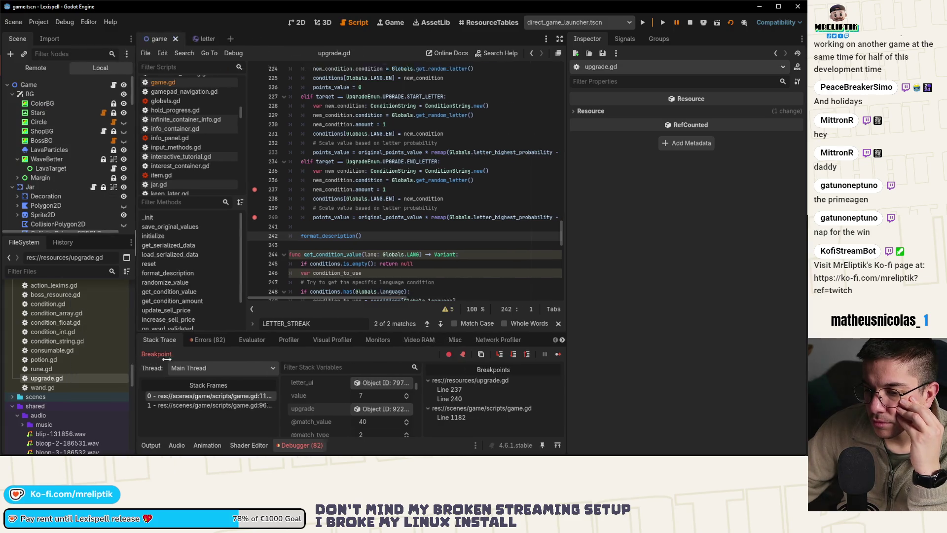
- Inspect start_letter, end_letter, count_exact, chance_mult, length_5, length_10 and length_mult_destroy upgrade resources
scroll(99, 341, up, 5)
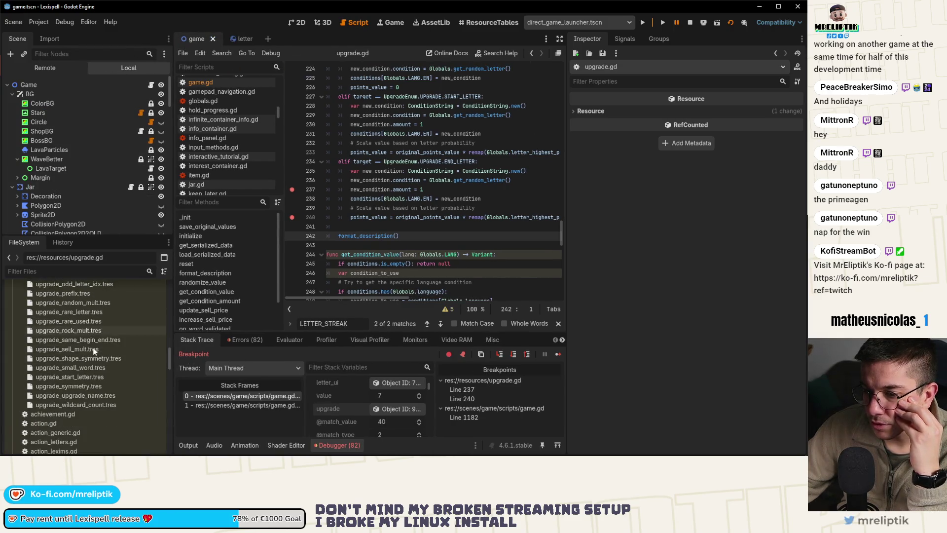
click(79, 378)
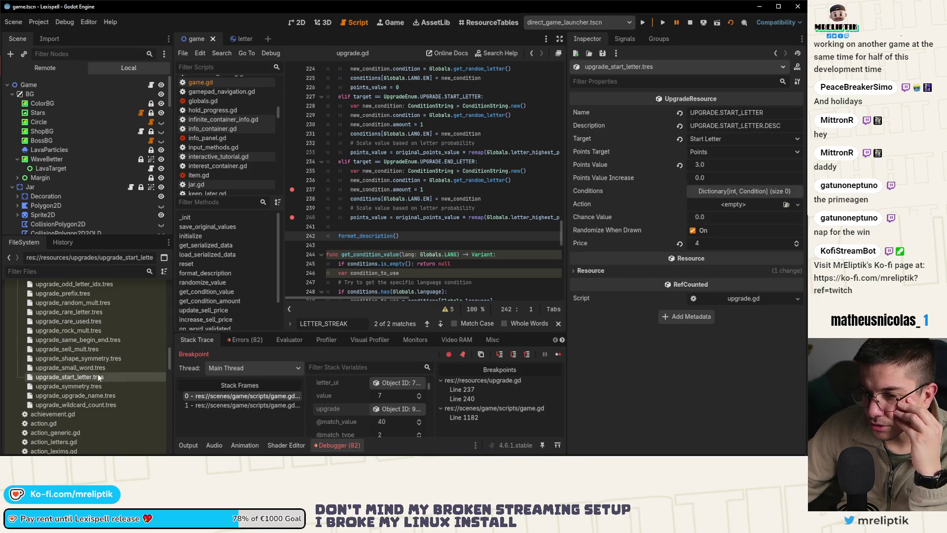
scroll(102, 373, up, 8)
scroll(112, 338, up, 2)
click(112, 339)
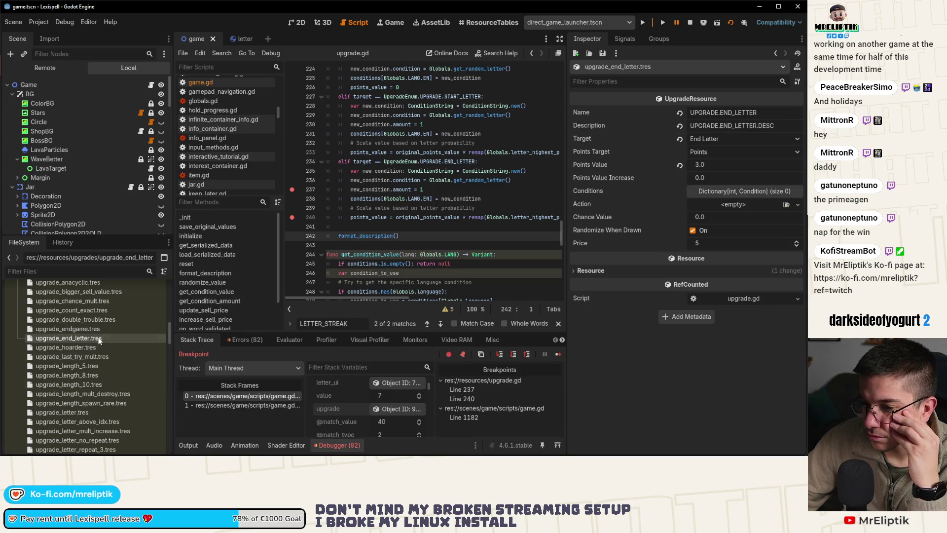
click(90, 313)
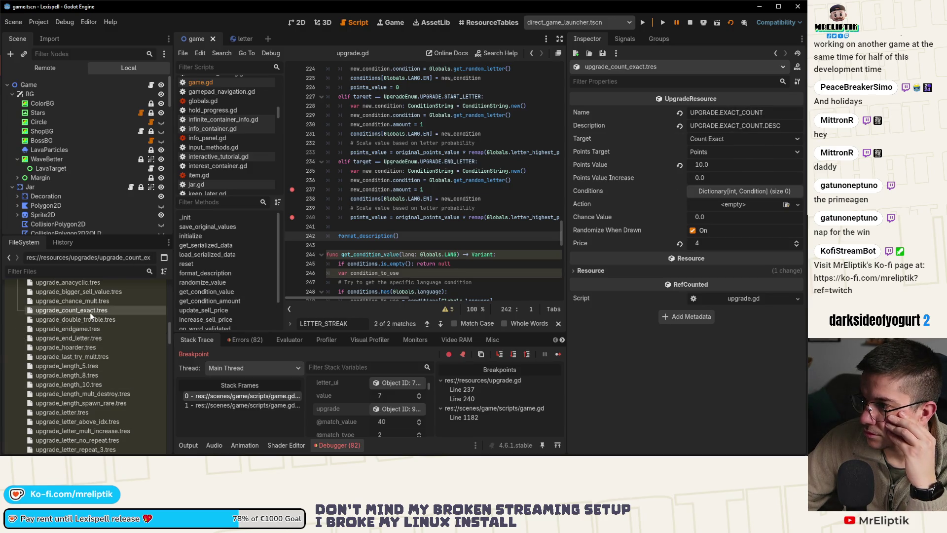
click(98, 301)
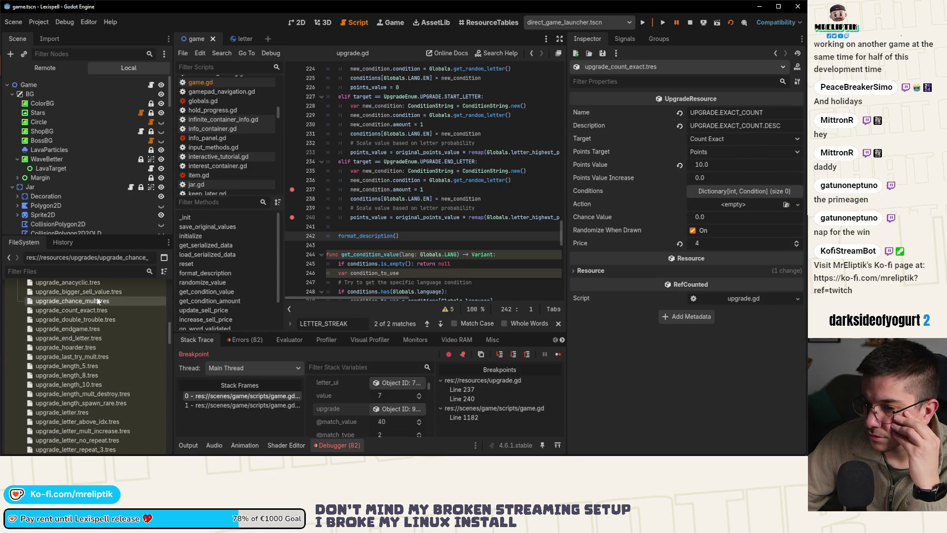
click(90, 348)
click(83, 357)
click(87, 366)
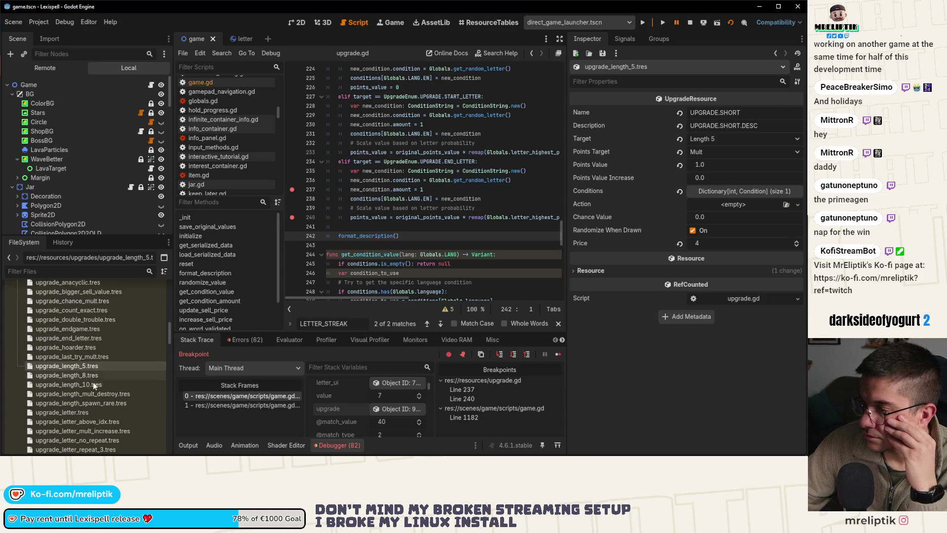
click(93, 380)
click(88, 394)
- Inspect the letter, letter_mult_increase, end_letter and endgame resources, then show the Errors list
scroll(87, 398, down, 3)
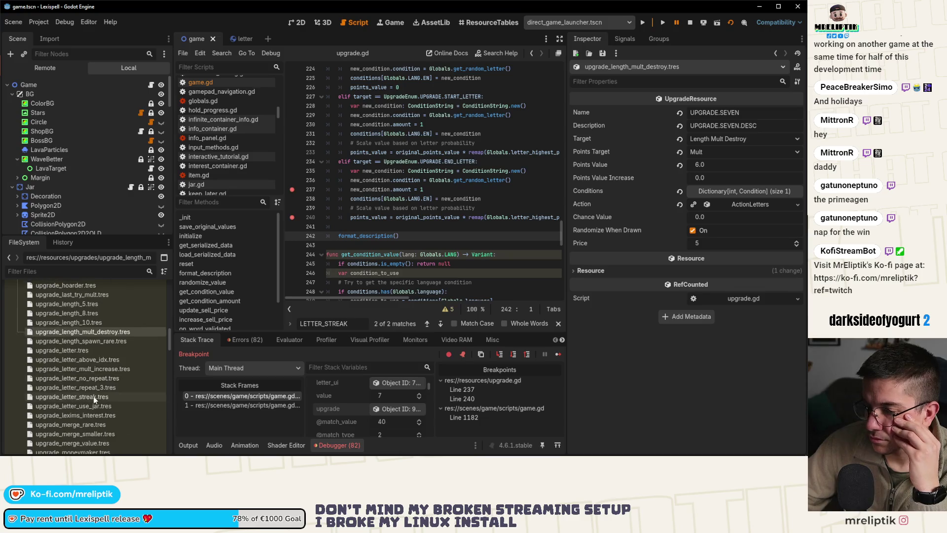
click(96, 350)
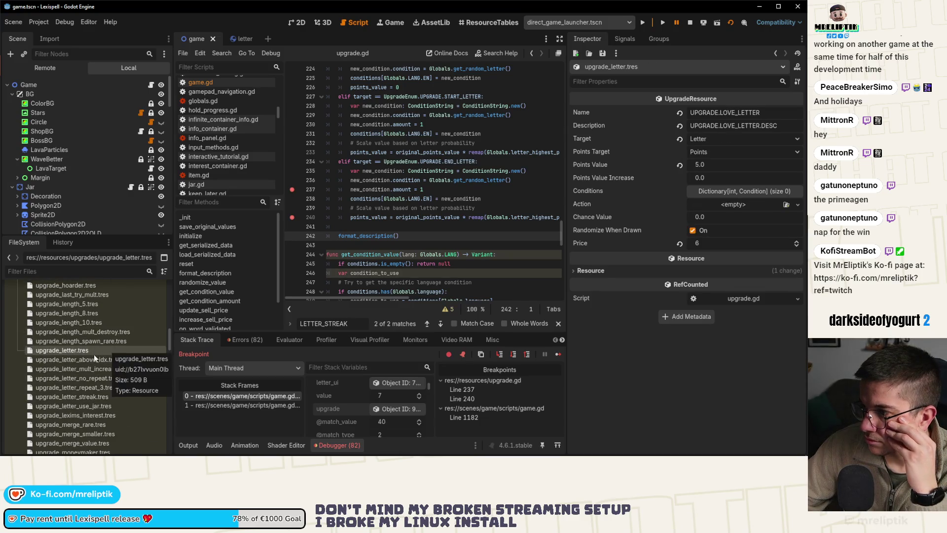
click(84, 370)
scroll(94, 345, up, 3)
click(94, 340)
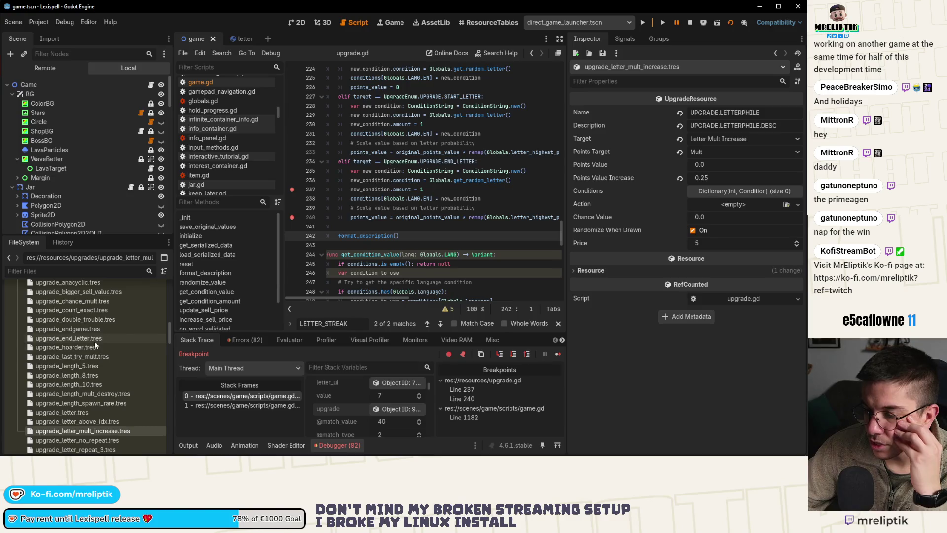
click(84, 329)
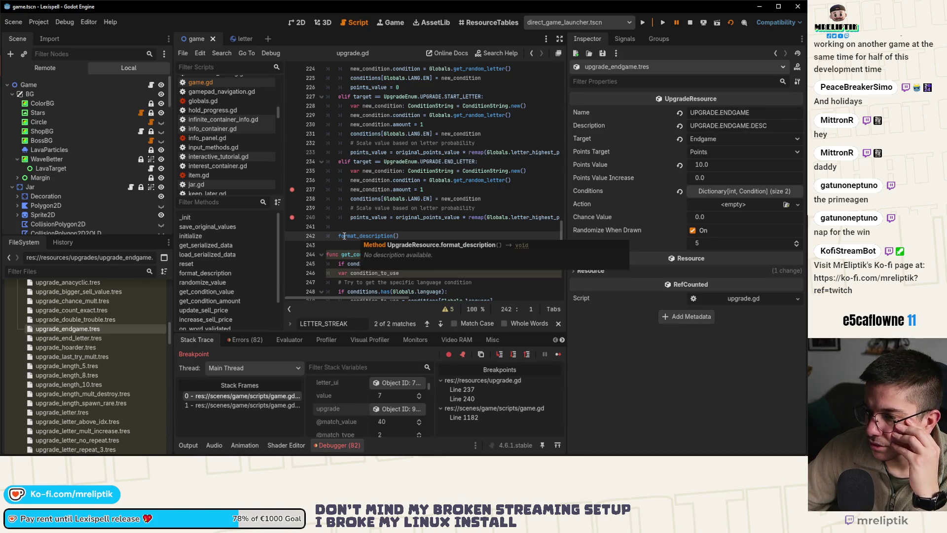
click(257, 340)
scroll(283, 386, down, 5)
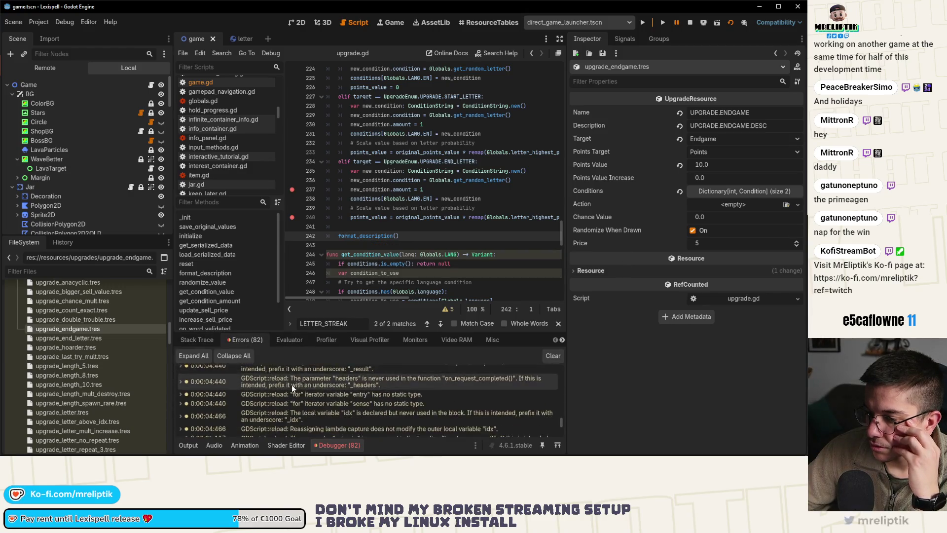
- Hide the debugger and read through initialize(), format_description() and randomize_value() in upgrade.gd
click(188, 446)
scroll(380, 309, down, 10)
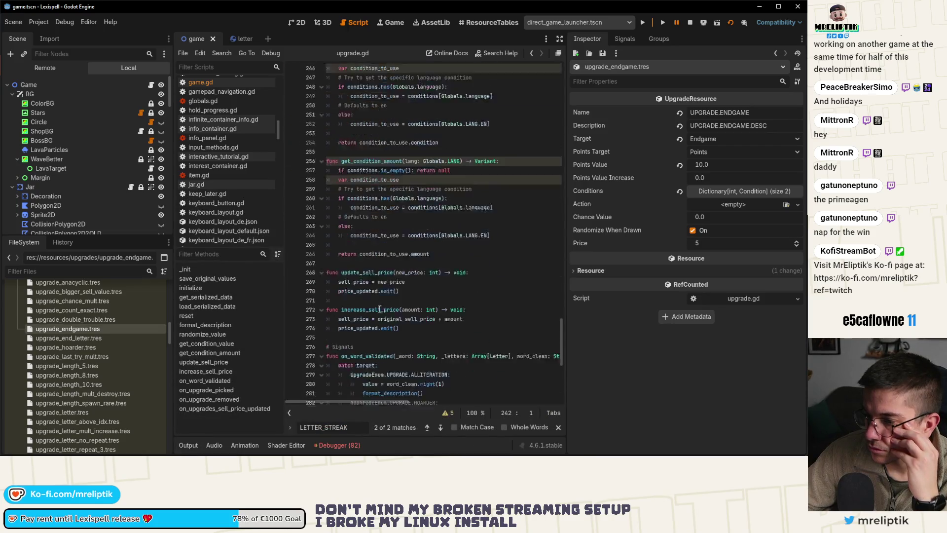
scroll(451, 293, up, 20)
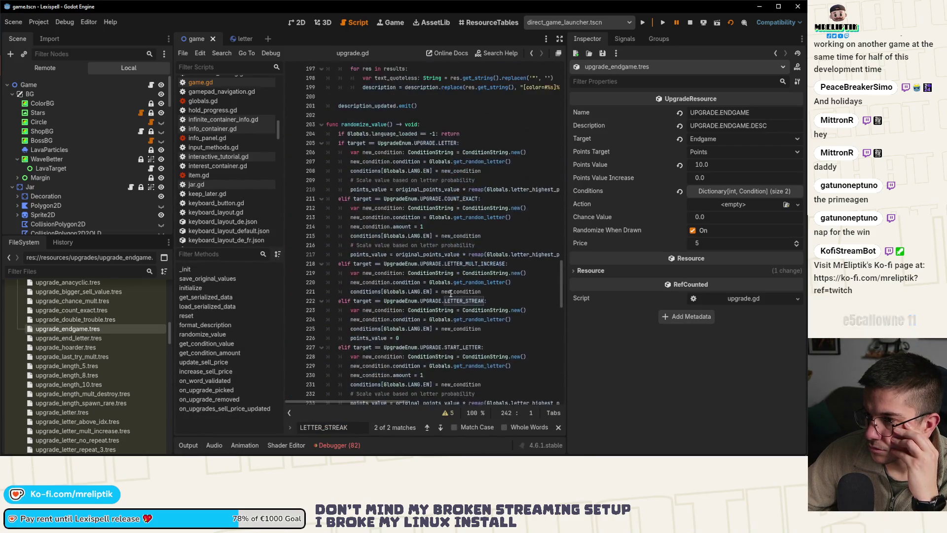
double_click(365, 208)
scroll(414, 296, up, 15)
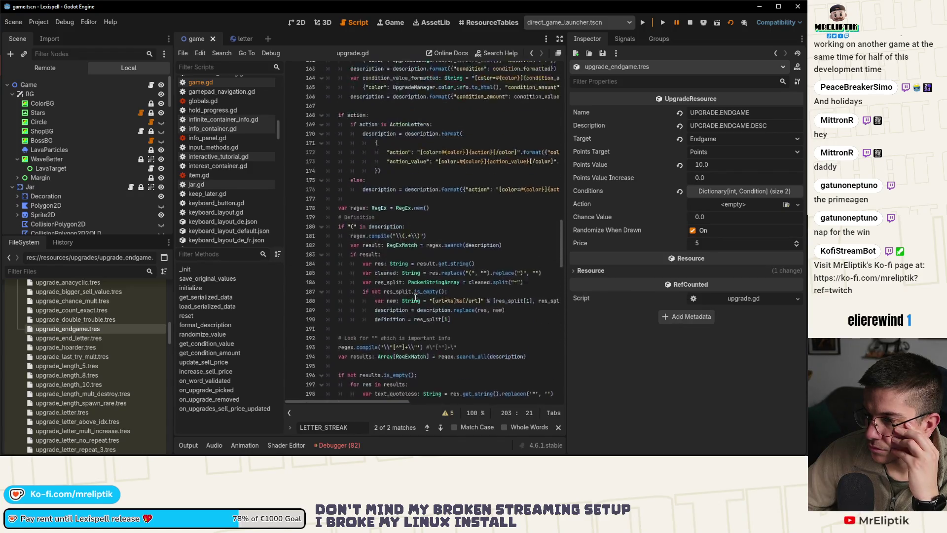
scroll(414, 300, up, 12)
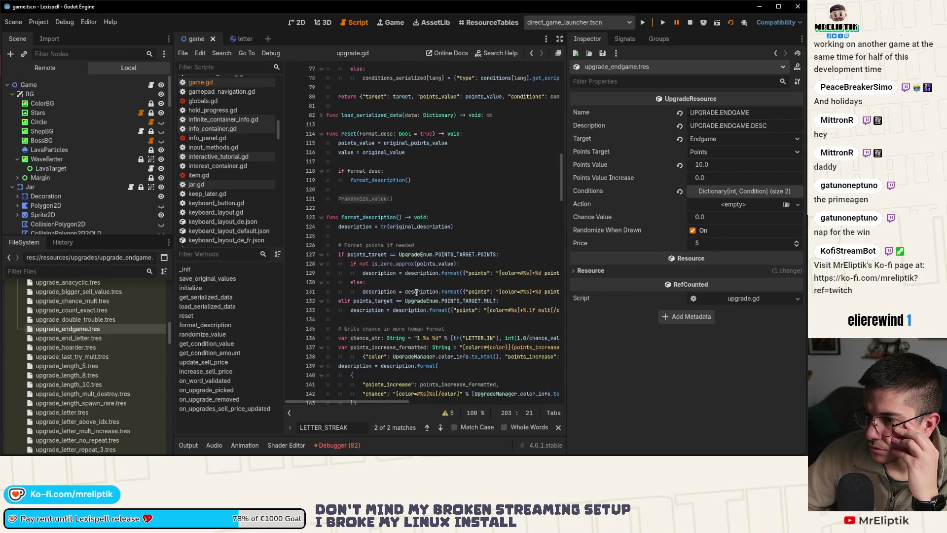
scroll(476, 192, up, 8)
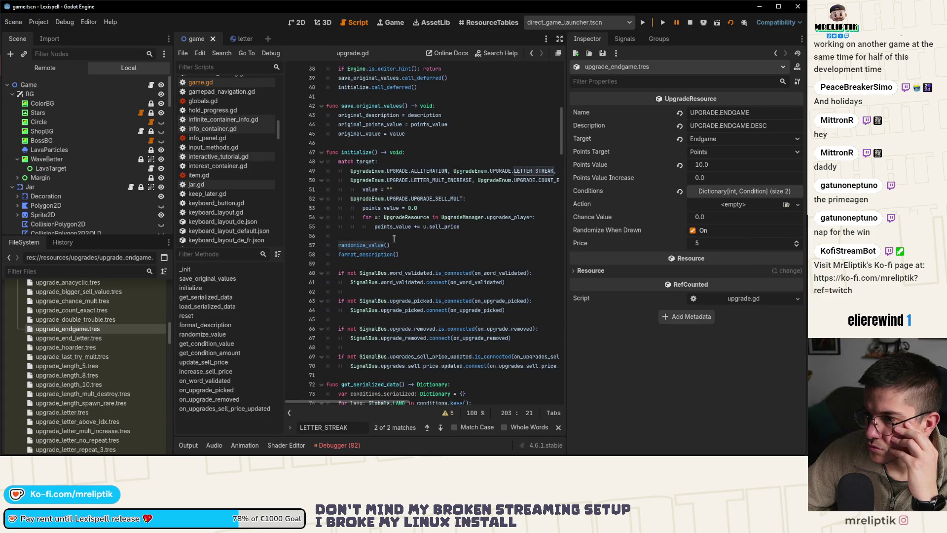
scroll(426, 236, down, 13)
scroll(425, 241, down, 20)
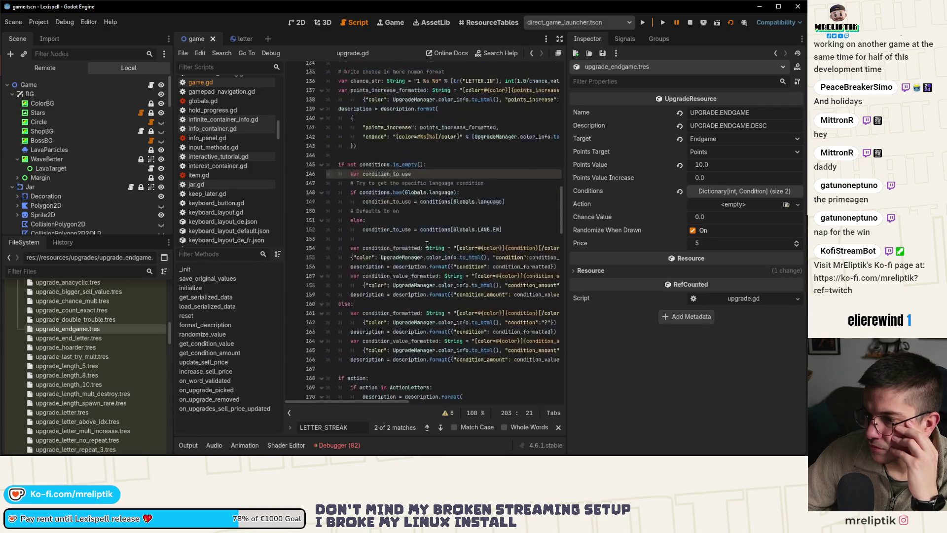
scroll(433, 246, down, 6)
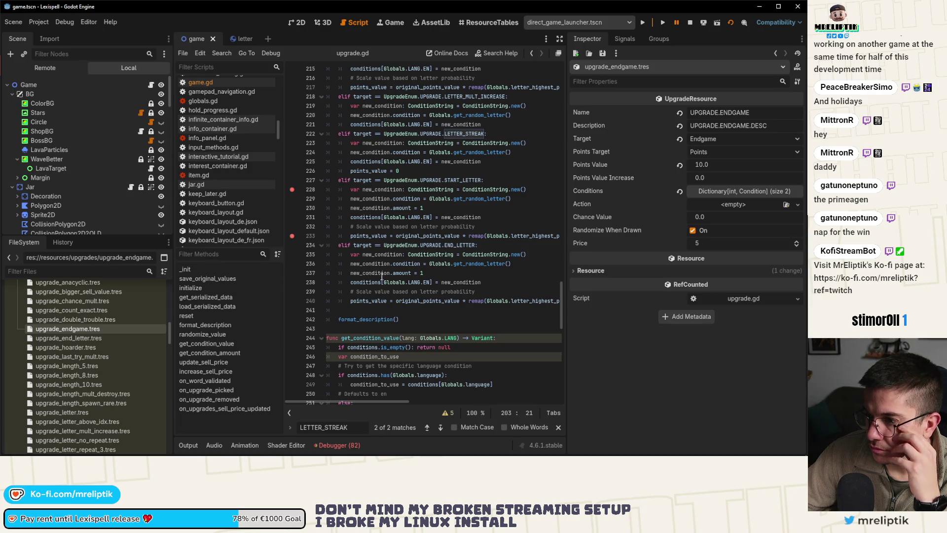
- Rerun with breakpoints on lines 228 and 233, step with F10 to line 242, and continue
scroll(450, 229, up, 8)
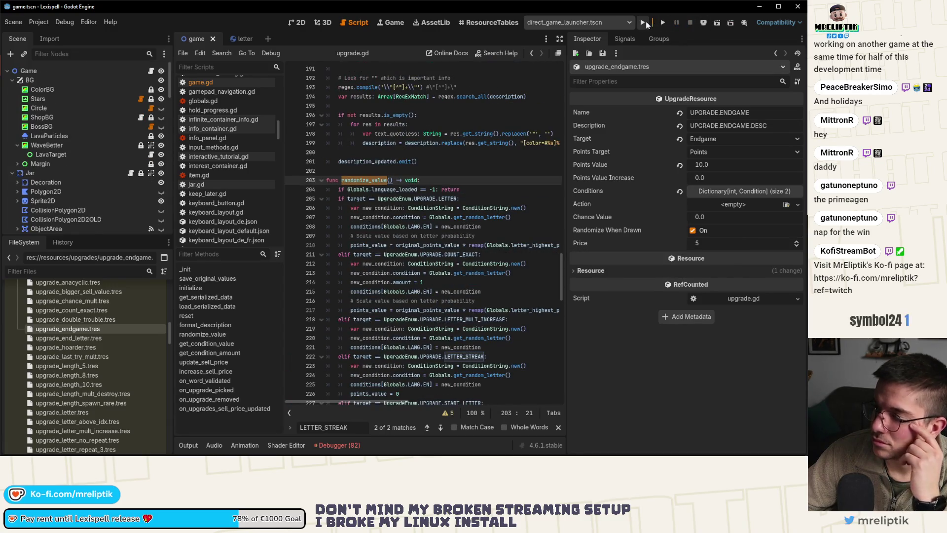
click(642, 22)
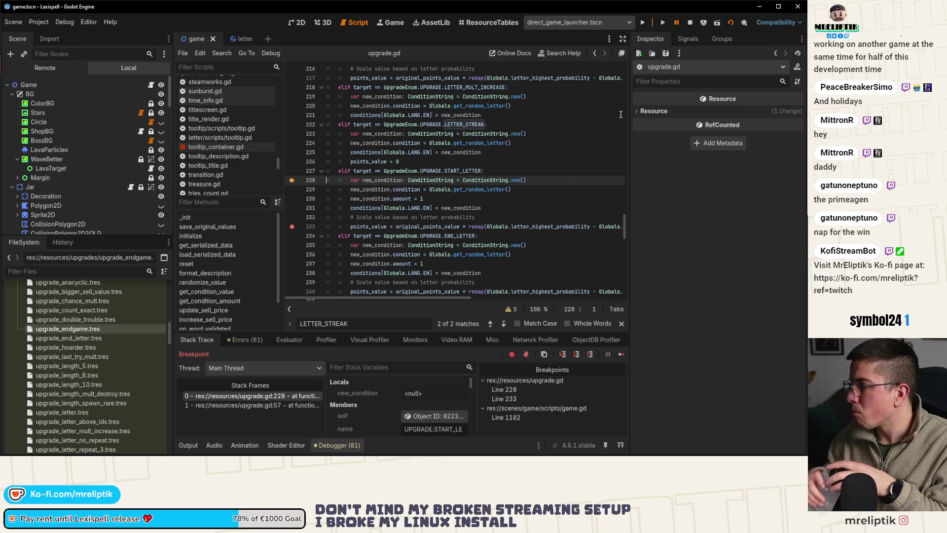
key(F10)
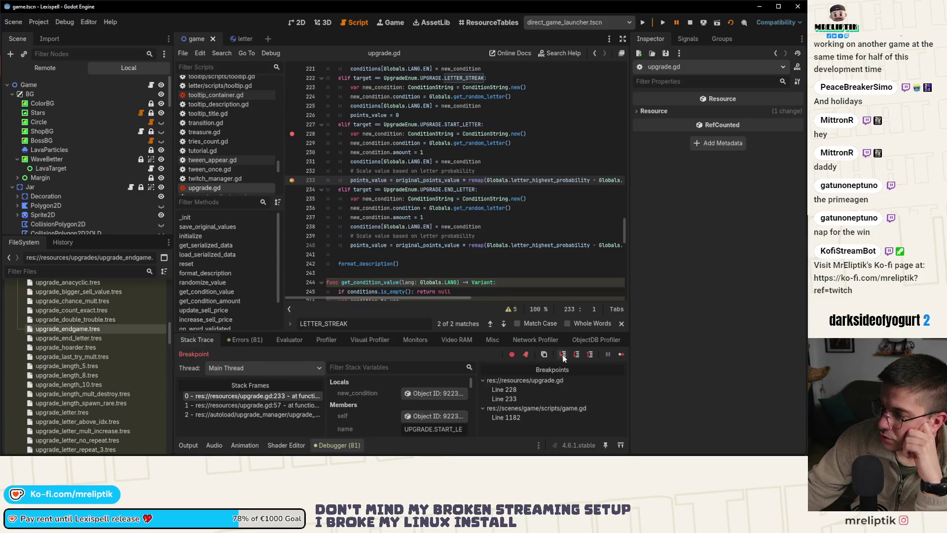
scroll(389, 159, up, 3)
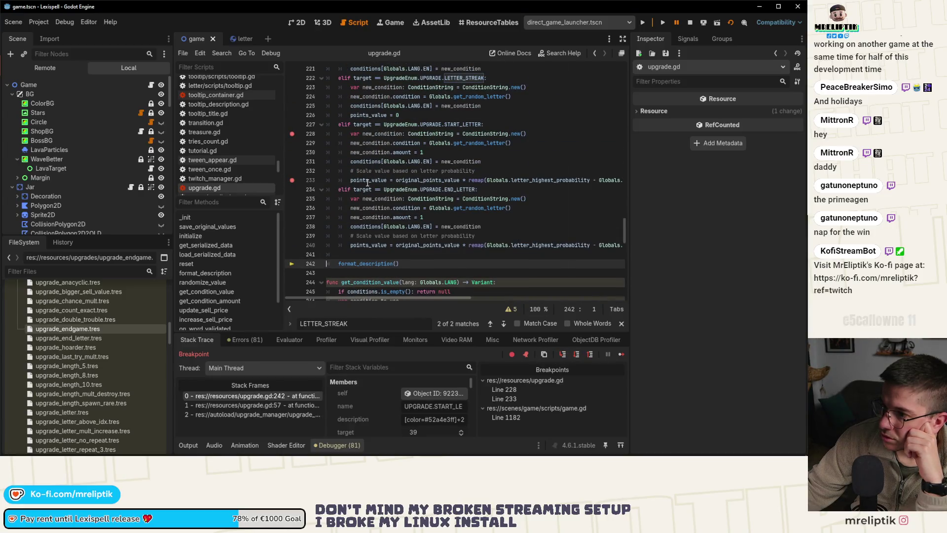
mouse_move(367, 183)
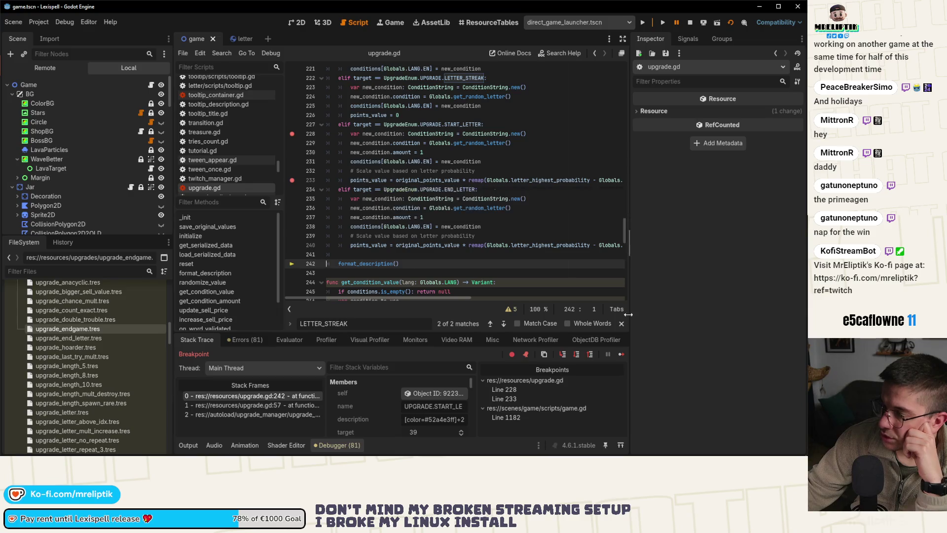
click(622, 355)
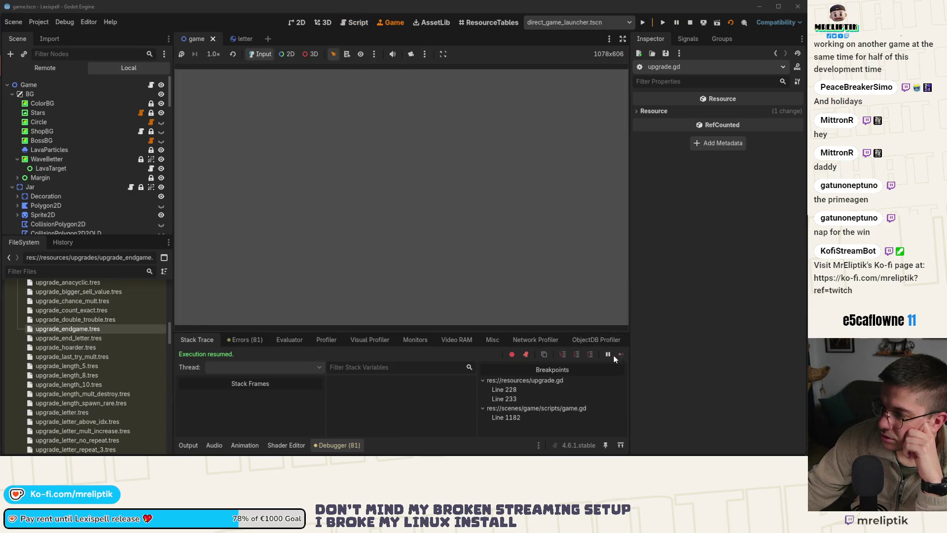
- Start Chapter 1 and browse the upgrade list in the F1 debug menu
click(297, 232)
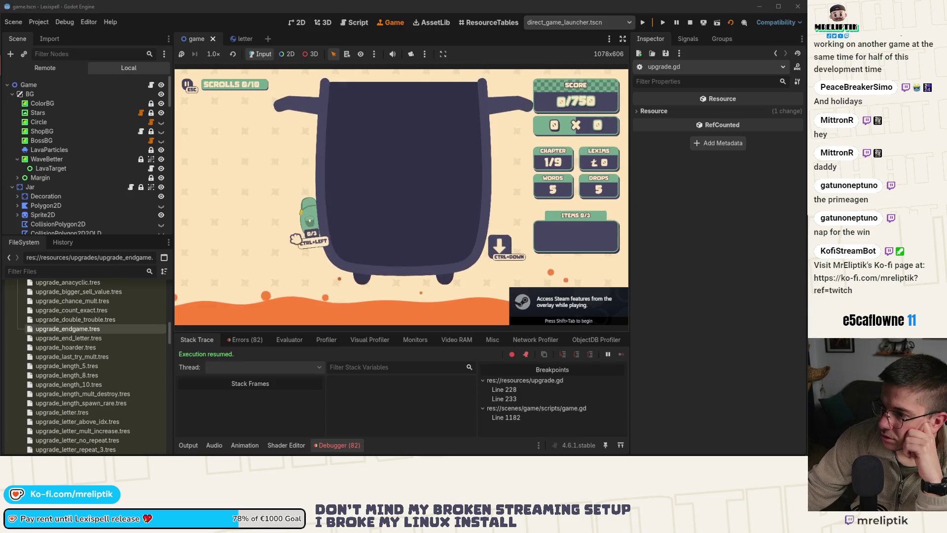
key(F1)
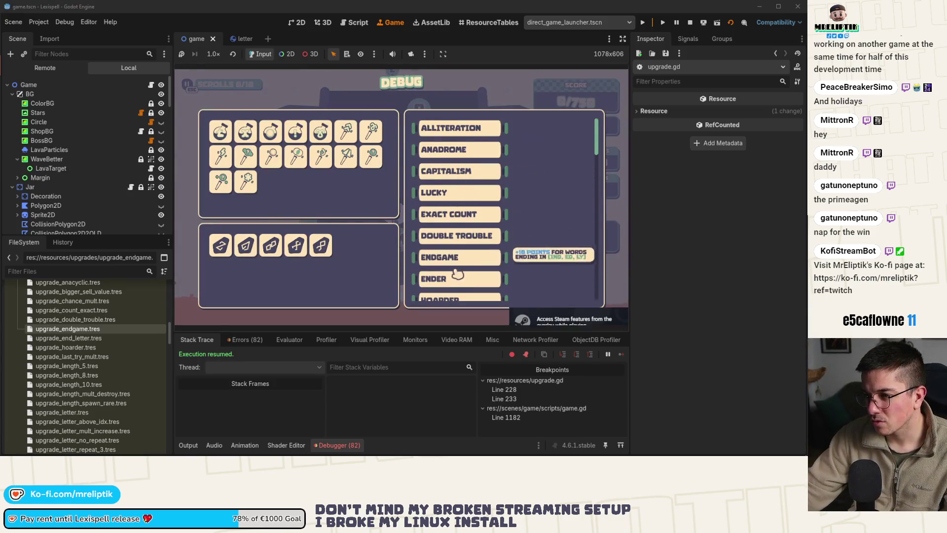
scroll(478, 242, down, 10)
scroll(478, 241, down, 10)
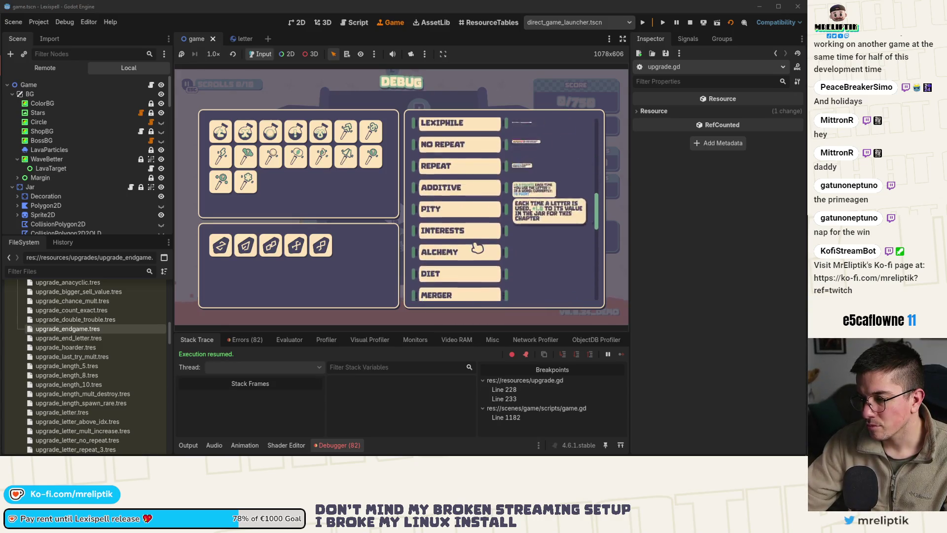
scroll(472, 262, down, 2)
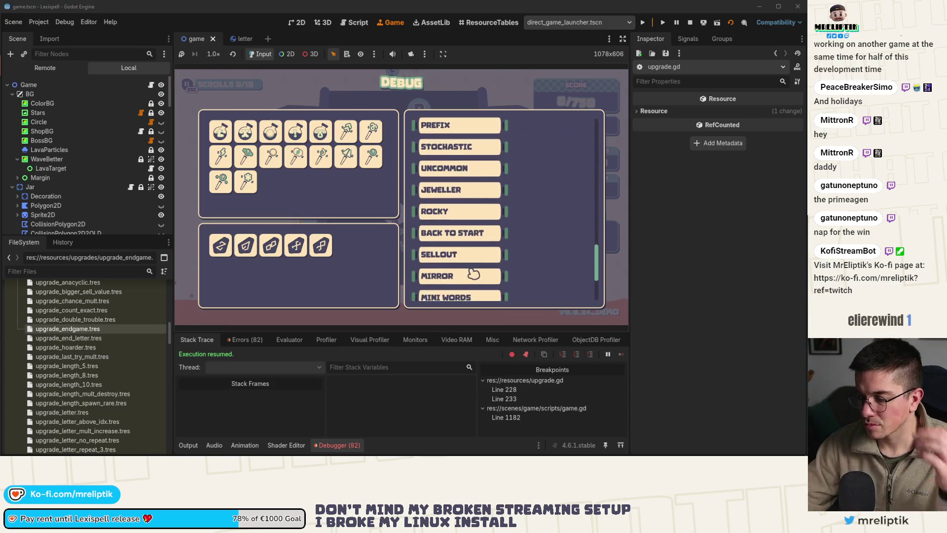
scroll(469, 281, down, 5)
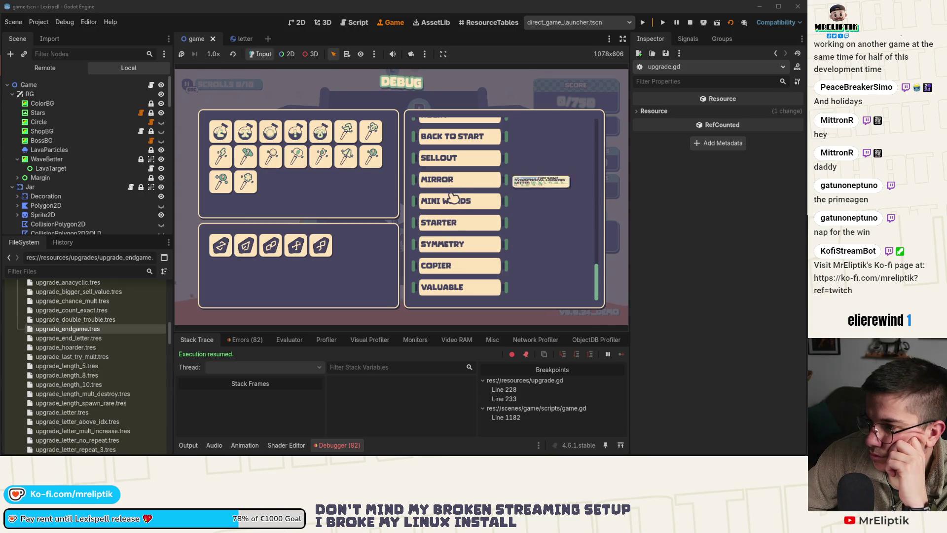
scroll(452, 195, up, 7)
scroll(469, 227, up, 8)
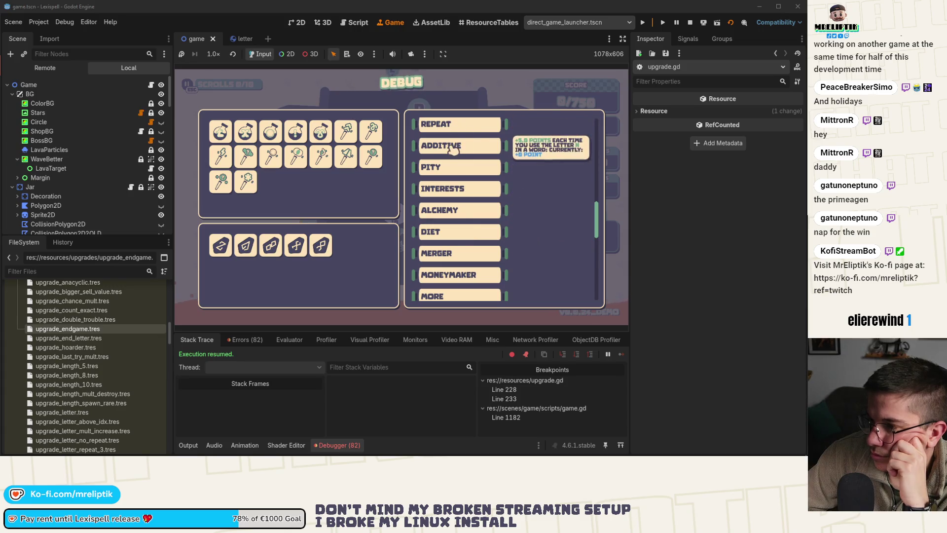
scroll(456, 207, down, 2)
scroll(458, 217, down, 5)
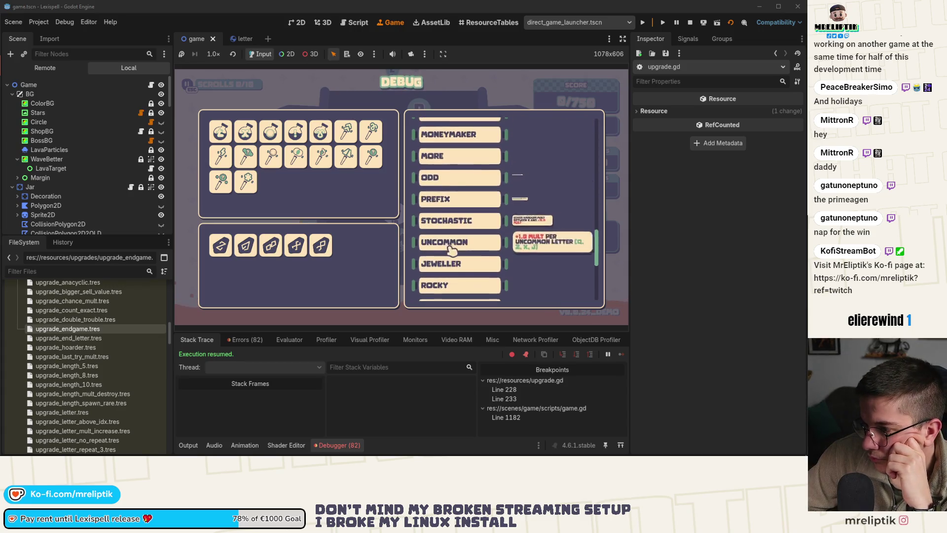
scroll(459, 225, down, 4)
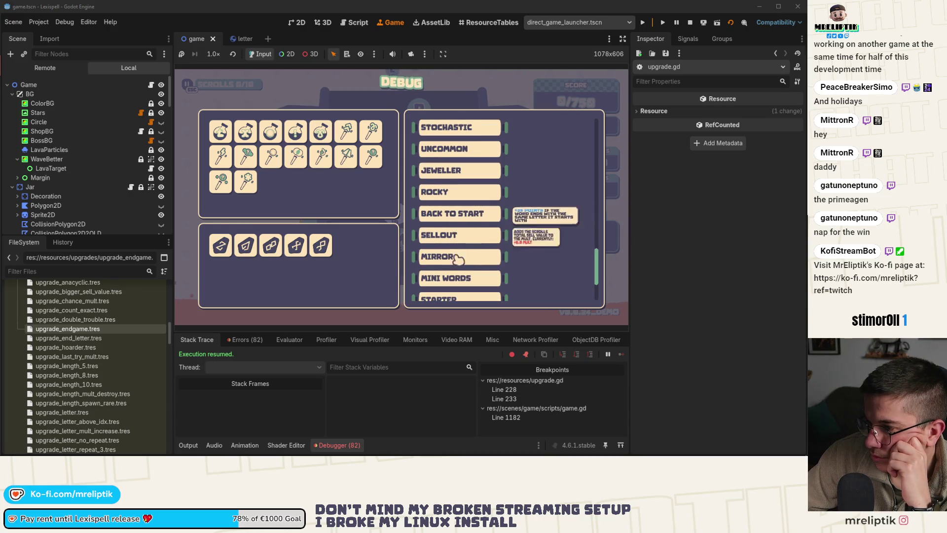
scroll(455, 217, down, 3)
mouse_move(449, 235)
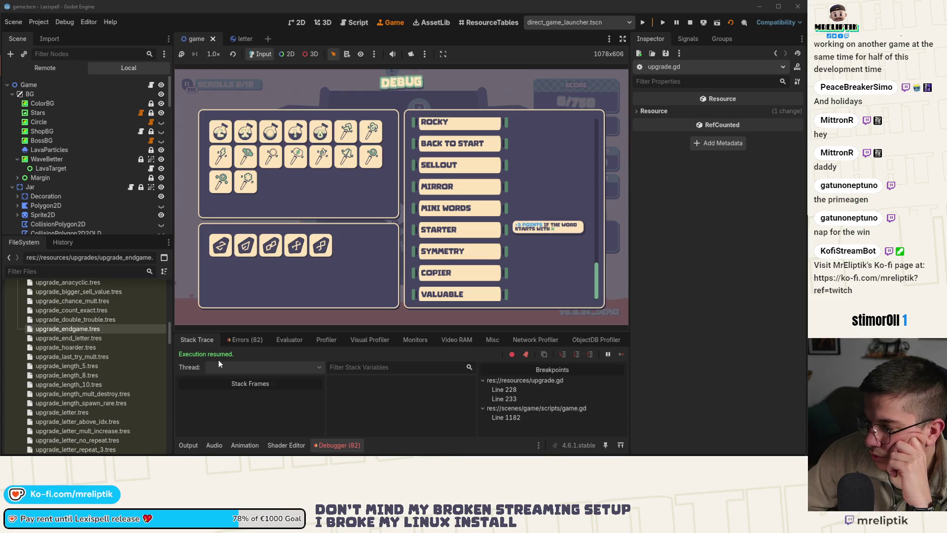
- Check the debugger's errors and stack trace, then add the STARTER upgrade
click(237, 340)
scroll(270, 380, down, 10)
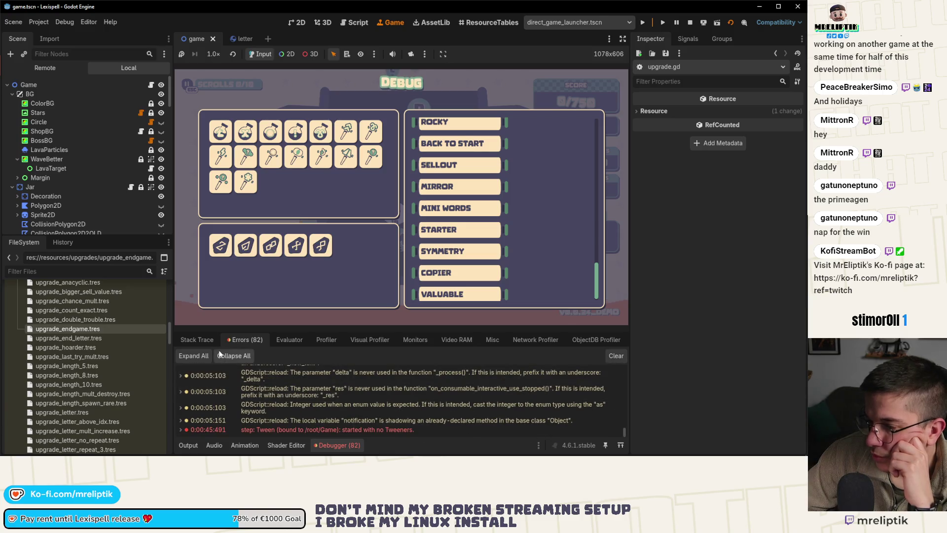
click(200, 340)
mouse_move(461, 230)
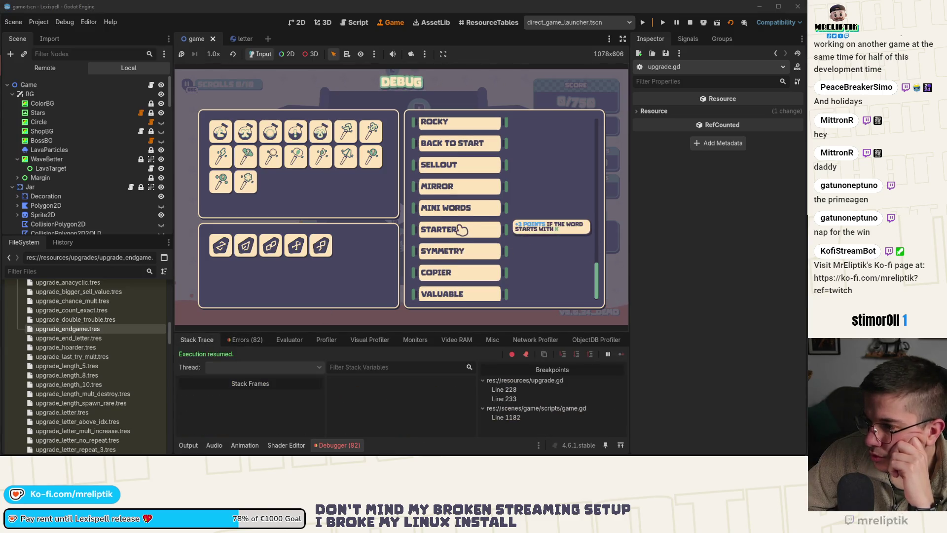
click(428, 238)
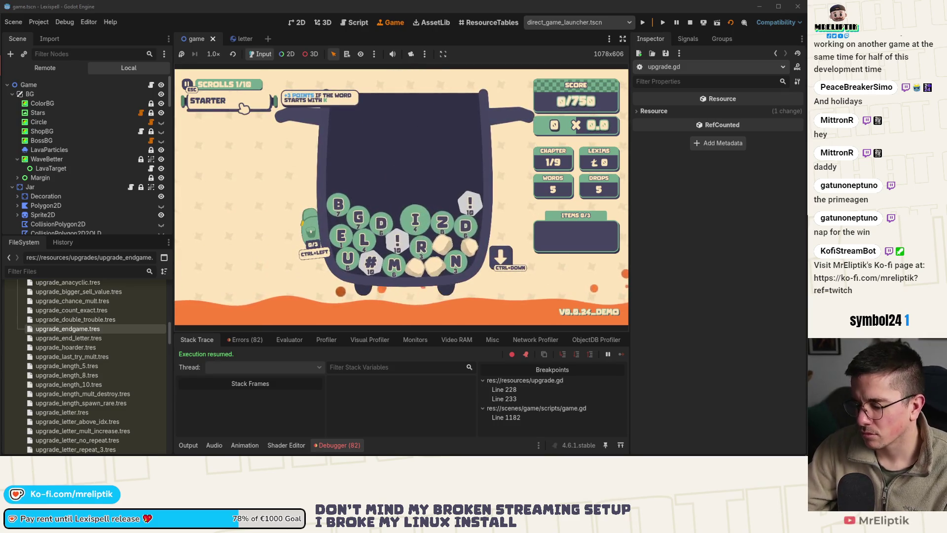
- Review the Errors and Output tabs, collapse the bottom panel, and return to game.gd
click(242, 338)
click(190, 446)
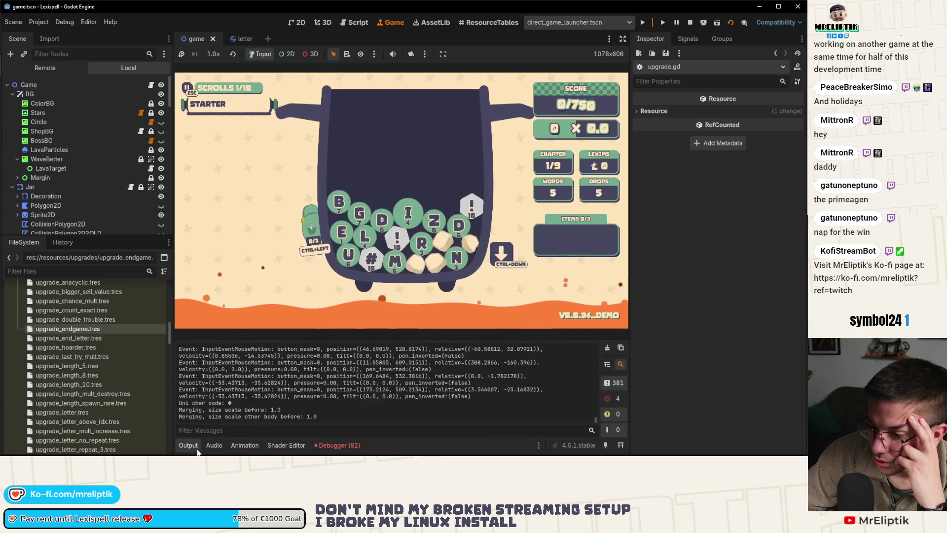
click(197, 446)
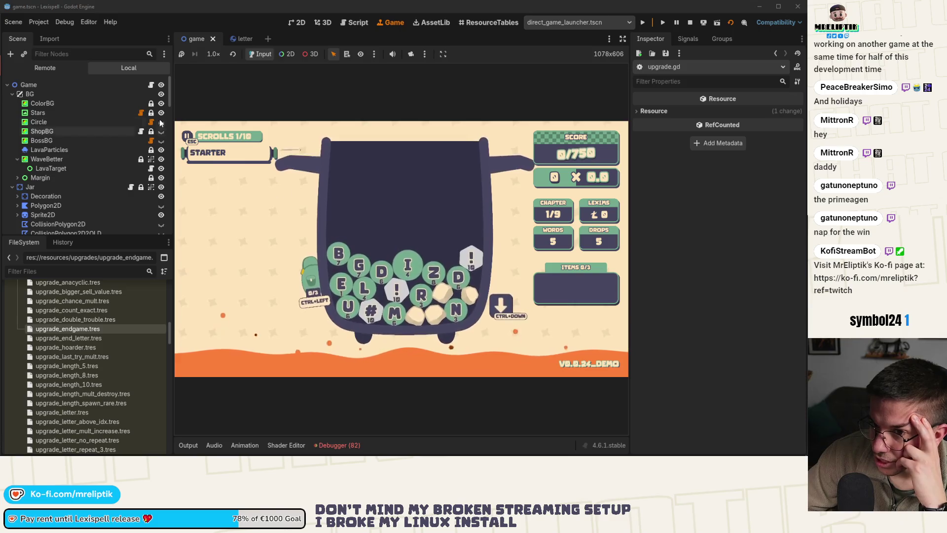
click(151, 85)
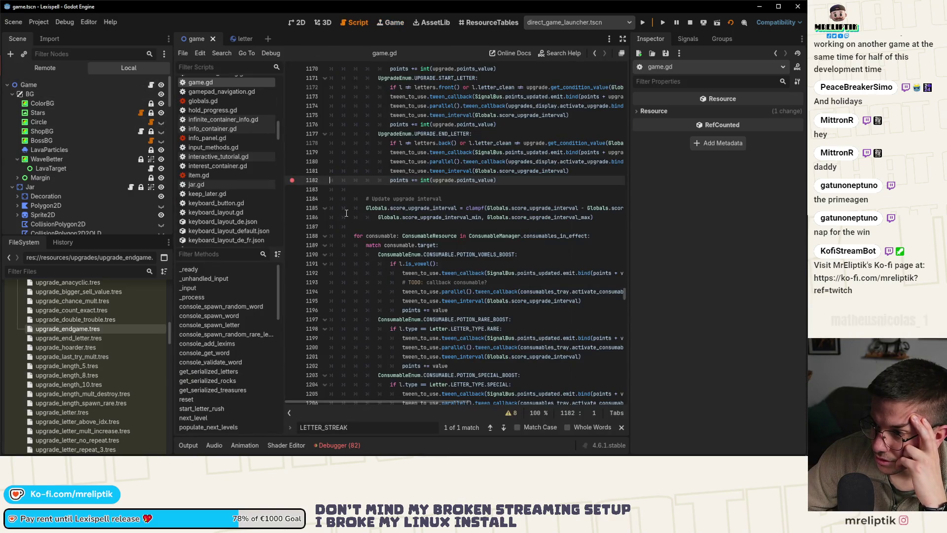
- Add a breakpoint at game.gd line 1173, then drop letters and spell K, I, N in-game
scroll(324, 197, up, 3)
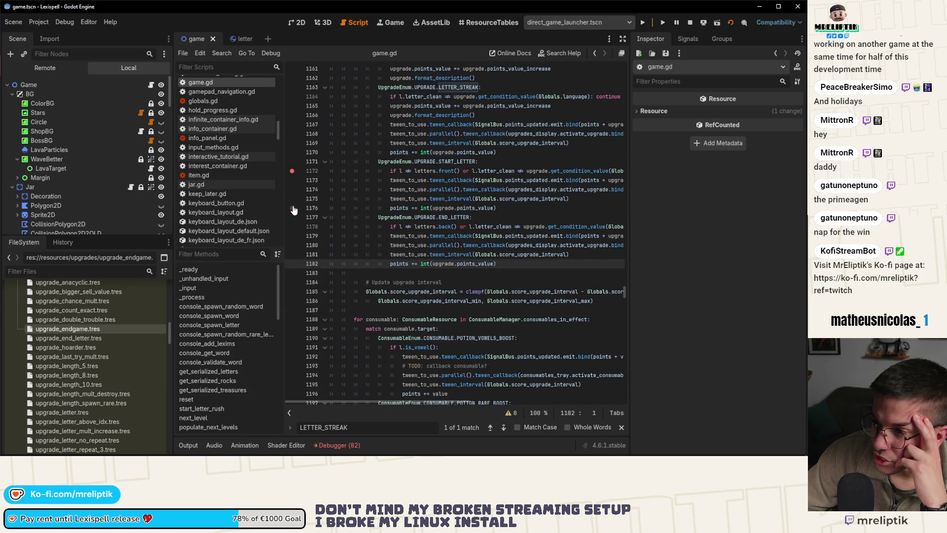
click(292, 180)
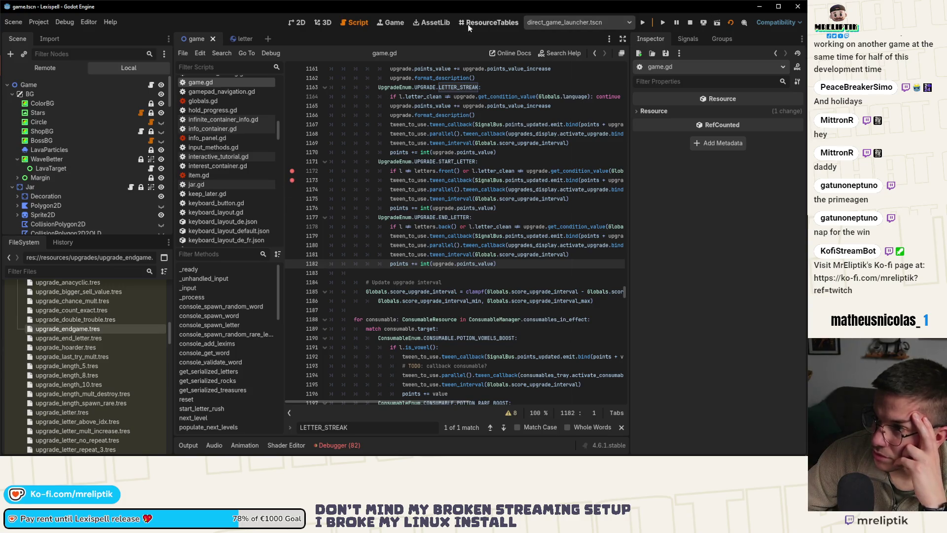
click(392, 22)
key(ctrl+Down)
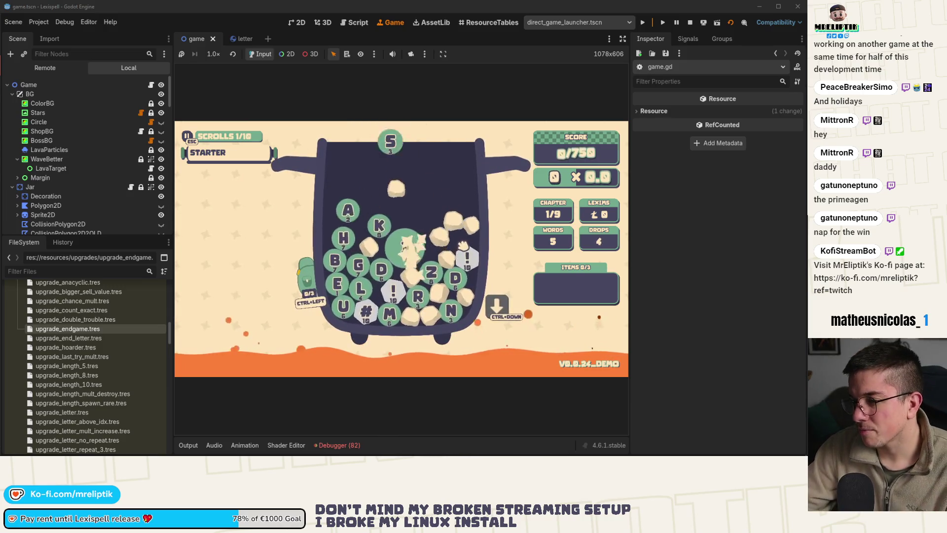
key(k)
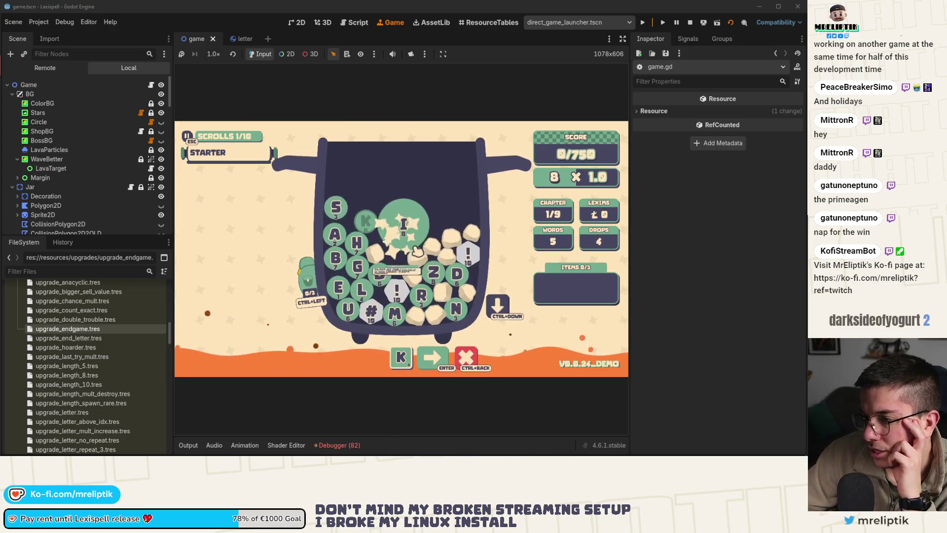
key(i)
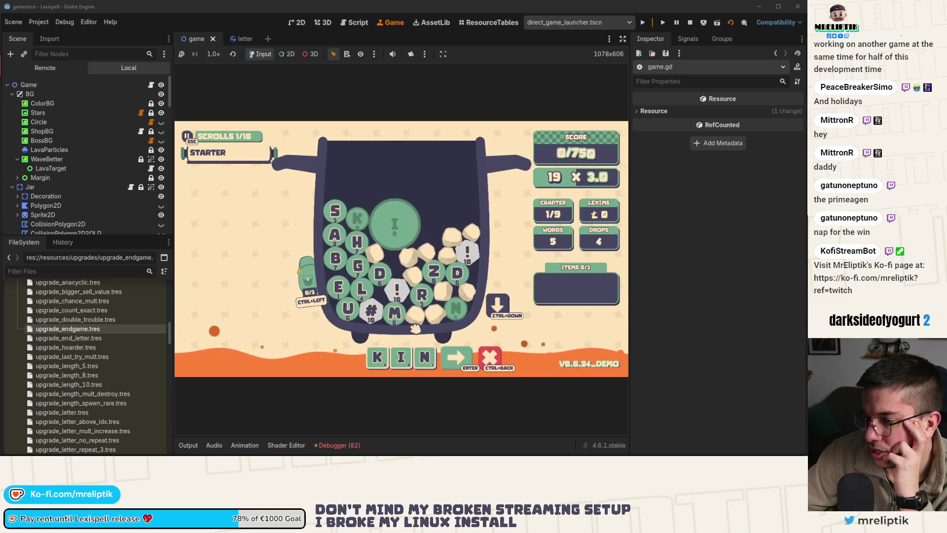
click(379, 273)
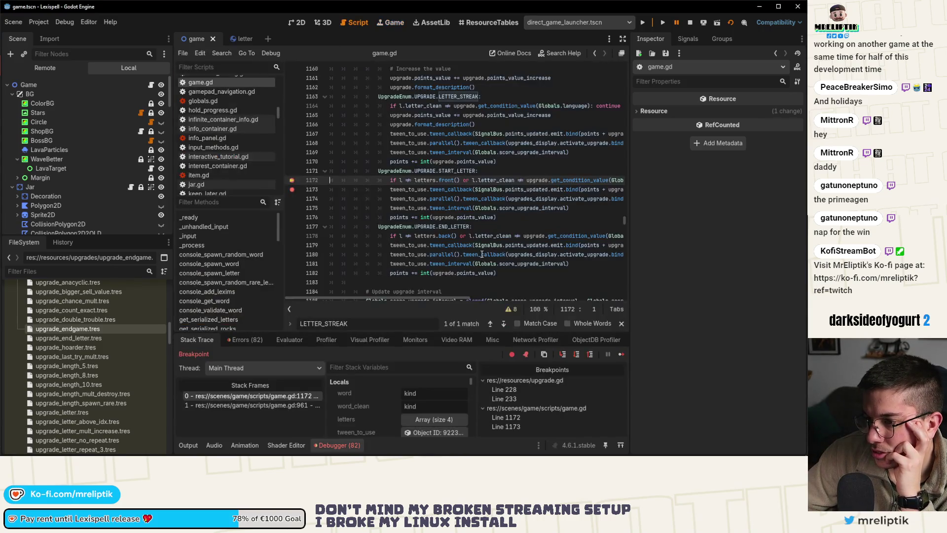
- Step into get_condition_value in upgrade.gd and back out to game.gd line 1174
click(566, 356)
click(567, 356)
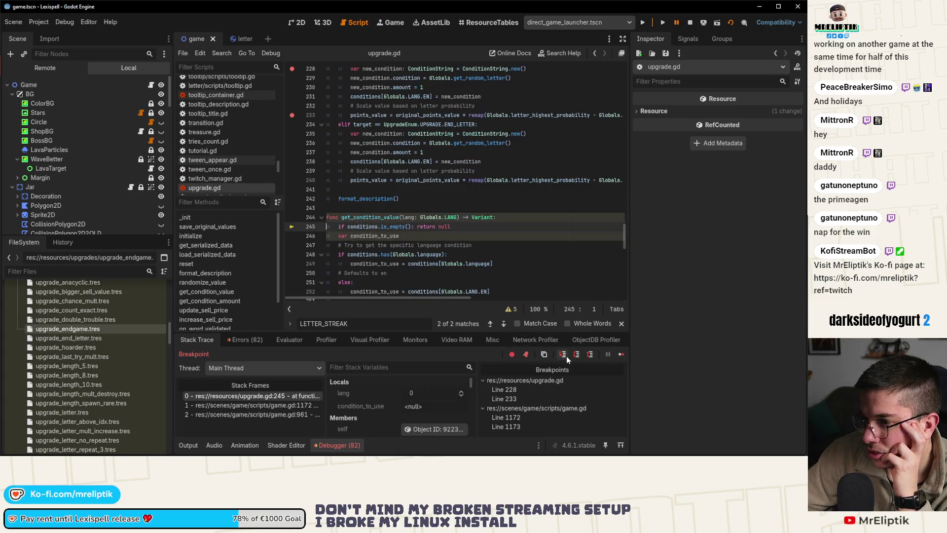
click(567, 356)
click(566, 356)
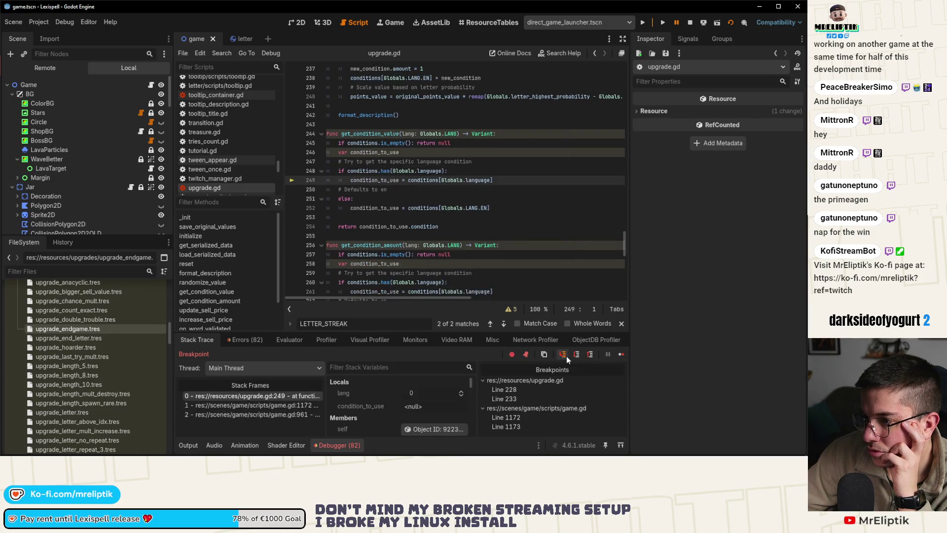
click(567, 356)
click(566, 356)
click(566, 356)
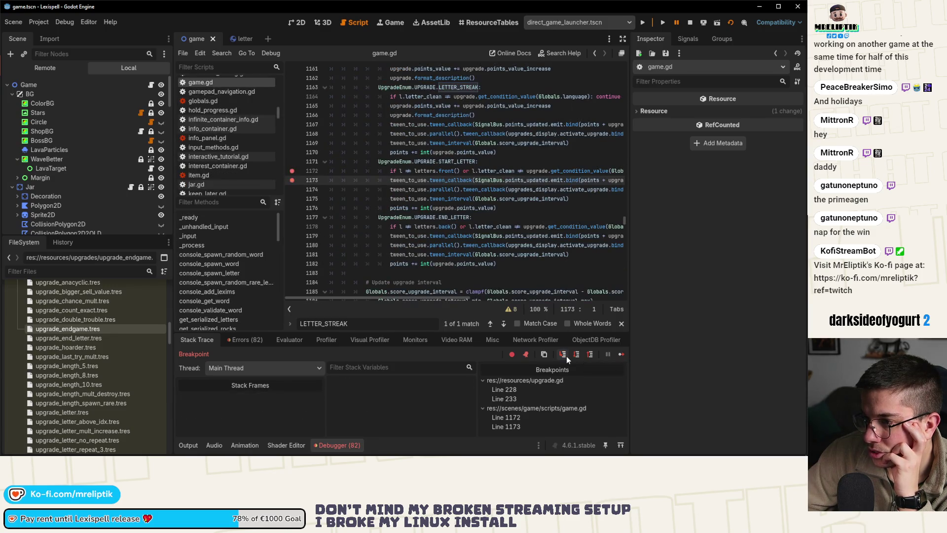
- Inspect the upgrade variable's points value and step on to the upgrade interval update
scroll(381, 406, down, 5)
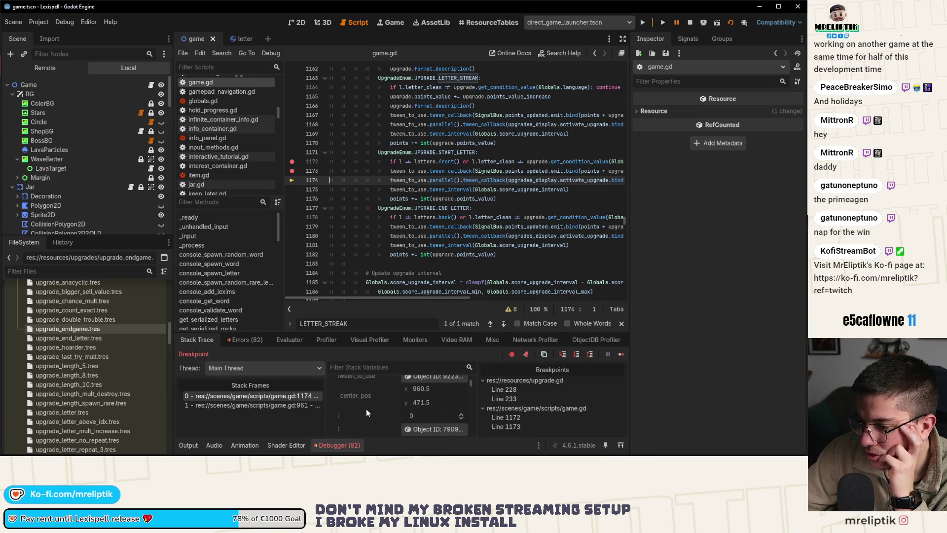
scroll(376, 413, down, 2)
click(418, 409)
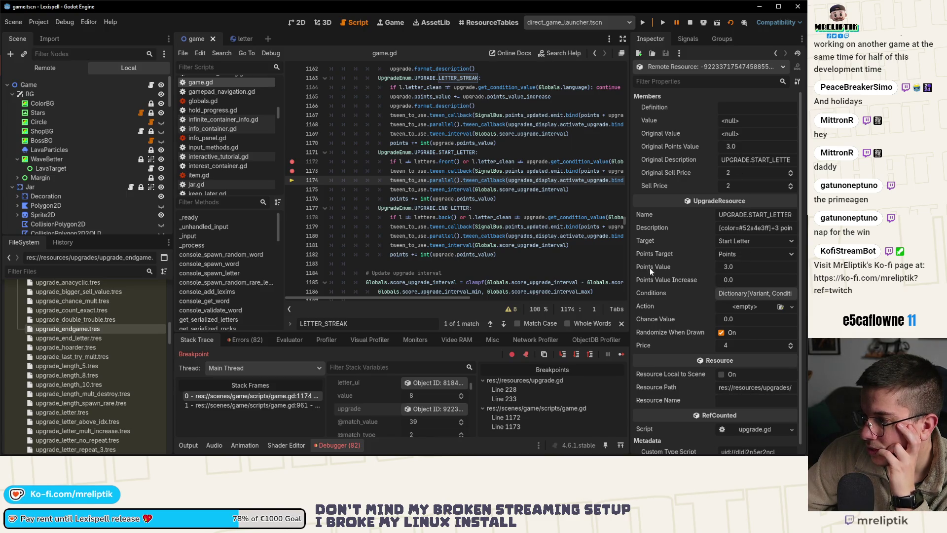
mouse_move(650, 267)
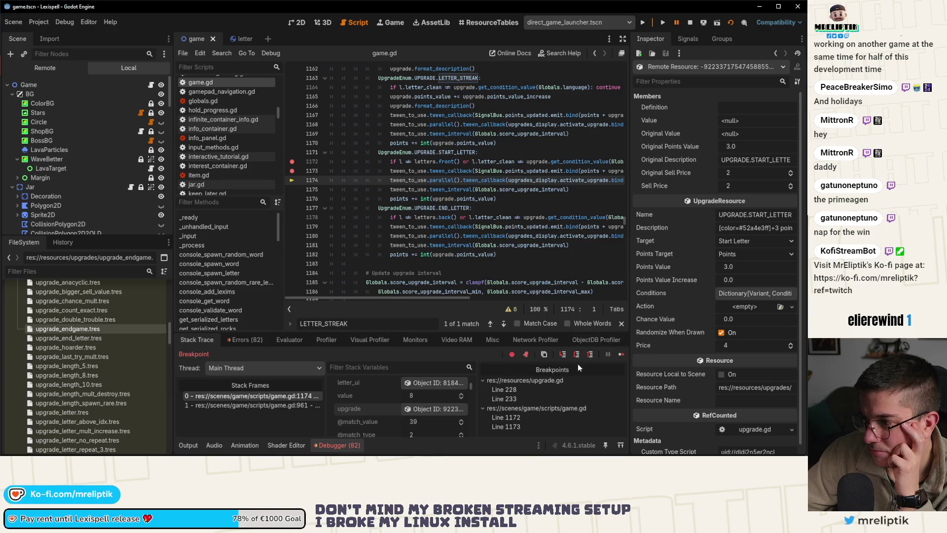
click(563, 355)
click(562, 355)
click(562, 355)
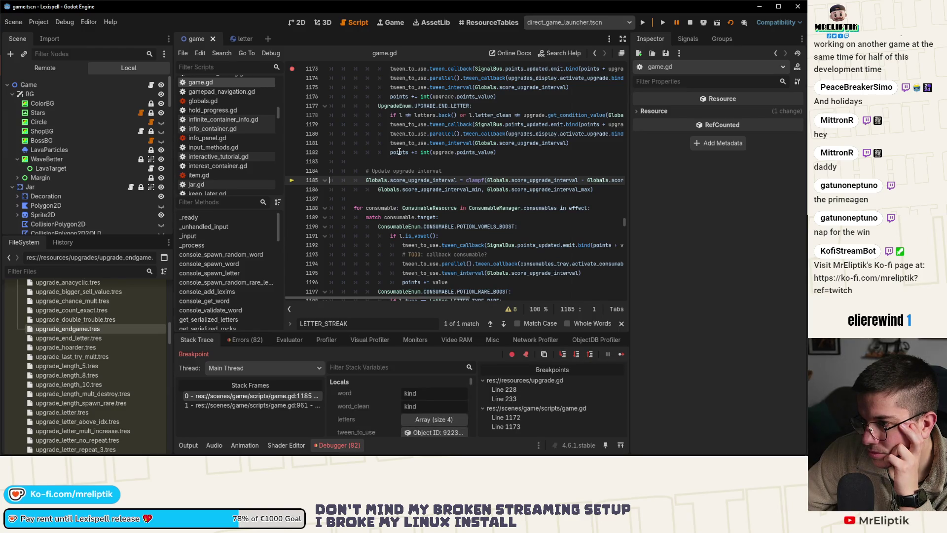
- Resume to the START_LETTER breakpoint, remove breakpoints on lines 1172 and 1173, and continue
click(621, 354)
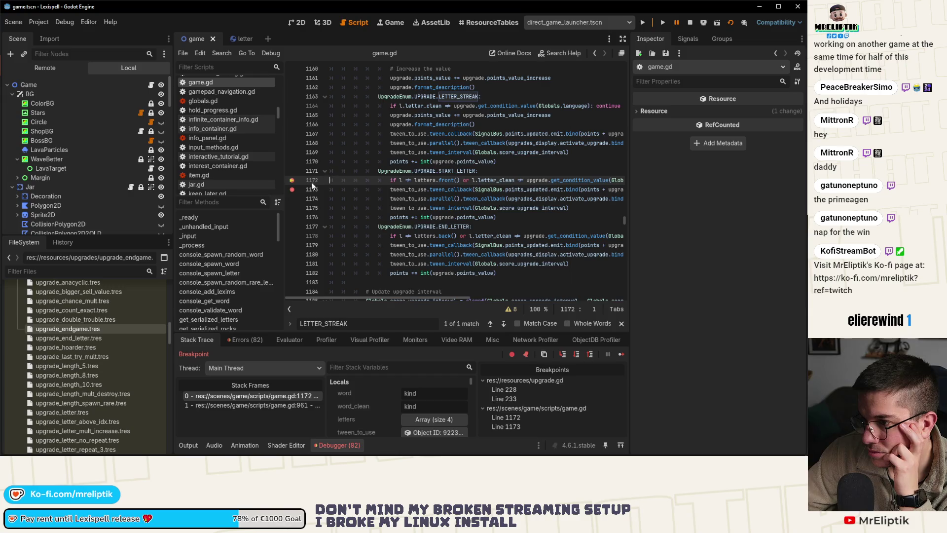
click(293, 180)
click(293, 191)
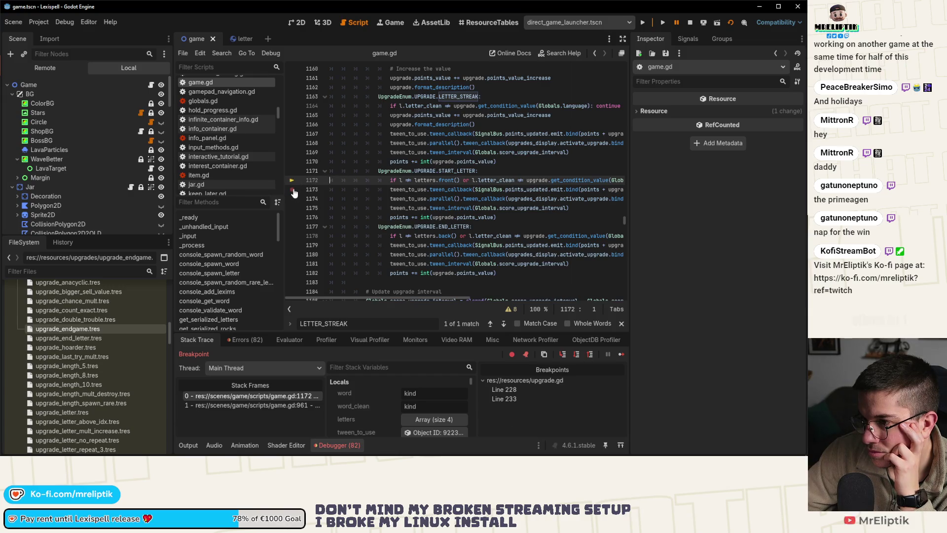
click(621, 354)
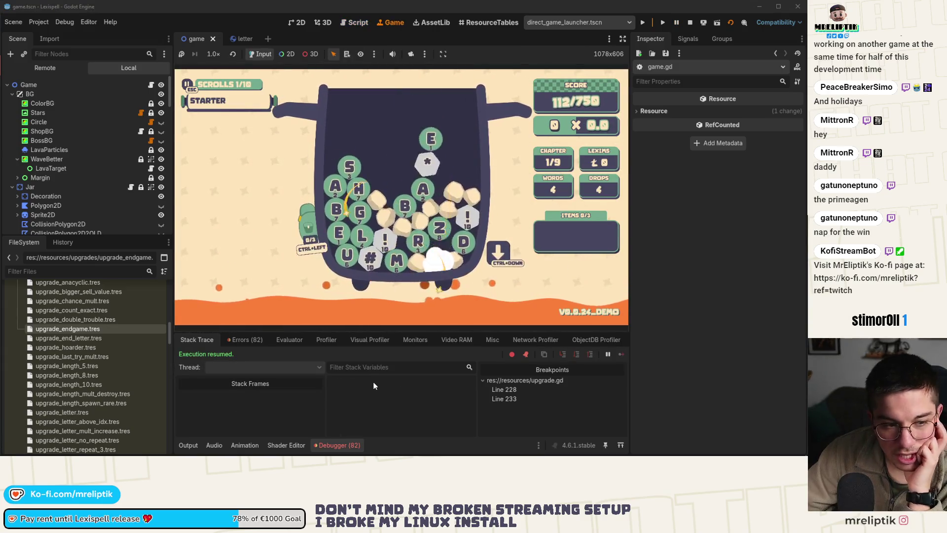
- Hide the Output panel and open upgrade.gd from the FileSystem dock
click(188, 445)
click(188, 445)
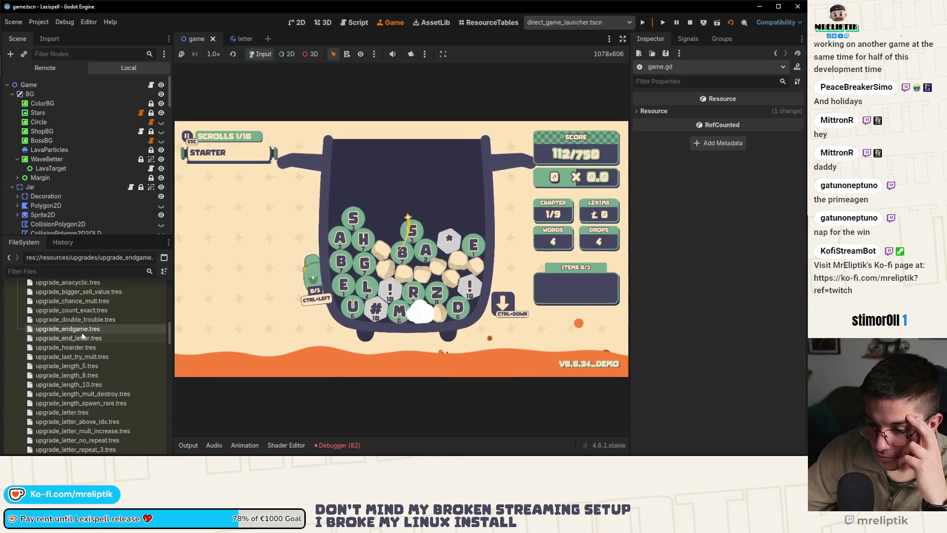
scroll(81, 332, down, 15)
scroll(58, 385, down, 1)
double_click(53, 399)
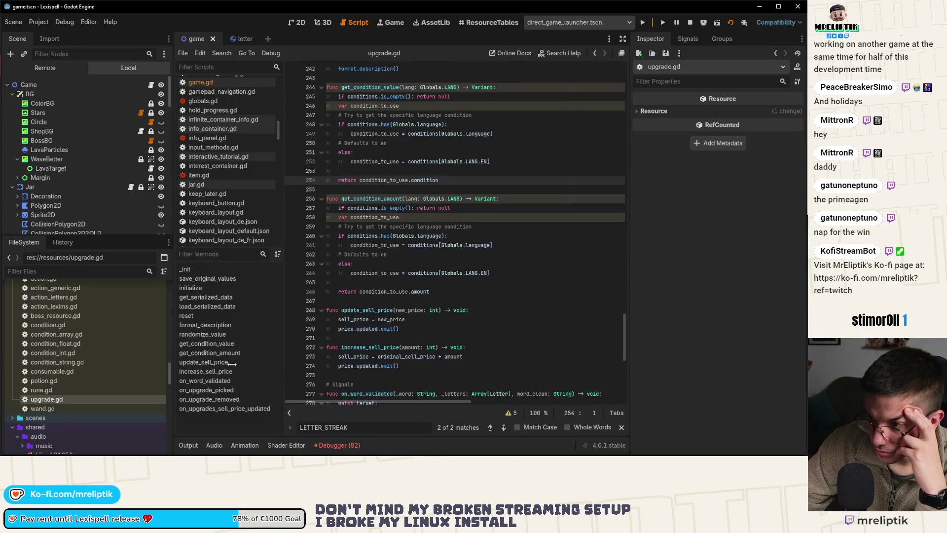
- Narrow the script list, hide the Debugger, and scroll to the START_LETTER and END_LETTER branches
scroll(306, 256, up, 3)
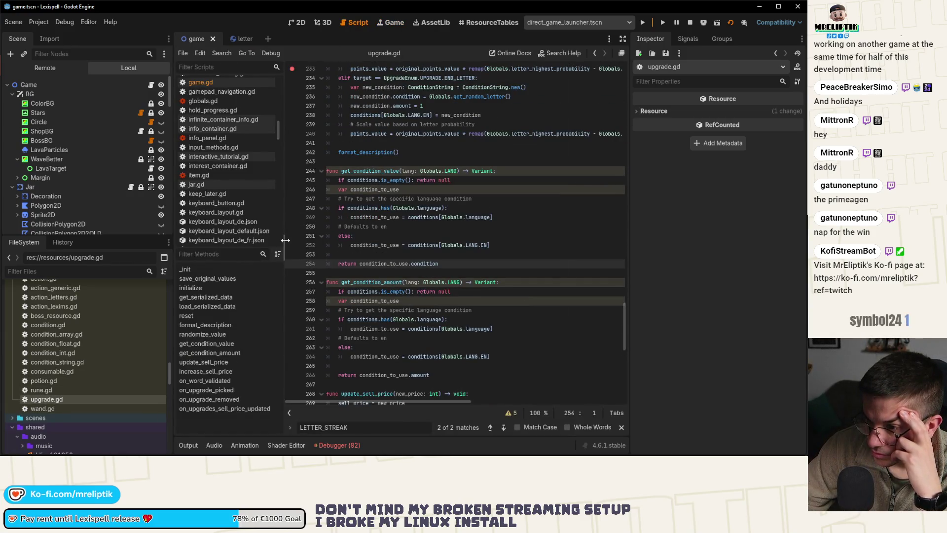
drag(285, 240, 226, 240)
click(329, 446)
click(328, 445)
click(188, 446)
click(188, 446)
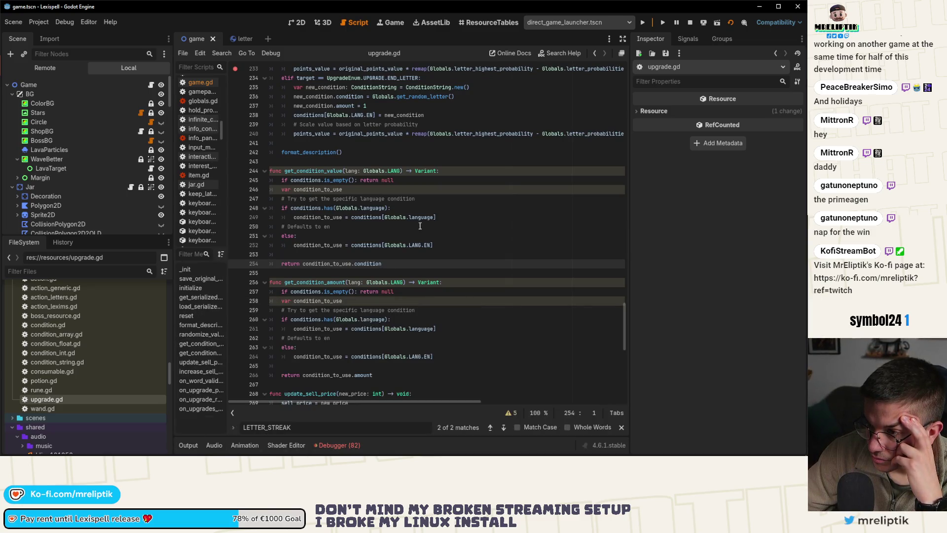
scroll(420, 226, up, 4)
scroll(416, 276, up, 3)
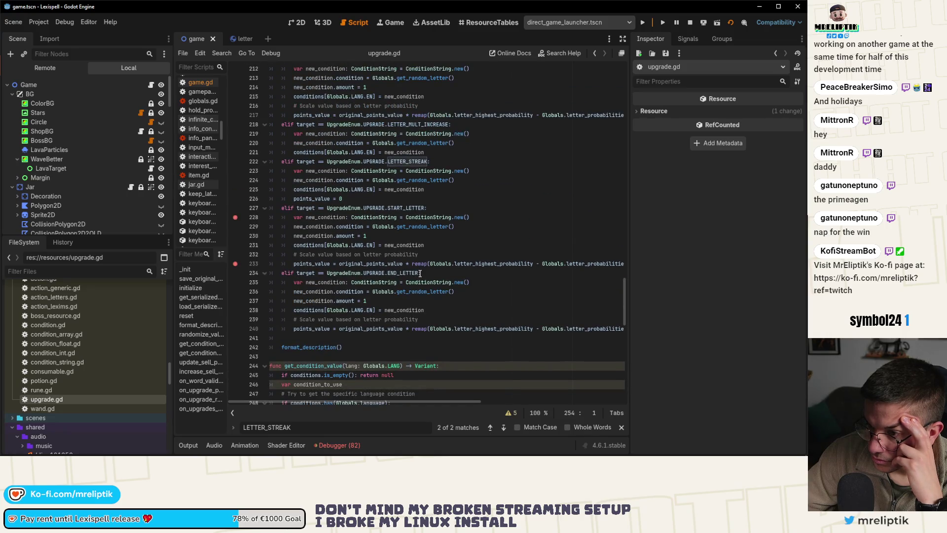
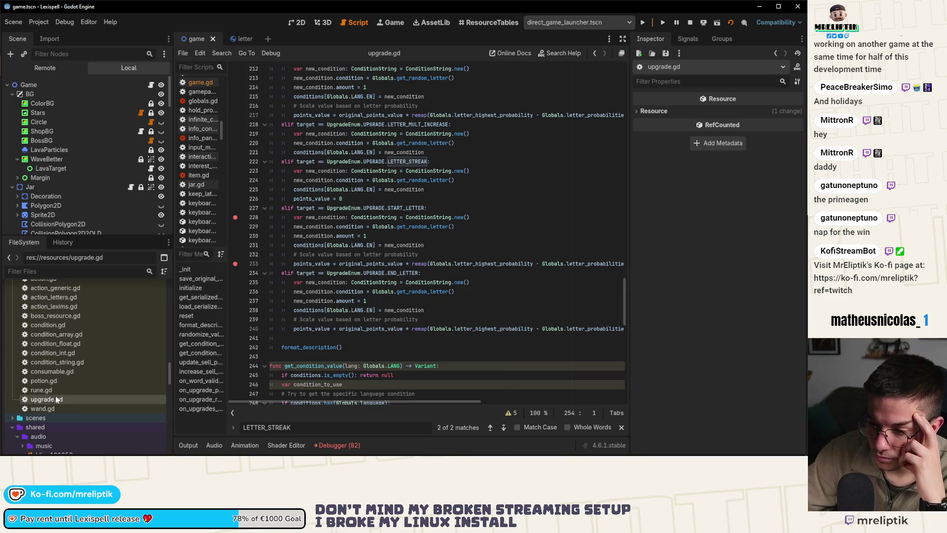
- Jump to the reset function in upgrade.gd and widen the script list to show full names
click(196, 316)
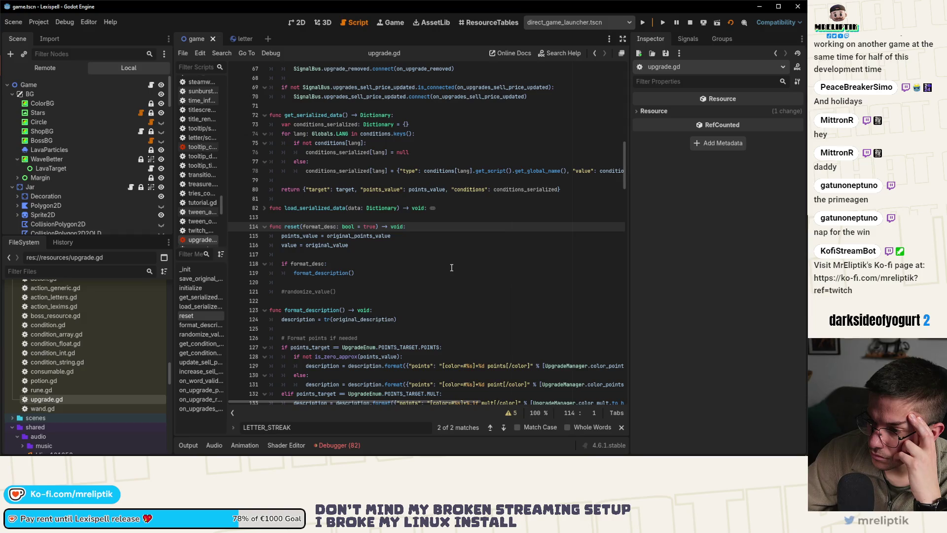
drag(228, 192, 279, 193)
click(420, 247)
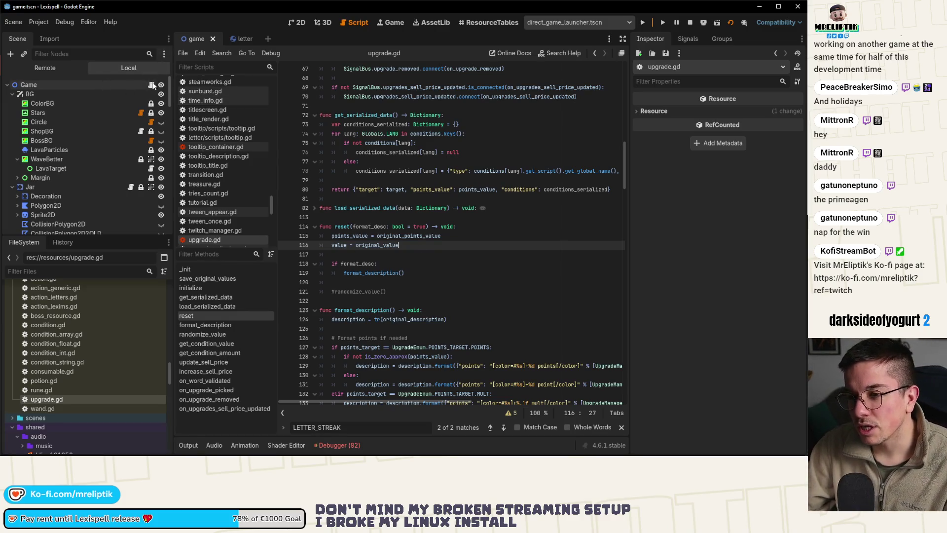
- Open the quick scene finder and search for the upgrade scenes
key(ctrl+shift+o)
text(upogr)
key(BackSpace)
key(BackSpace)
key(BackSpace)
text(grade)
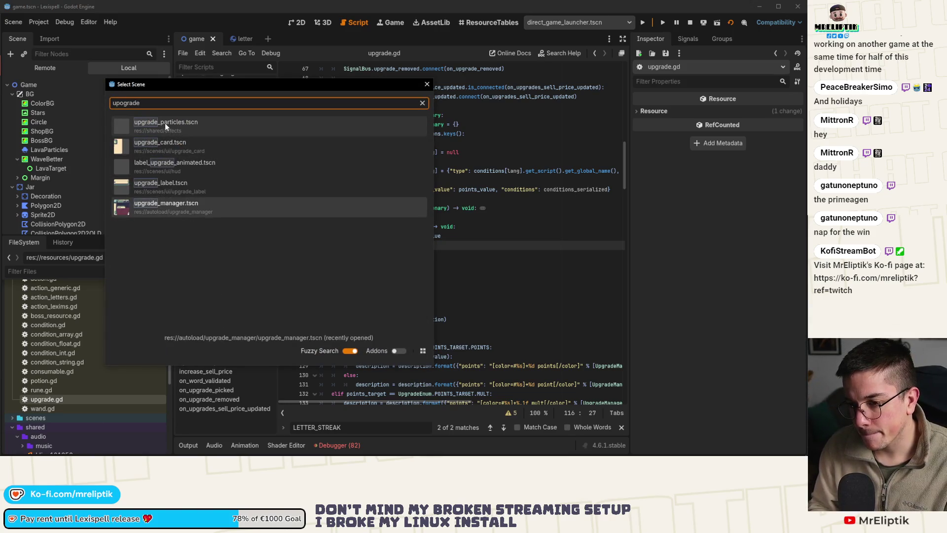
- Open upgrade_manager.tscn and review the reset_upgrades function in its script
key(Return)
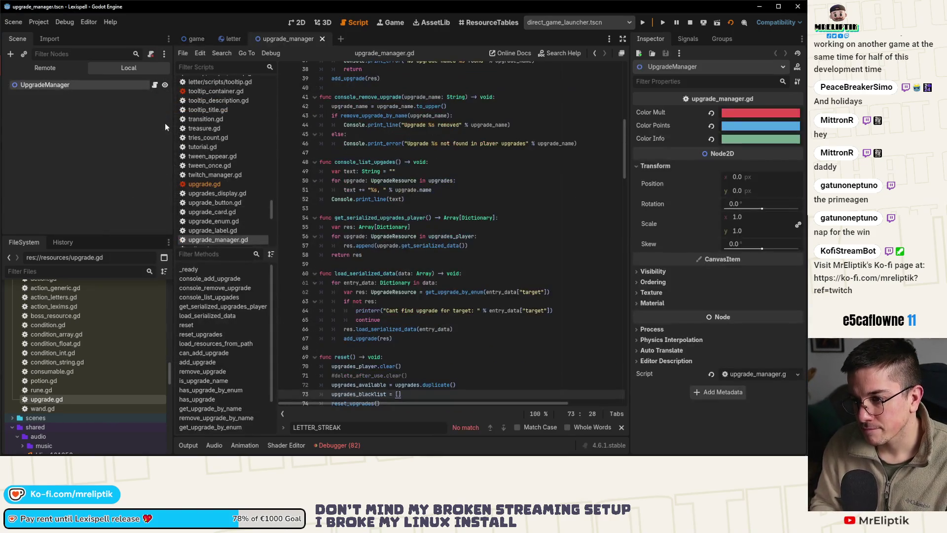
scroll(476, 300, down, 4)
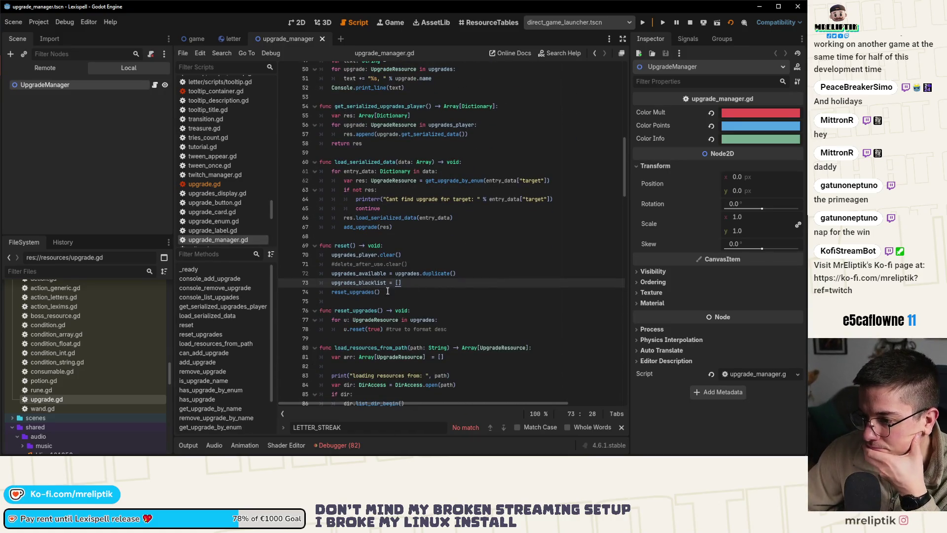
double_click(363, 310)
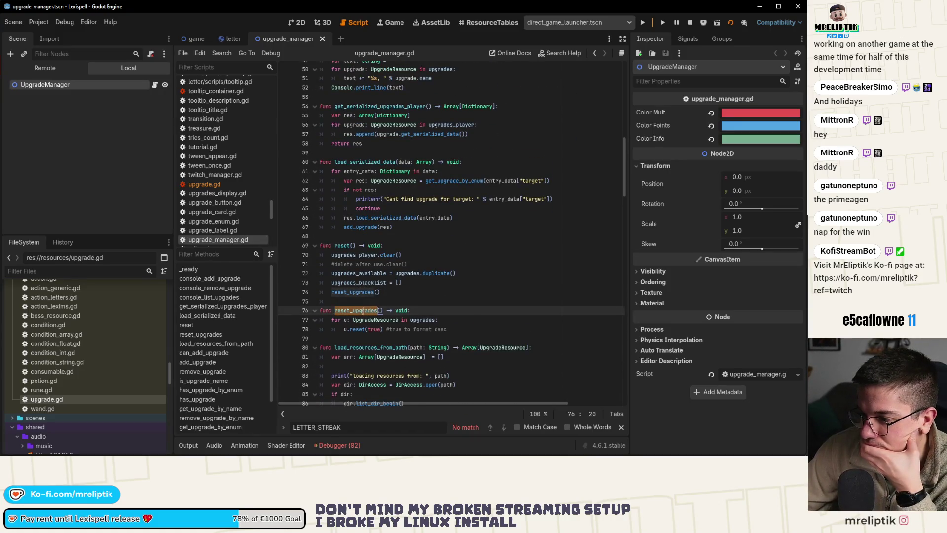
scroll(360, 308, down, 1)
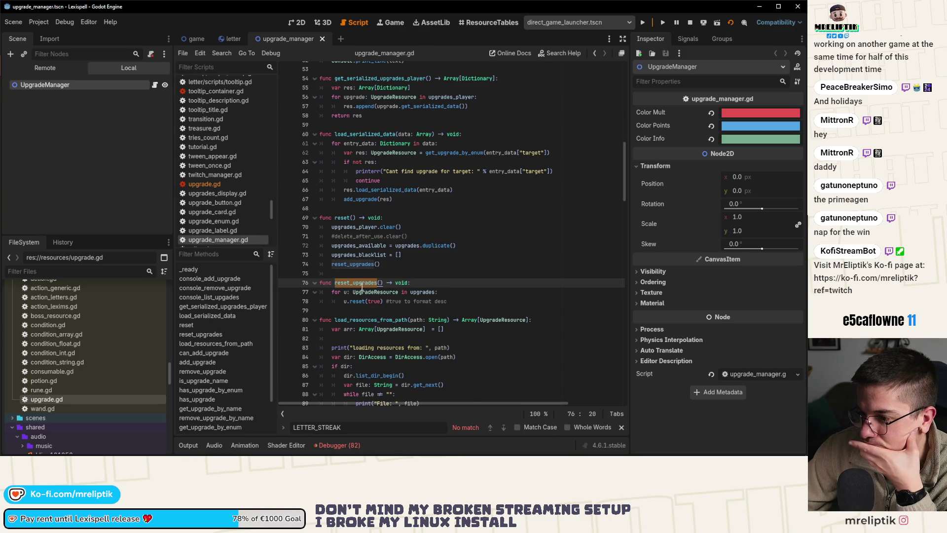
scroll(363, 286, down, 1)
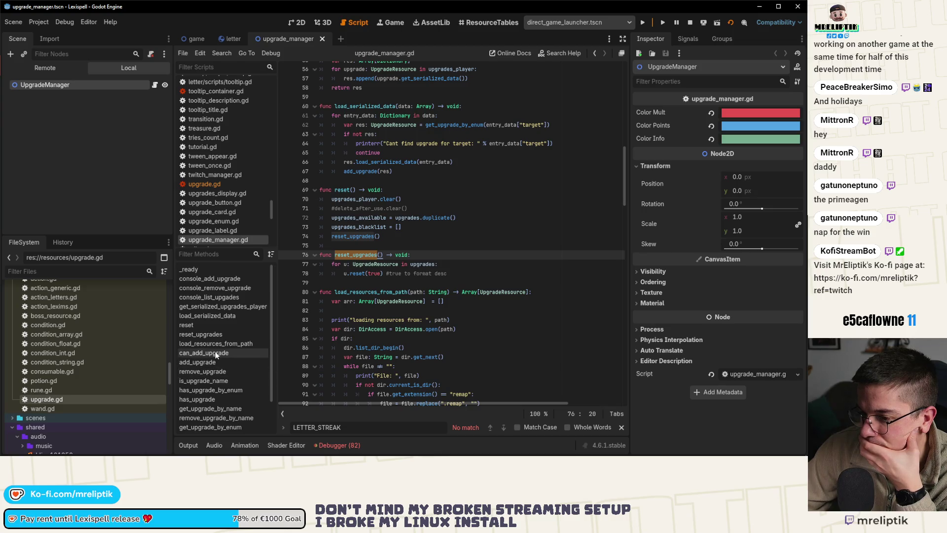
click(393, 236)
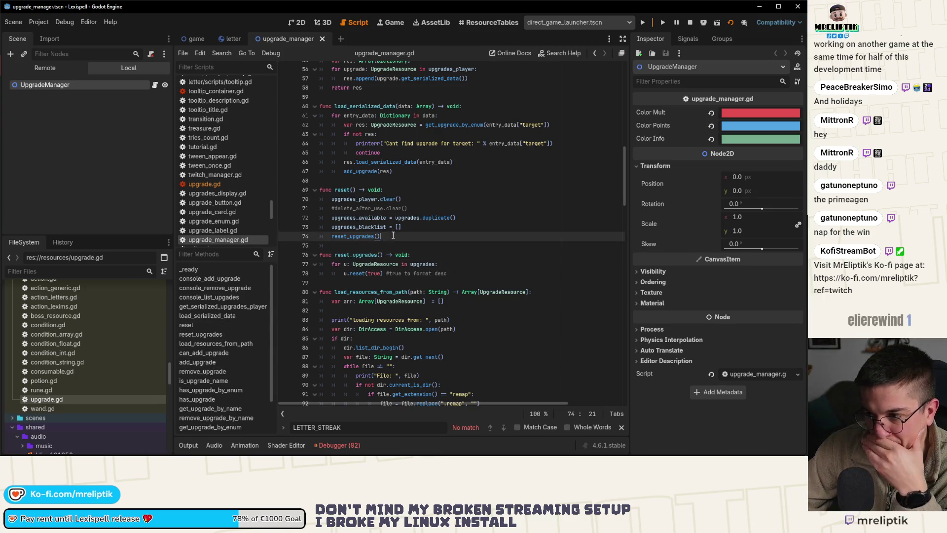
click(362, 275)
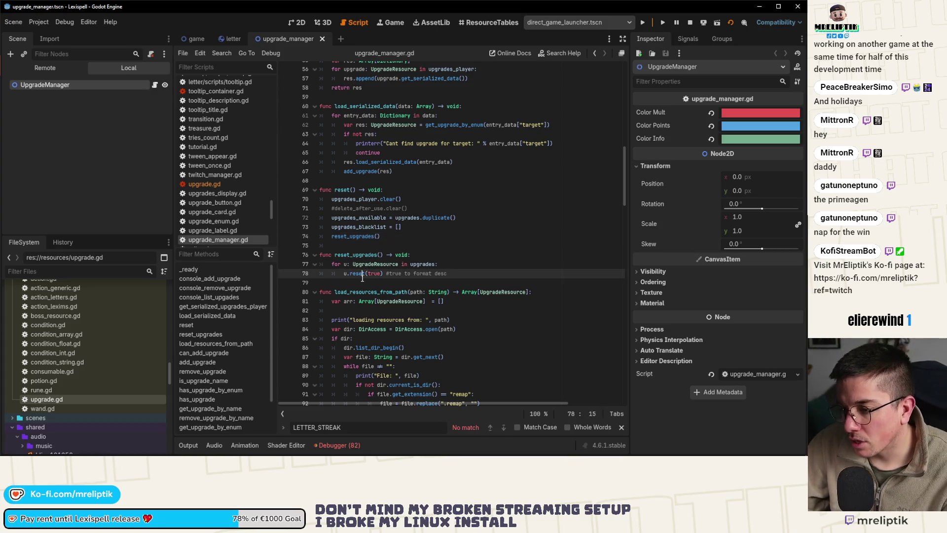
click(356, 282)
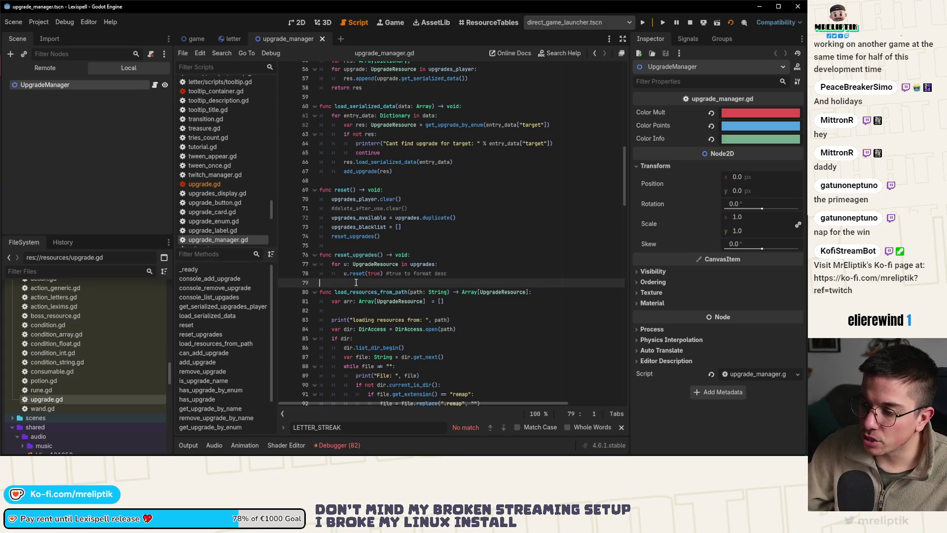
- Declare a new randomize_upgrades() function below reset_upgrades with a pass placeholder
key(Return)
key(Return)
key(Up)
text(f)
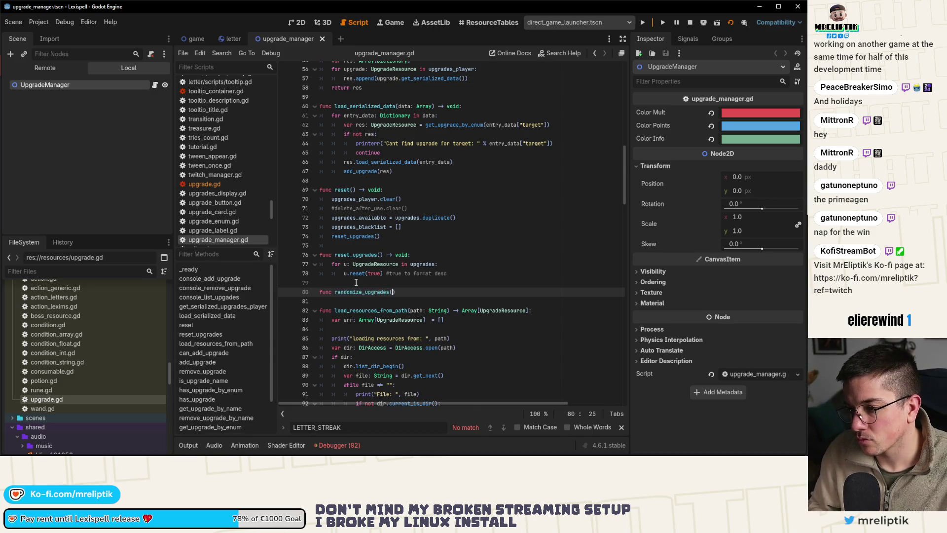
text(:)
key(Return)
text(p)
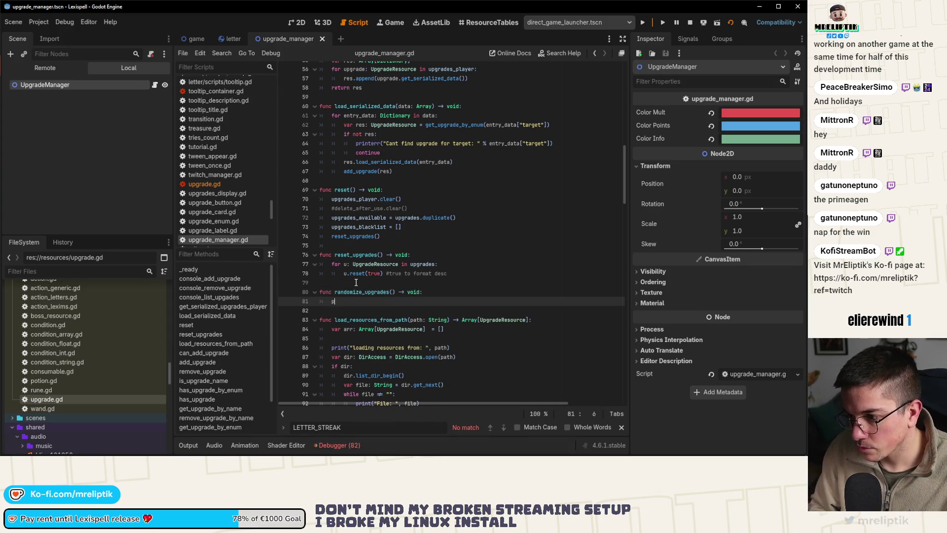
- Copy the reset_upgrades loop into randomize_upgrades in place of pass and save
key(ctrl+s)
key(Up)
key(Up)
key(Up)
key(Home)
key(shift+Down)
key(shift+End)
key(ctrl+c)
double_click(383, 300)
key(ctrl+v)
key(ctrl+s)
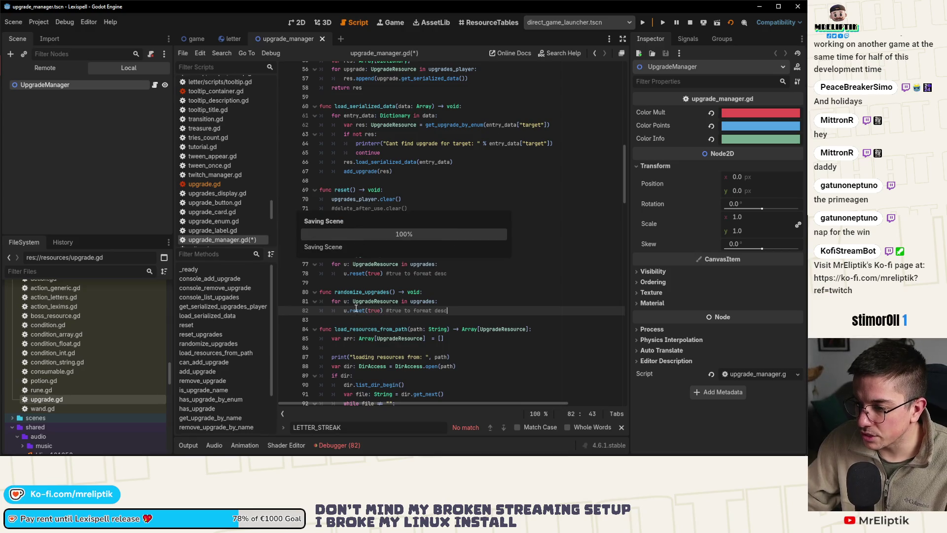
- Change the pasted call to u.randomize_value(), dropping the true argument and trailing comment
double_click(356, 310)
text(r)
key(Return)
key(Delete)
key(Delete)
key(Delete)
key(Right)
key(Right)
key(ctrl+shift+Right)
key(ctrl+shift+Right)
key(ctrl+shift+Right)
key(shift+End)
key(BackSpace)
key(BackSpace)
- Add 'if not u.randomize_when_drawn: continue' inside the loop, save, and run the game
key(Up)
key(Return)
text(if u.)
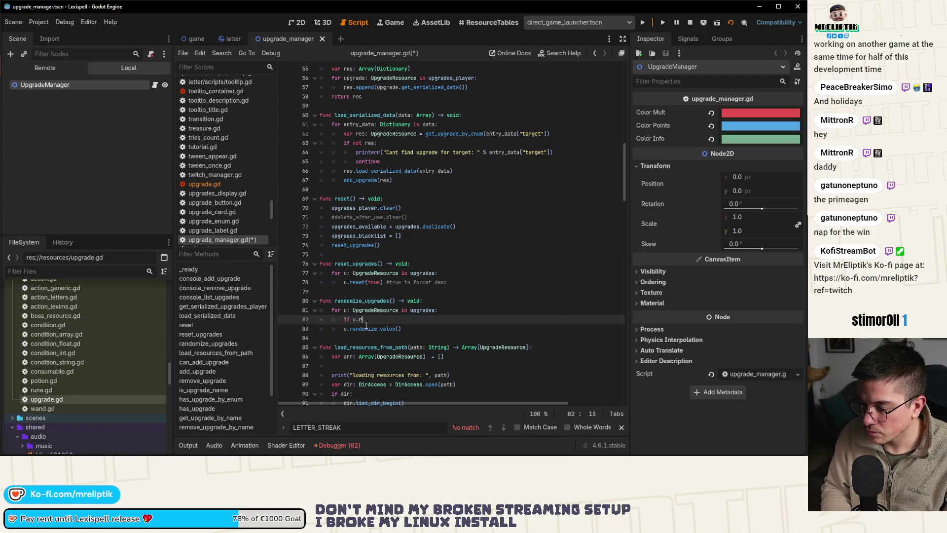
text(rand)
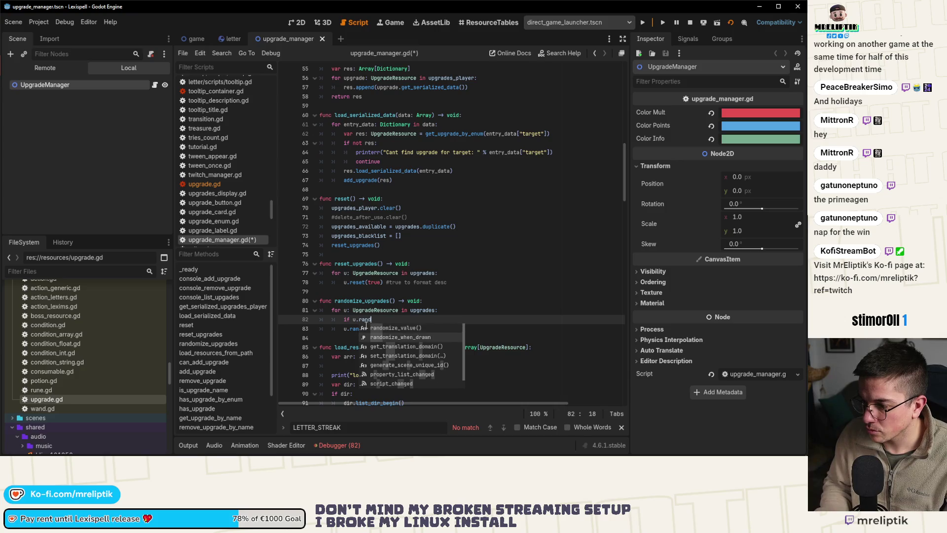
key(Return)
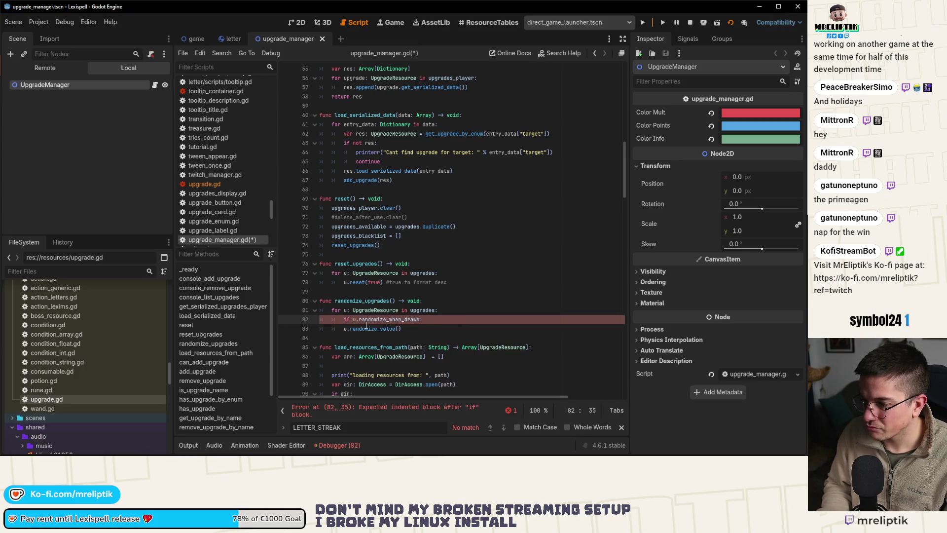
key(ctrl+Left)
key(ctrl+Left)
key(ctrl+Left)
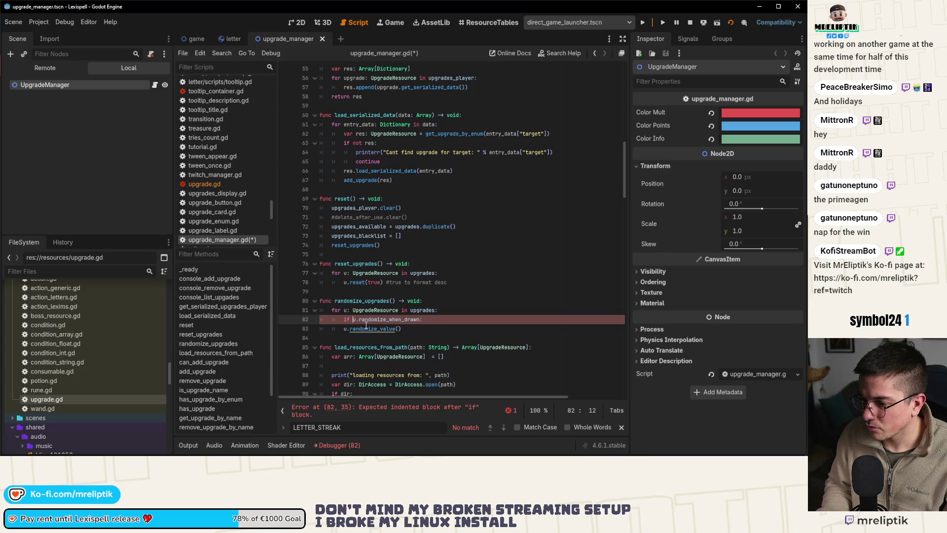
key(End)
text(co)
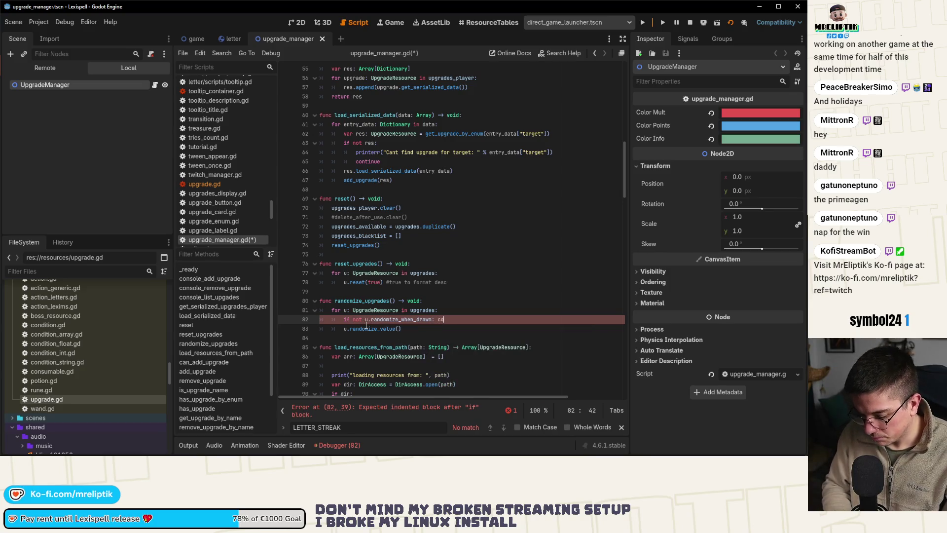
key(BackSpace)
key(BackSpace)
key(BackSpace)
text(nt)
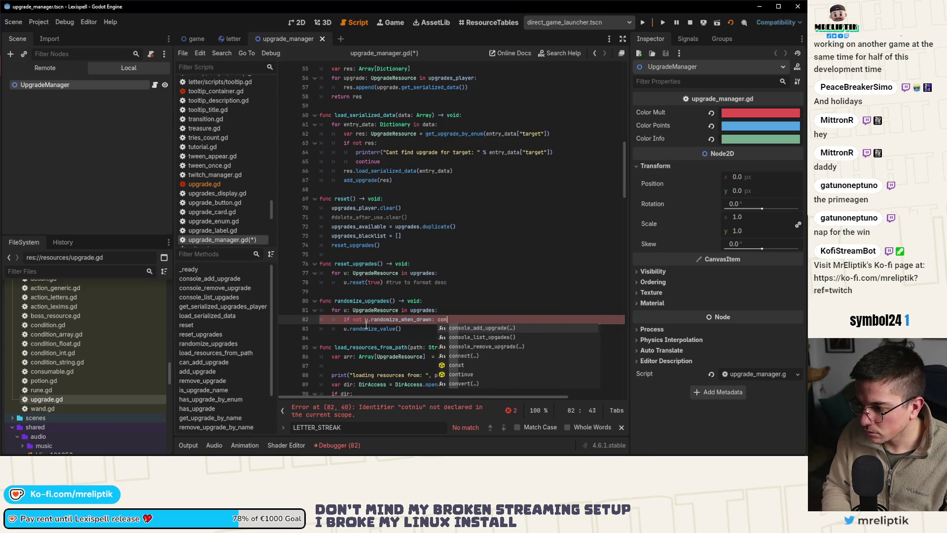
key(Return)
key(ctrl+s)
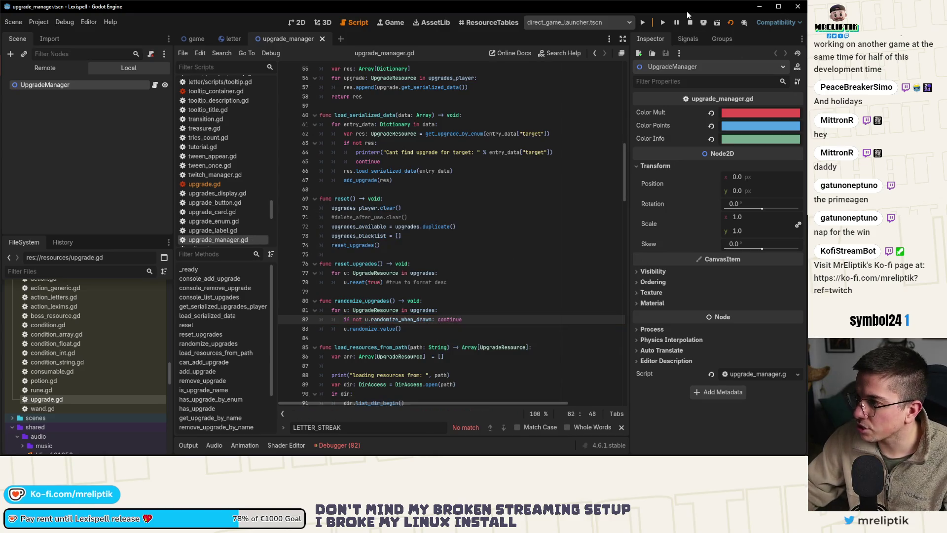
key(F5)
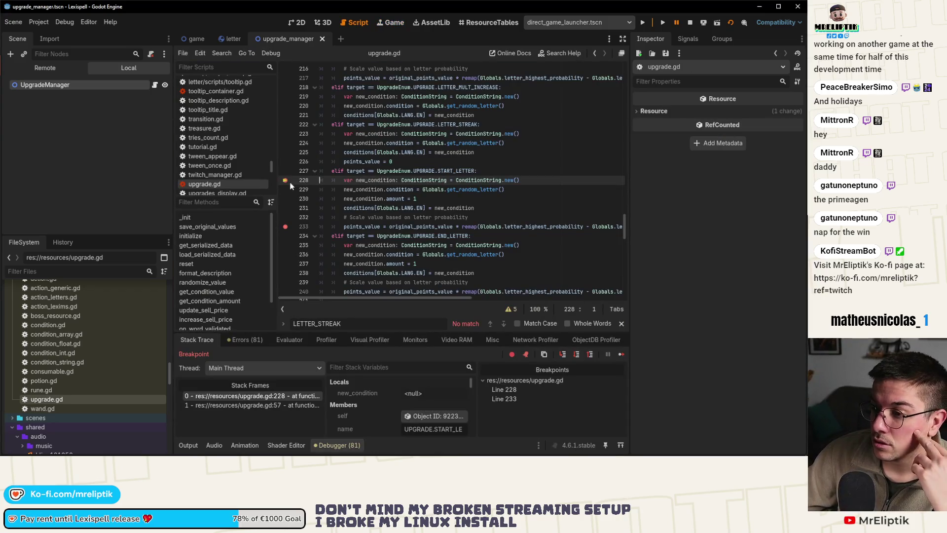
- Remove the breakpoint on line 233, resume the game, and open the debug upgrade overlay
click(285, 226)
click(621, 354)
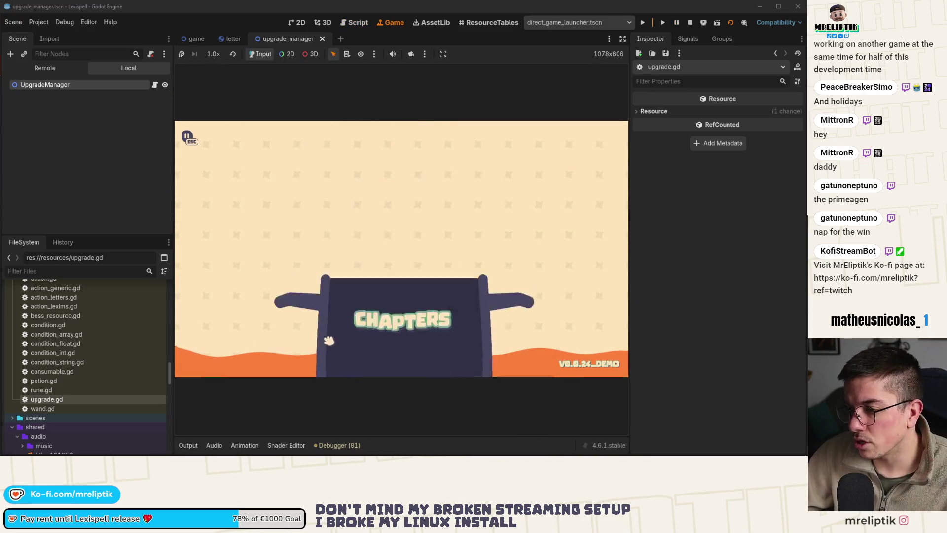
key(F1)
- Browse the debug upgrade list, close it, and return to game.gd's code
scroll(465, 298, down, 2)
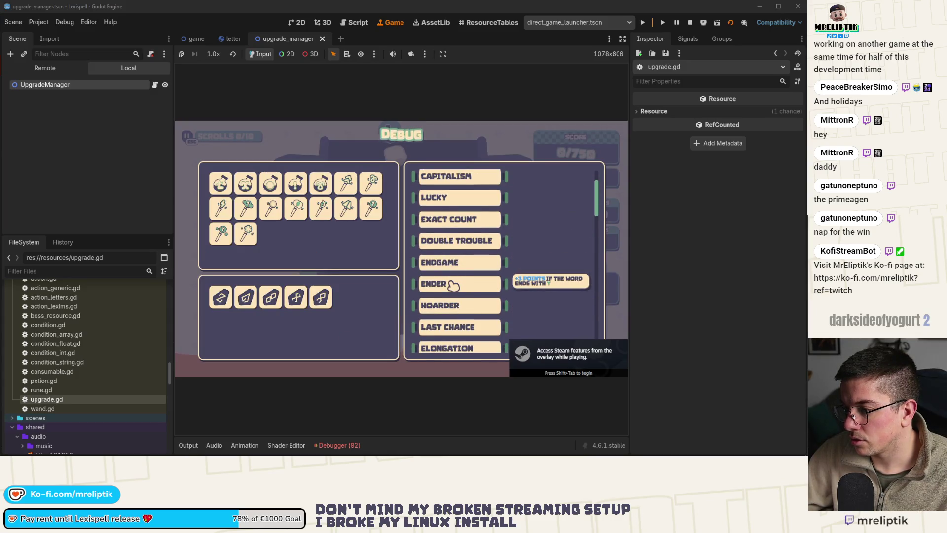
scroll(464, 297, down, 3)
scroll(464, 296, down, 4)
key(F1)
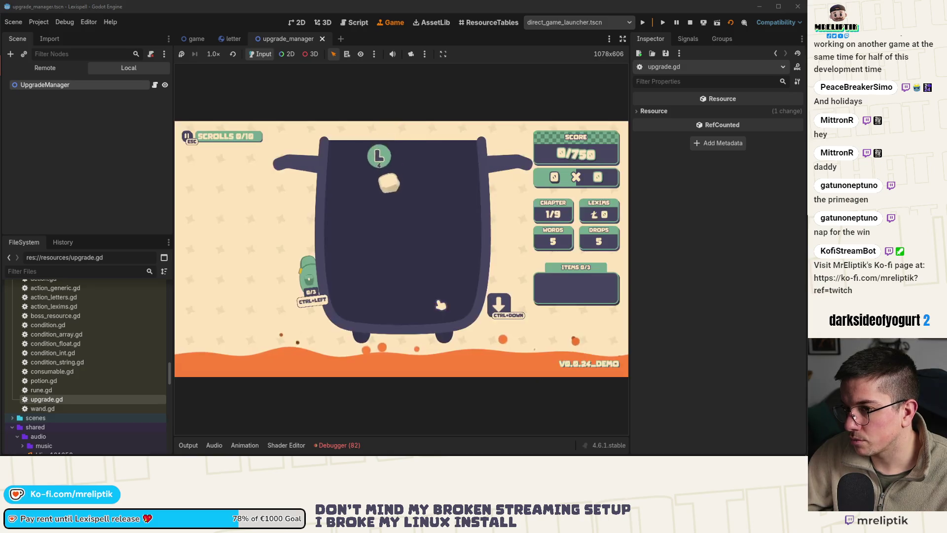
click(198, 39)
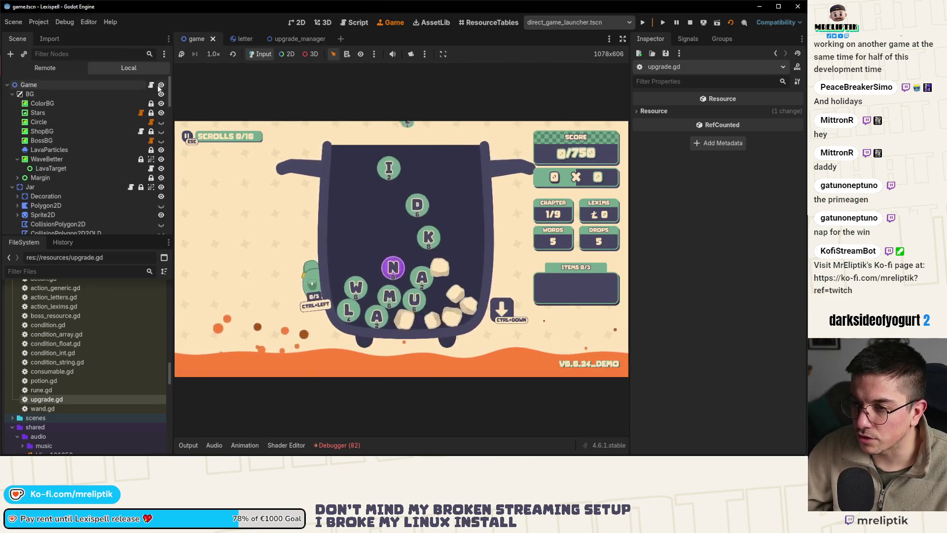
click(151, 85)
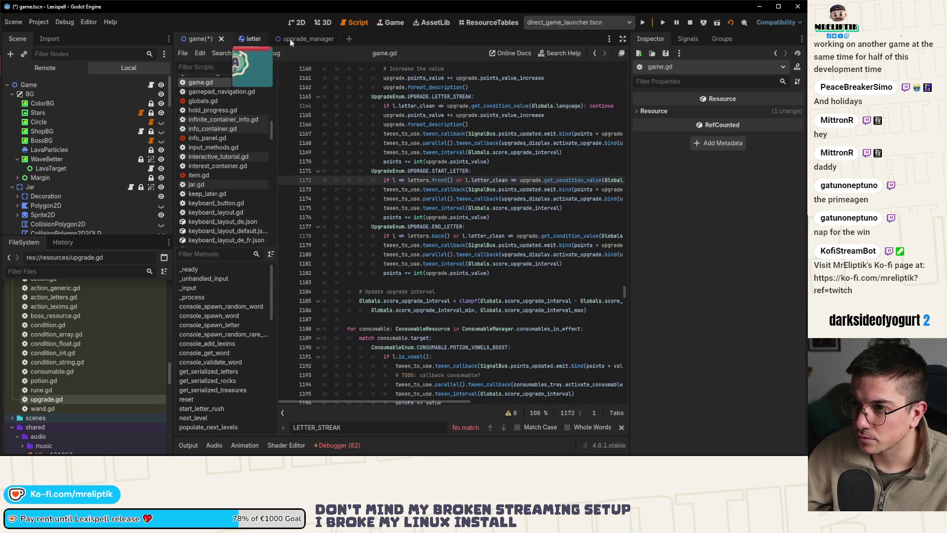
- Add a randomize_upgrades() call in reset() right after reset_upgrades()
click(306, 38)
double_click(363, 301)
key(ctrl+c)
click(399, 245)
key(Return)
key(ctrl+v)
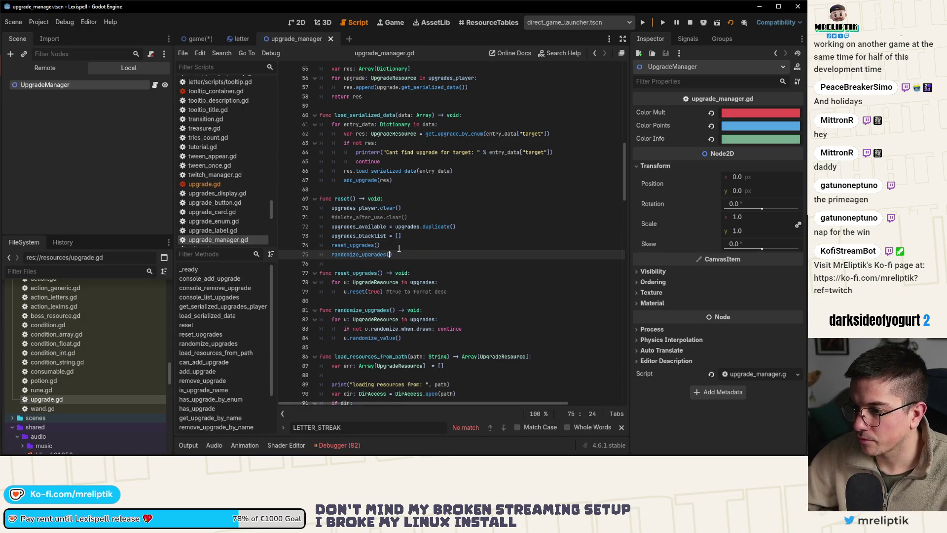
- Restart the game, start Chapter 1, open the debug list, and check the debugger's errors
click(644, 23)
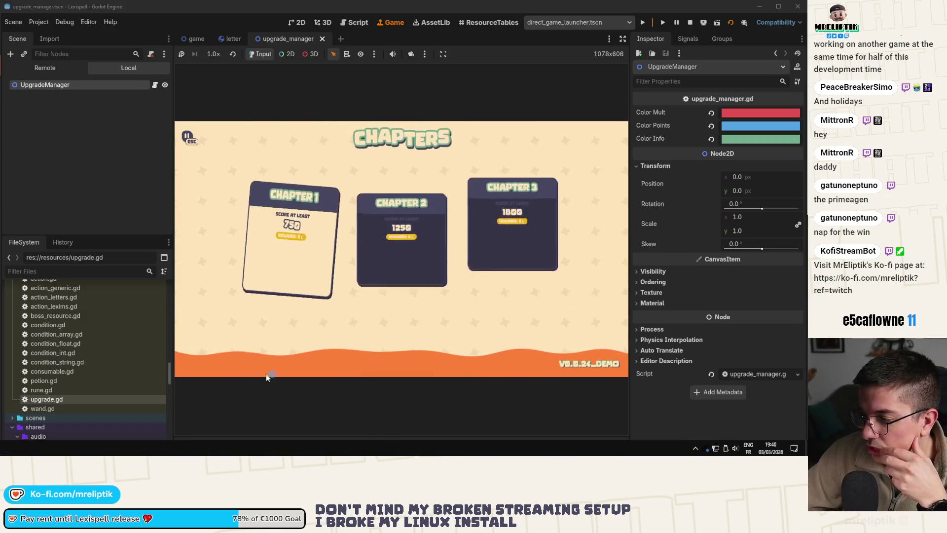
click(264, 251)
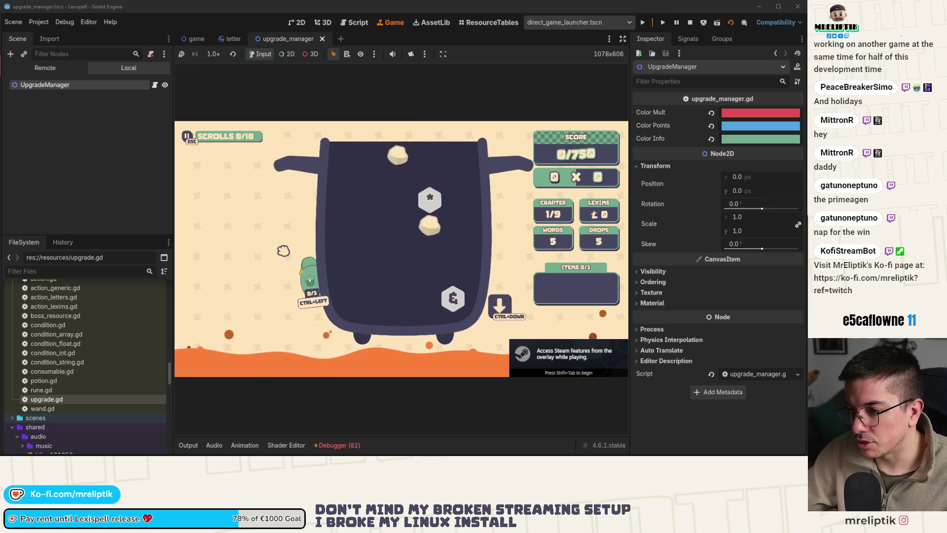
key(F1)
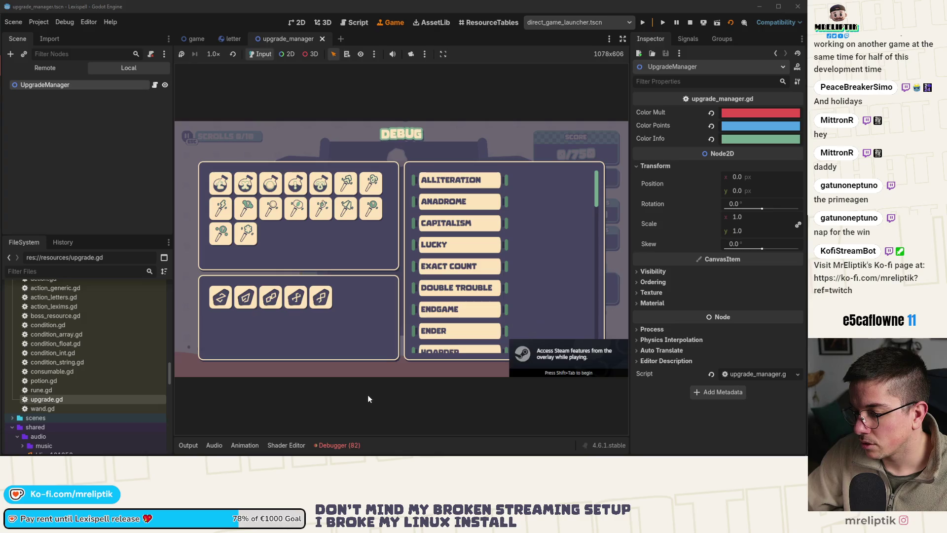
click(335, 445)
click(240, 340)
scroll(334, 390, down, 10)
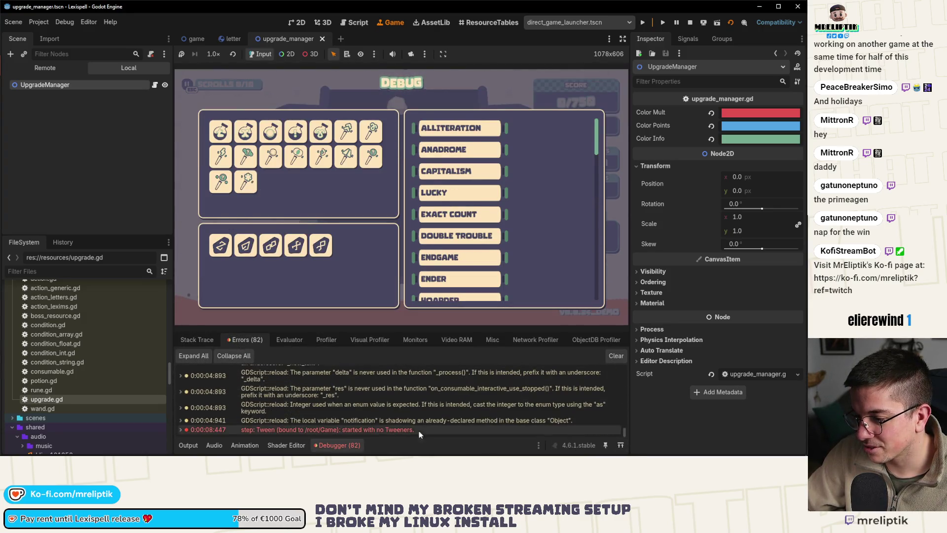
click(339, 445)
- Scroll the debug upgrade list and pick the STARTER upgrade
mouse_move(441, 316)
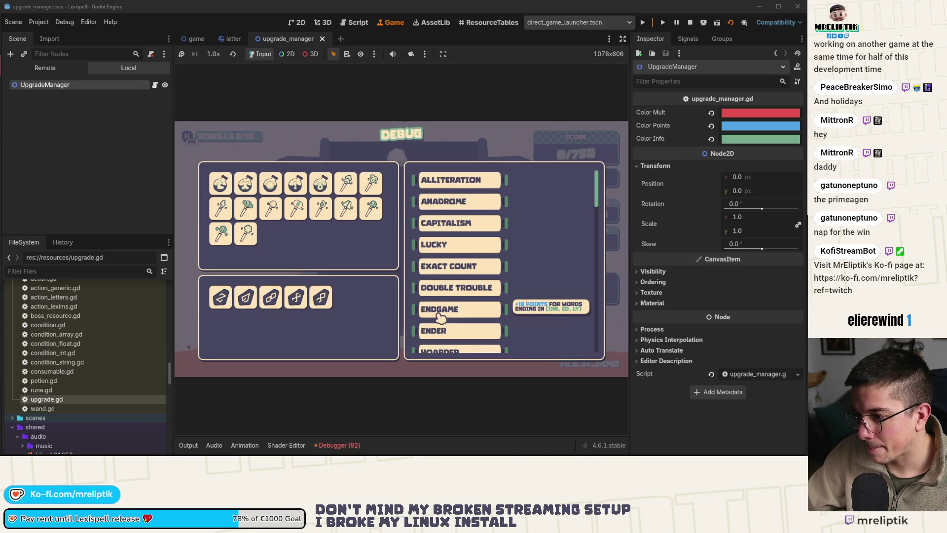
scroll(458, 316, down, 10)
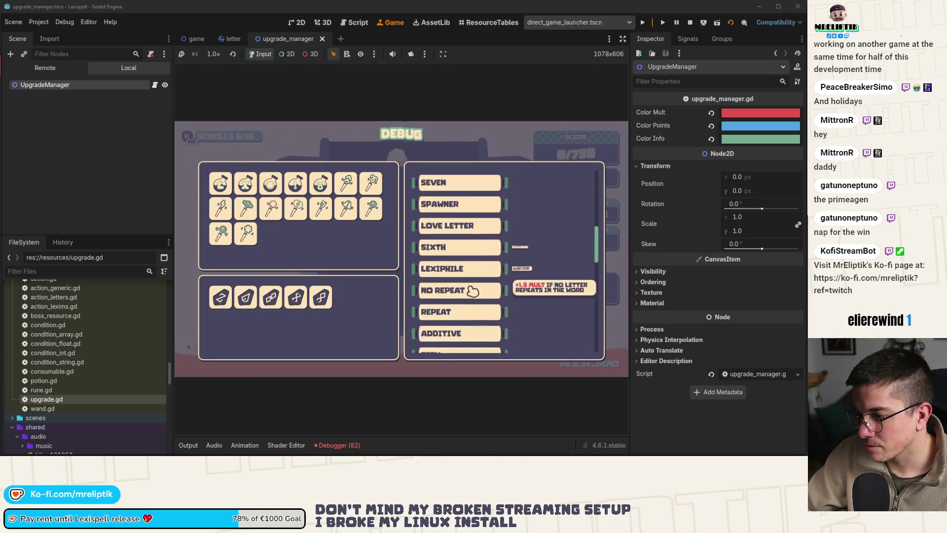
scroll(472, 291, down, 5)
scroll(518, 286, down, 2)
scroll(529, 291, down, 2)
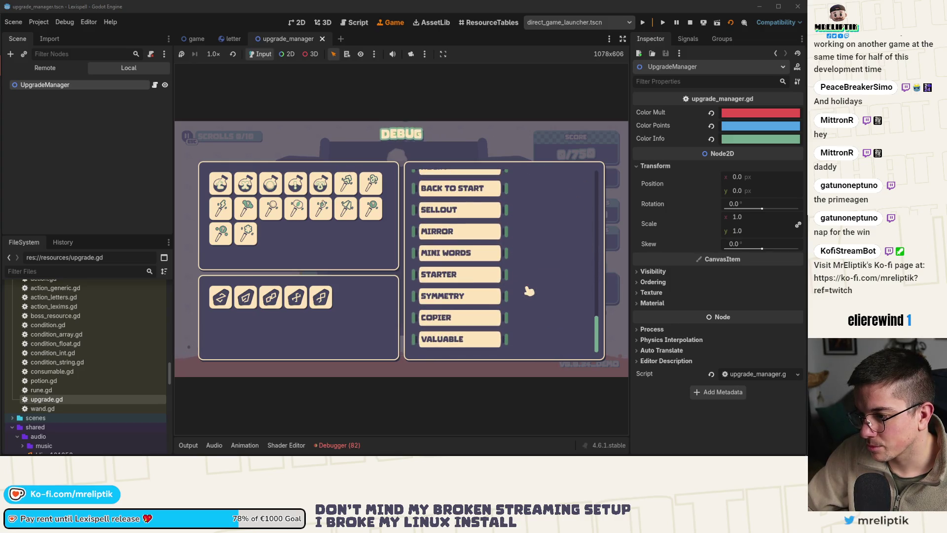
click(455, 285)
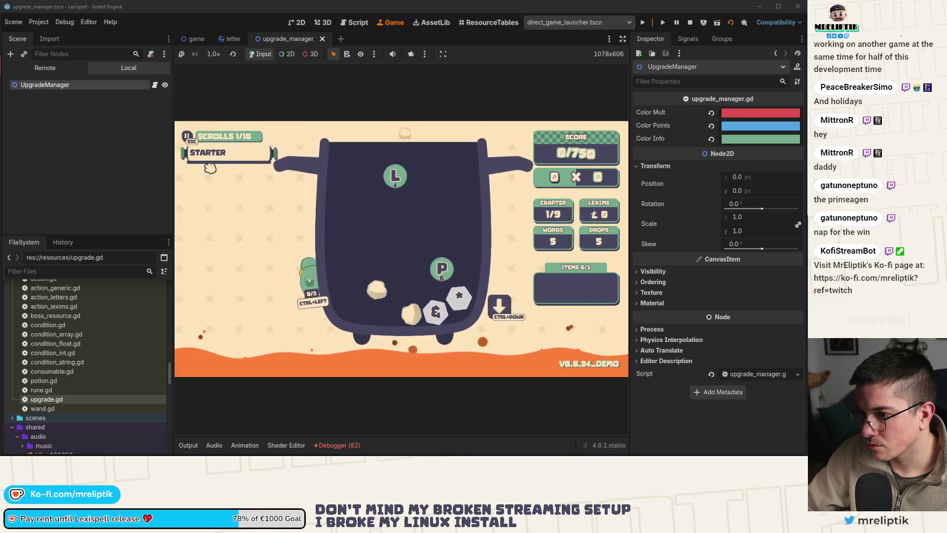
- Return to upgrade_manager.gd and select randomize_value on line 84
click(155, 85)
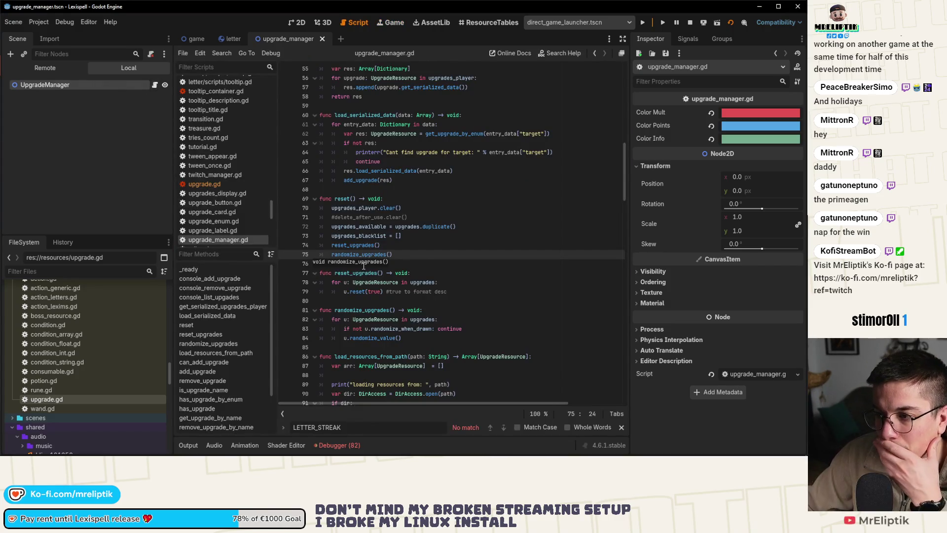
key(Left)
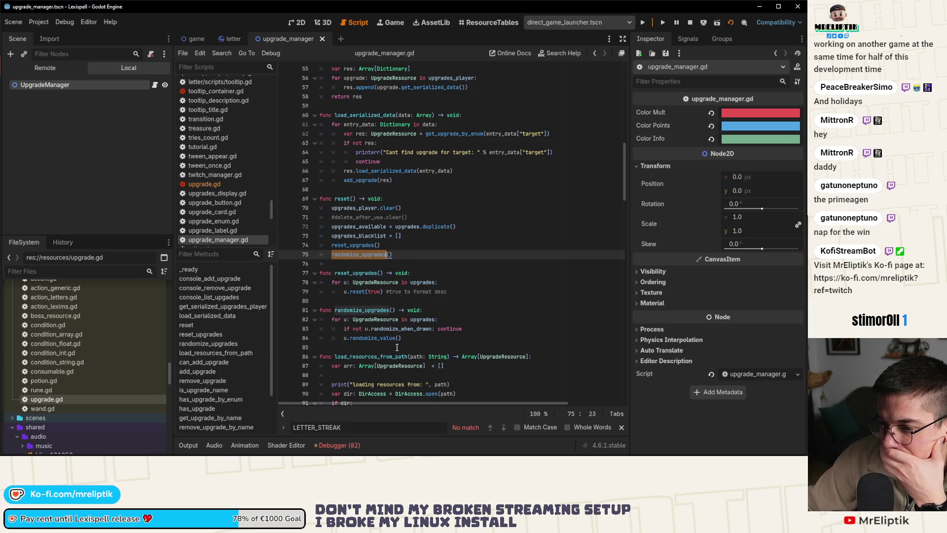
double_click(377, 338)
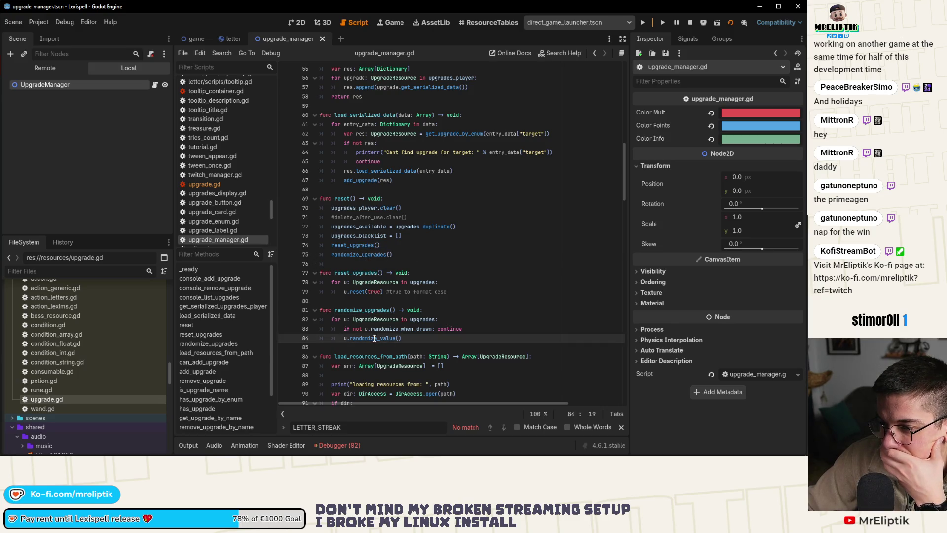
- Open upgrade.gd from the file list and scroll through its upgrade code
double_click(410, 328)
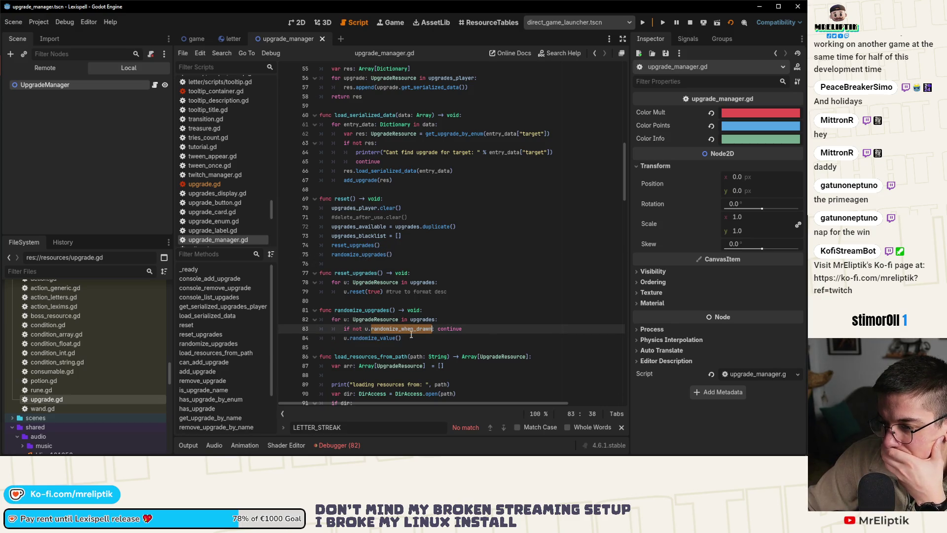
double_click(49, 398)
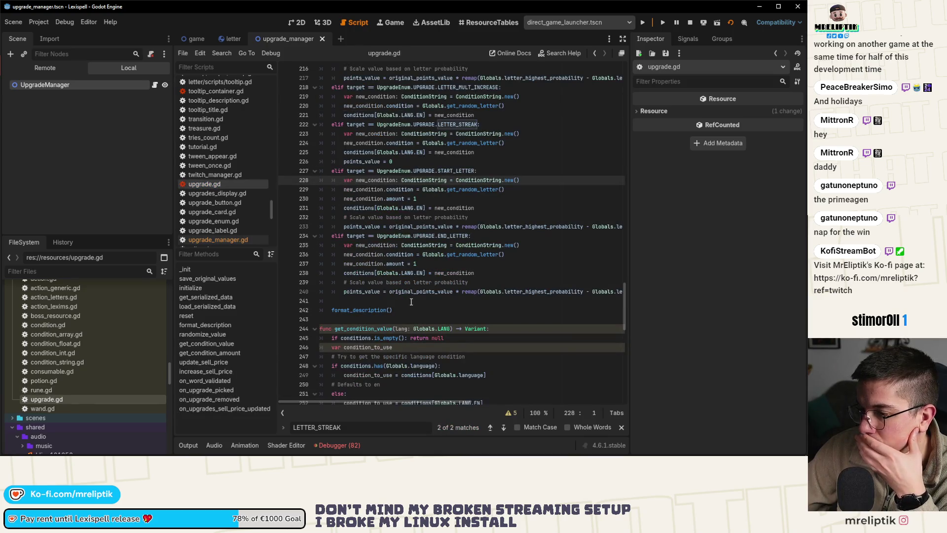
scroll(418, 200, up, 10)
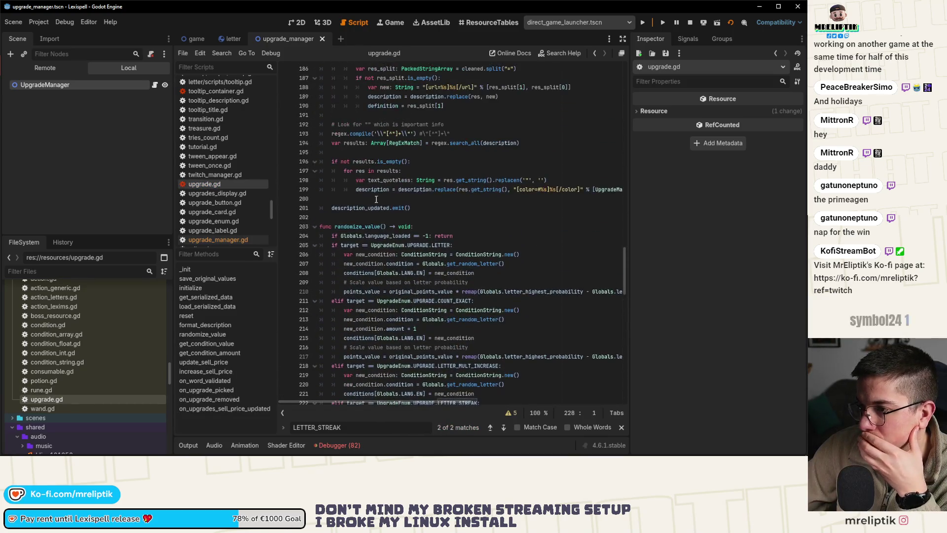
click(357, 218)
double_click(357, 228)
scroll(466, 239, up, 17)
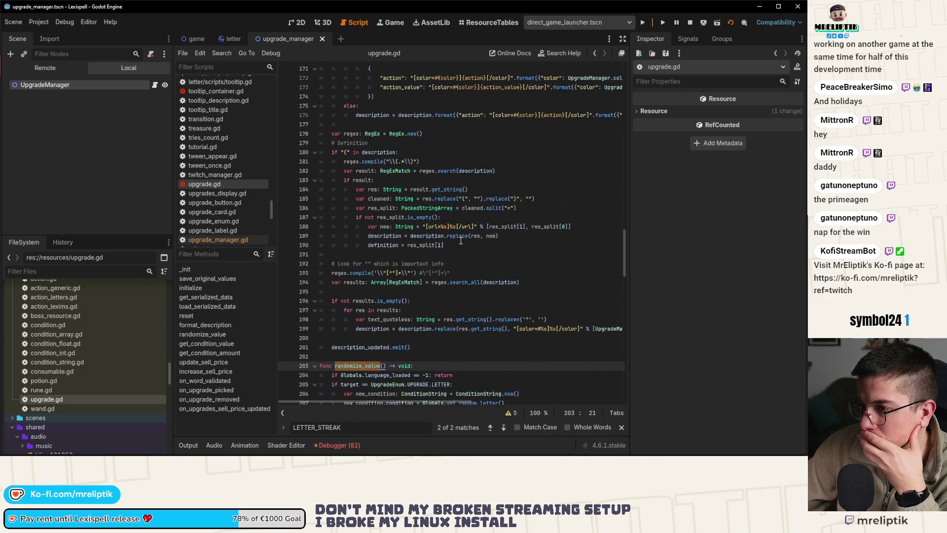
scroll(474, 236, up, 9)
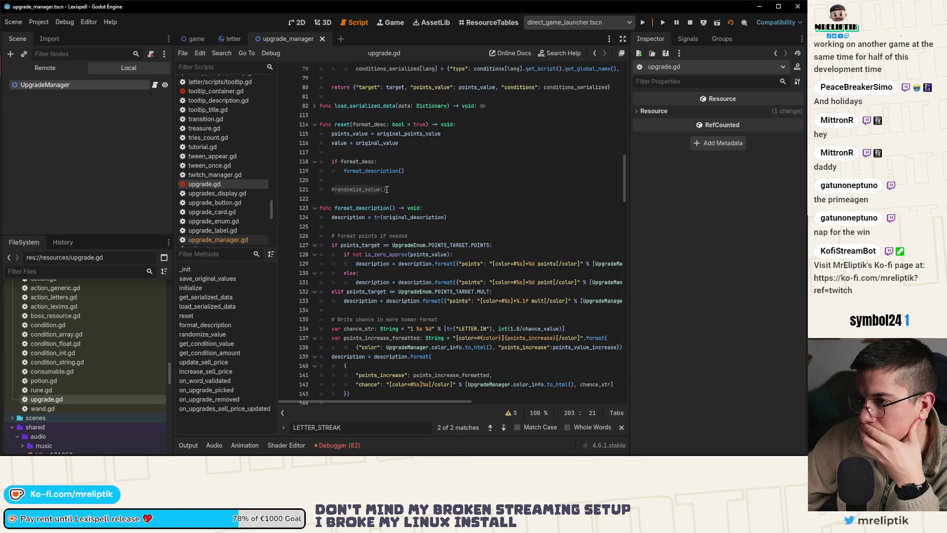
scroll(370, 183, up, 8)
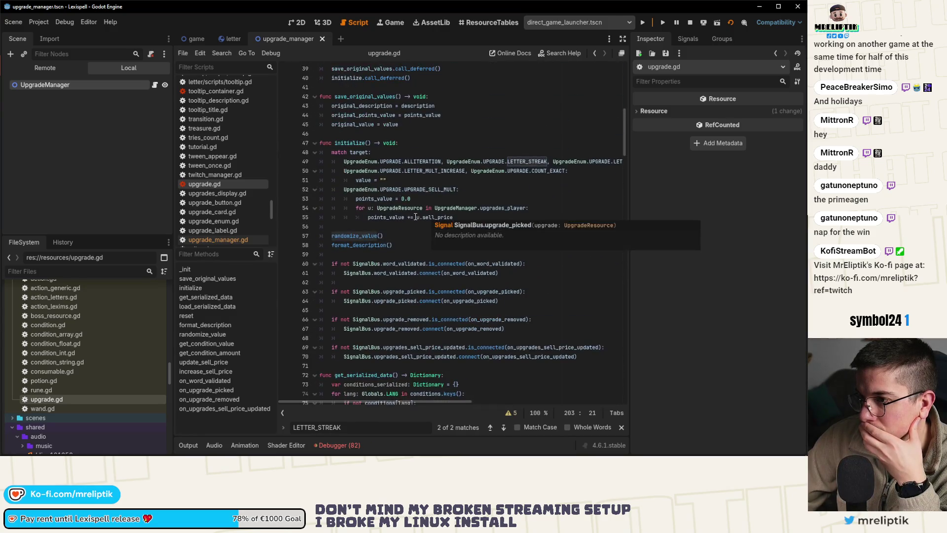
click(414, 226)
scroll(412, 232, up, 2)
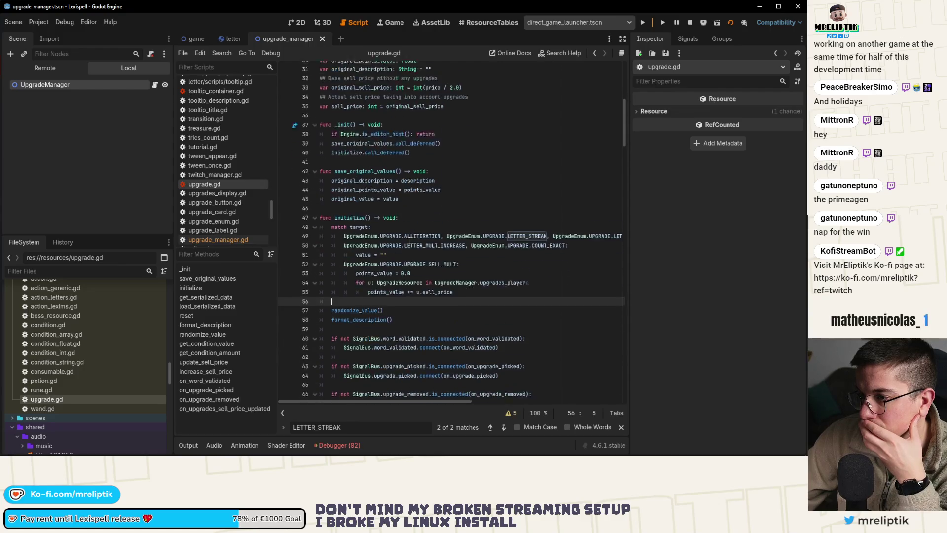
scroll(410, 241, down, 1)
- Jump from the call in initialize to the randomize_value() definition and review it
double_click(366, 291)
ctrl+click(349, 292)
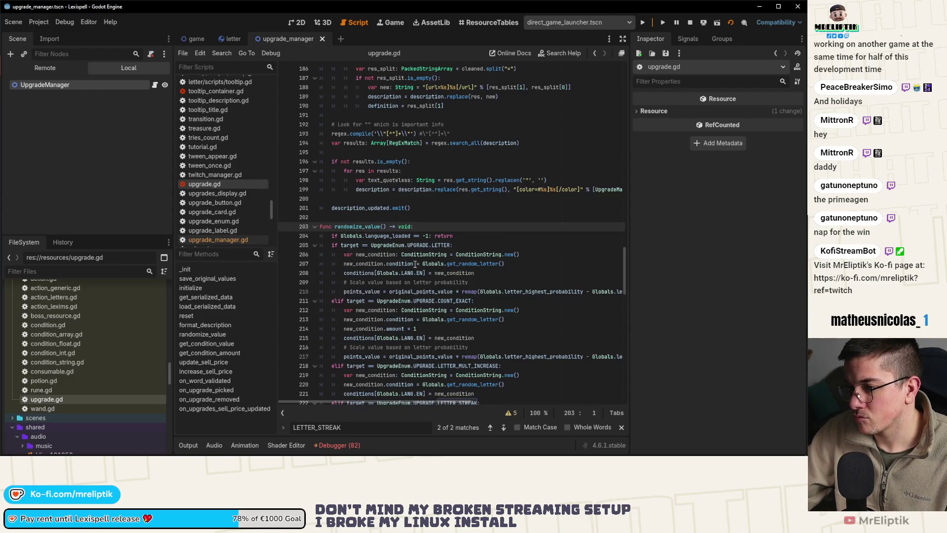
scroll(416, 249, down, 3)
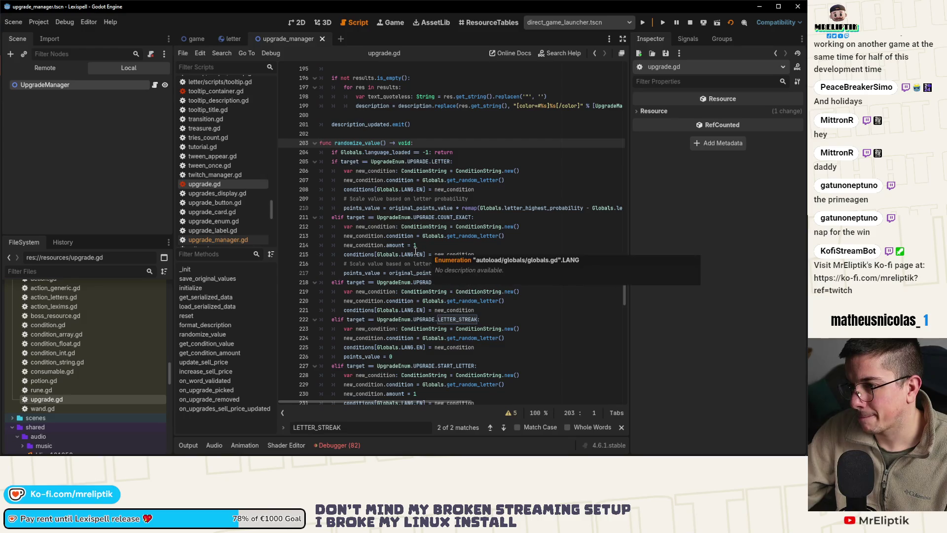
scroll(424, 253, down, 6)
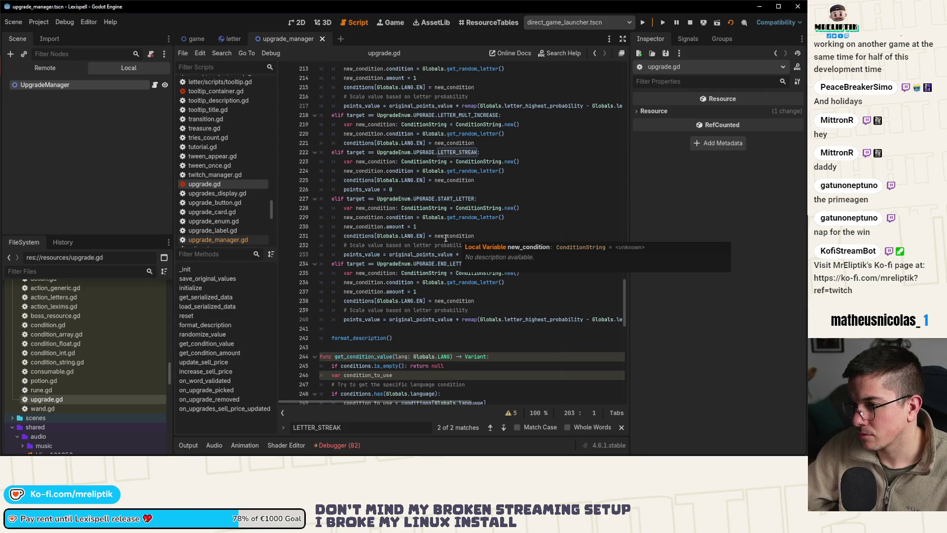
scroll(446, 238, down, 4)
scroll(419, 262, up, 20)
scroll(418, 267, up, 20)
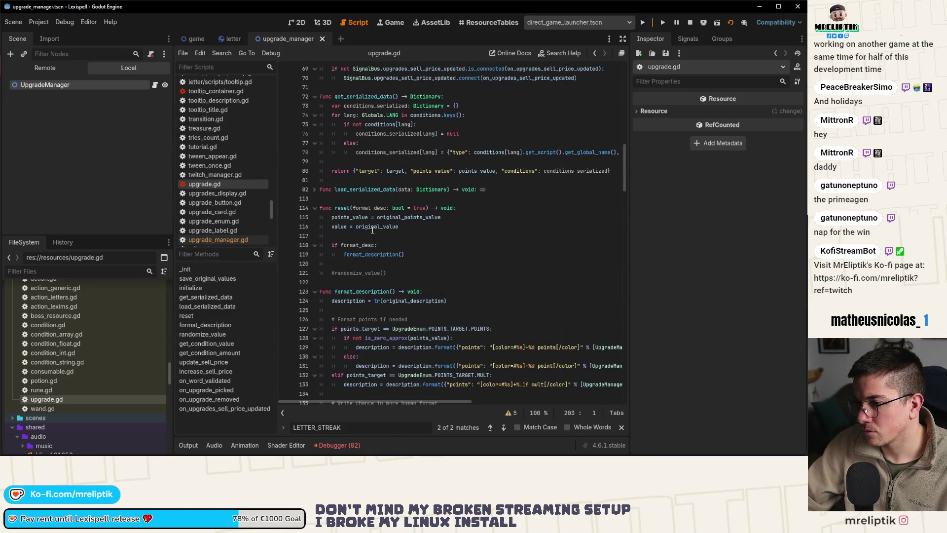
scroll(415, 241, up, 13)
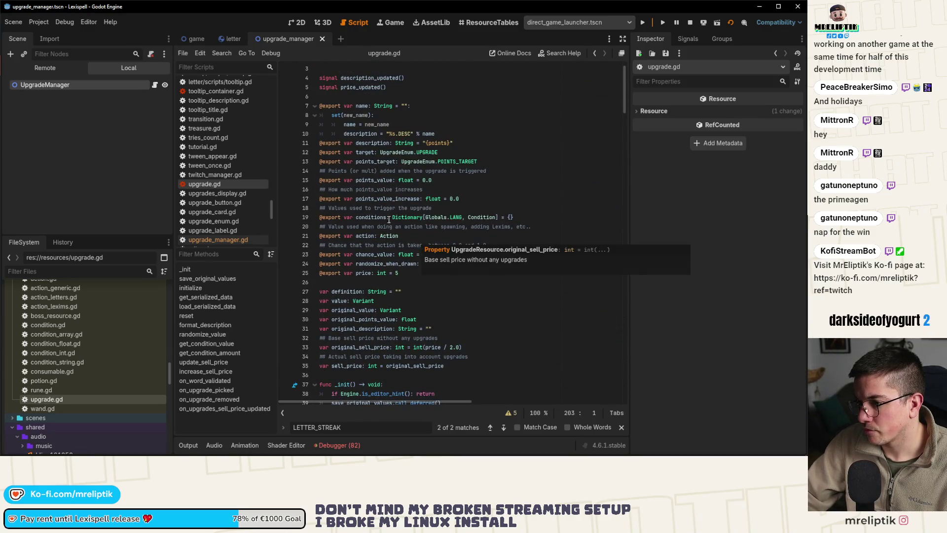
- Find where randomize_when_drawn is declared, close the search, and return to upgrade_manager.gd
double_click(396, 264)
key(ctrl+f)
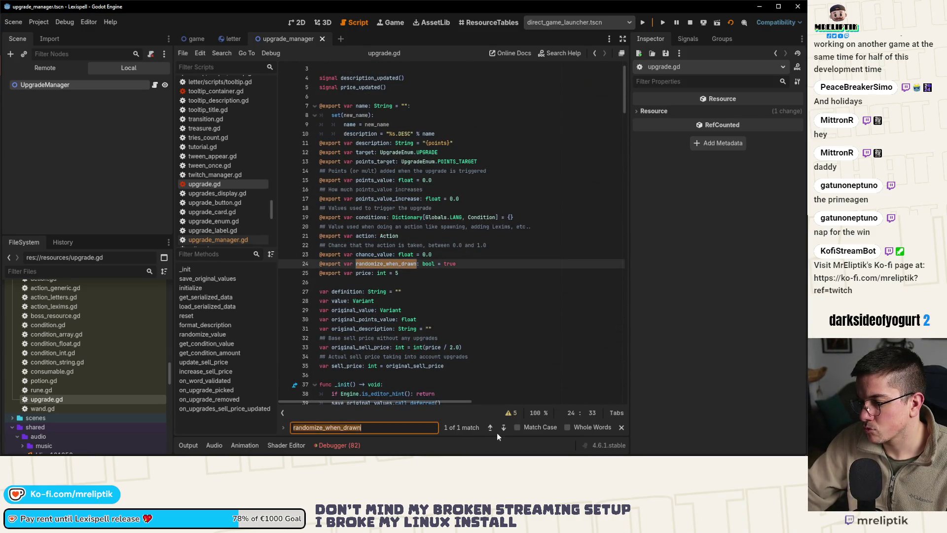
click(503, 427)
scroll(502, 365, down, 7)
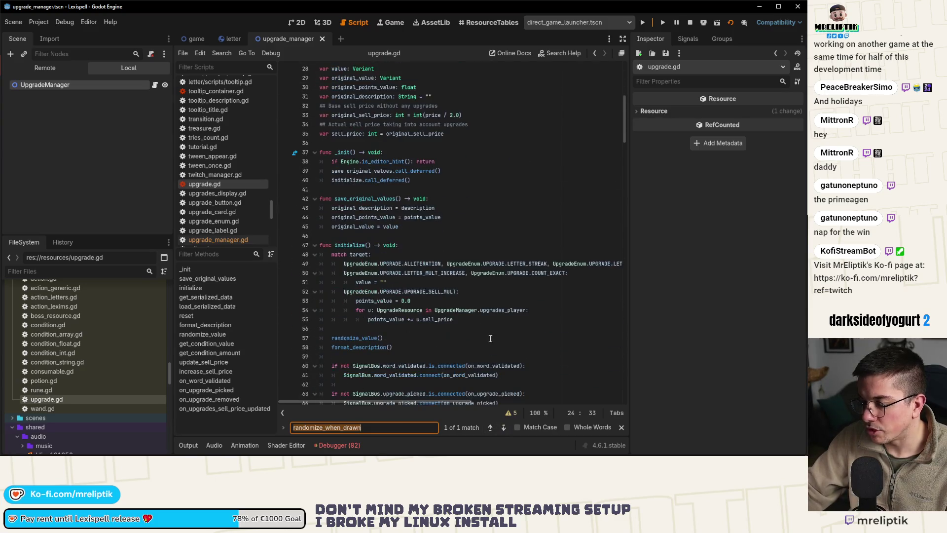
click(622, 428)
scroll(437, 314, down, 20)
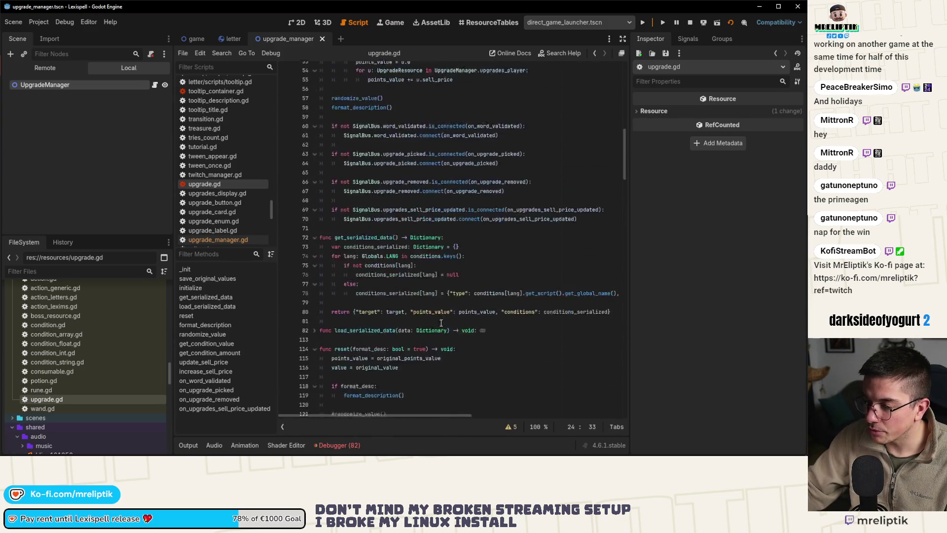
click(154, 85)
- Delete the randomize_when_drawn check on line 83 of randomize_upgrades() and save
click(355, 254)
click(392, 329)
key(ctrl+shift+k)
key(ctrl+s)
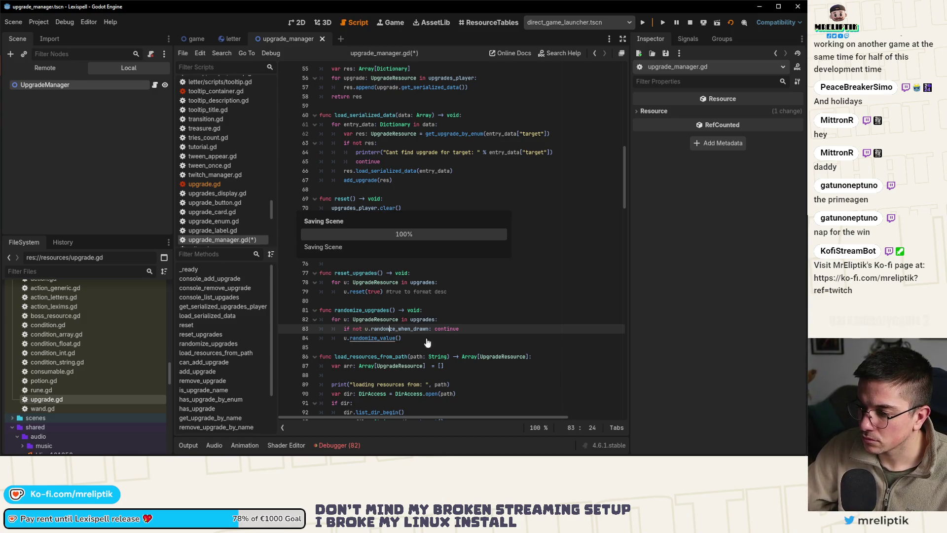
- Save again, highlight every use of randomize_upgrades, and switch to the game scene's game.gd
click(465, 331)
key(ctrl+s)
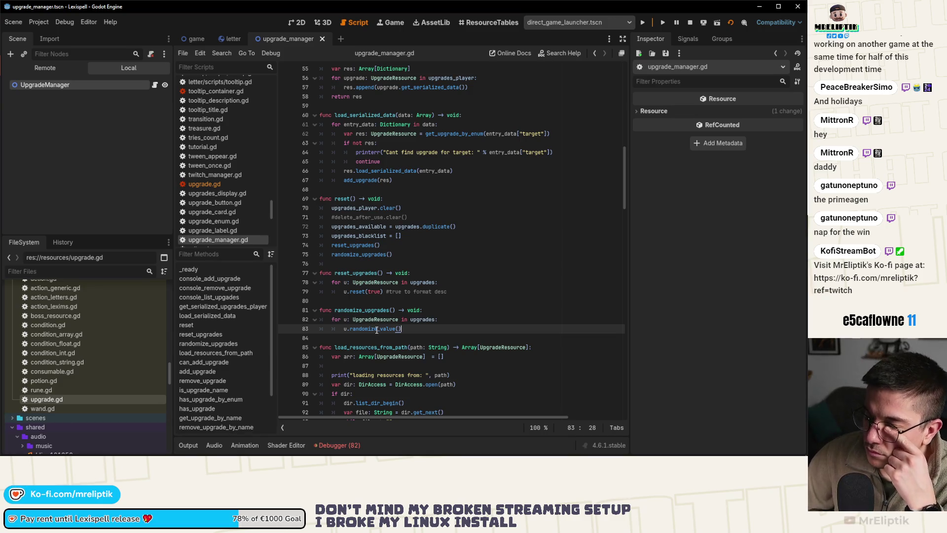
double_click(347, 254)
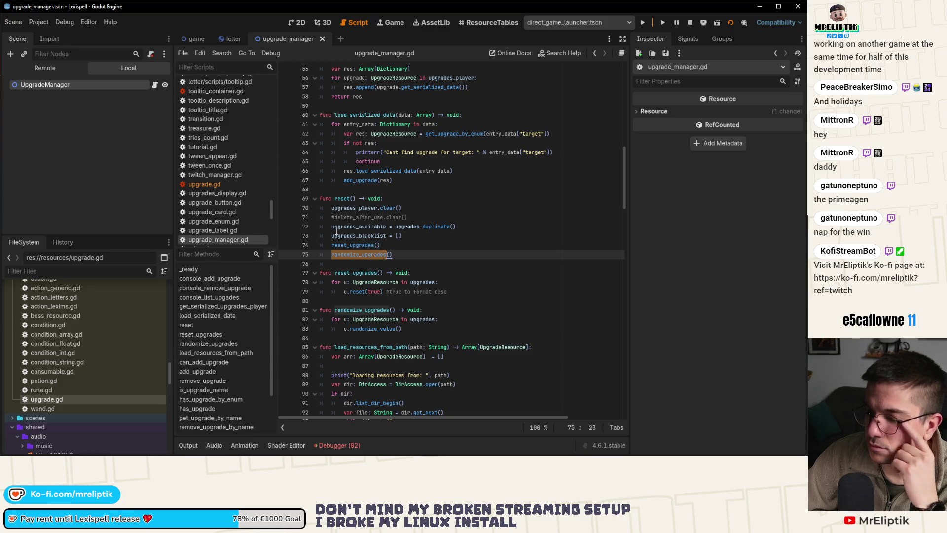
click(196, 38)
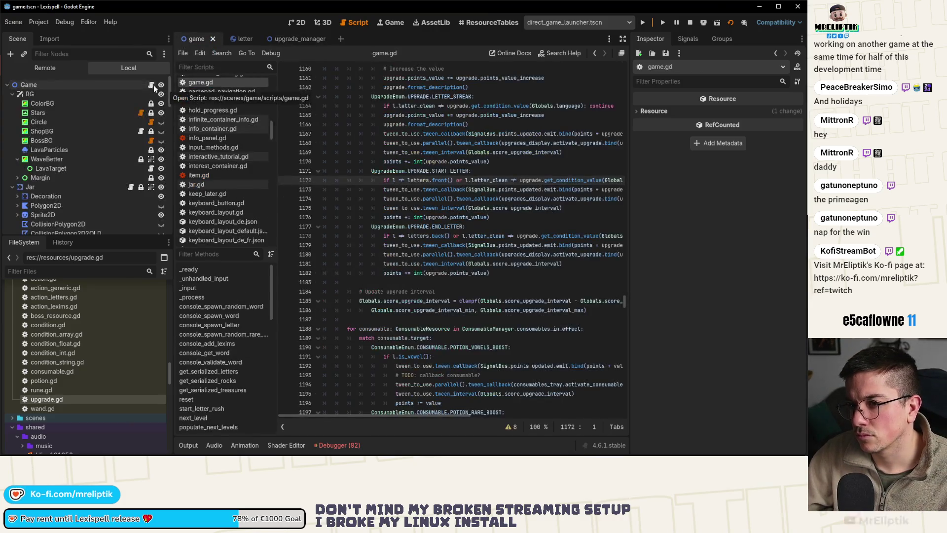
- Search game.gd for 'UpgradeManager.reset'
click(364, 215)
key(ctrl+f)
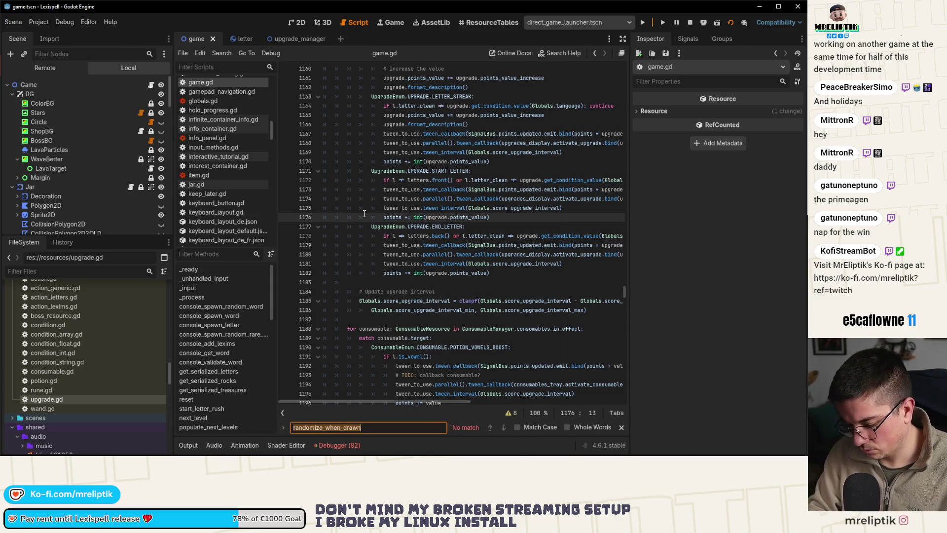
text(upgrade)
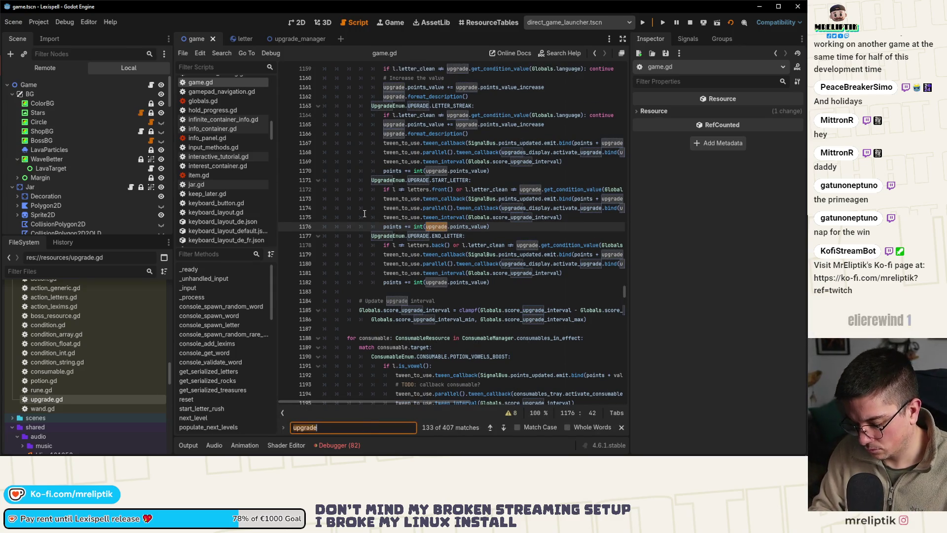
key(ctrl+a)
text(Ugpra)
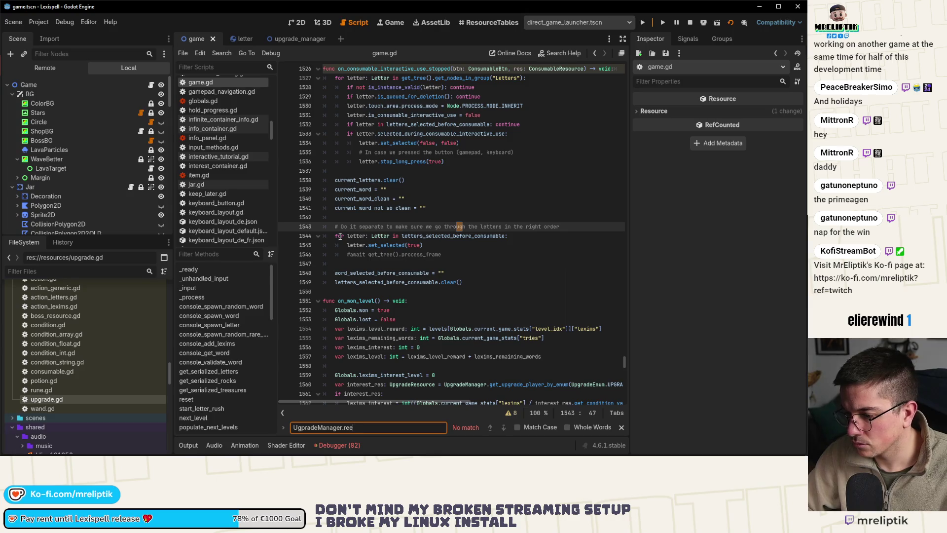
key(ctrl+a)
text(UpgradeManager.reset)
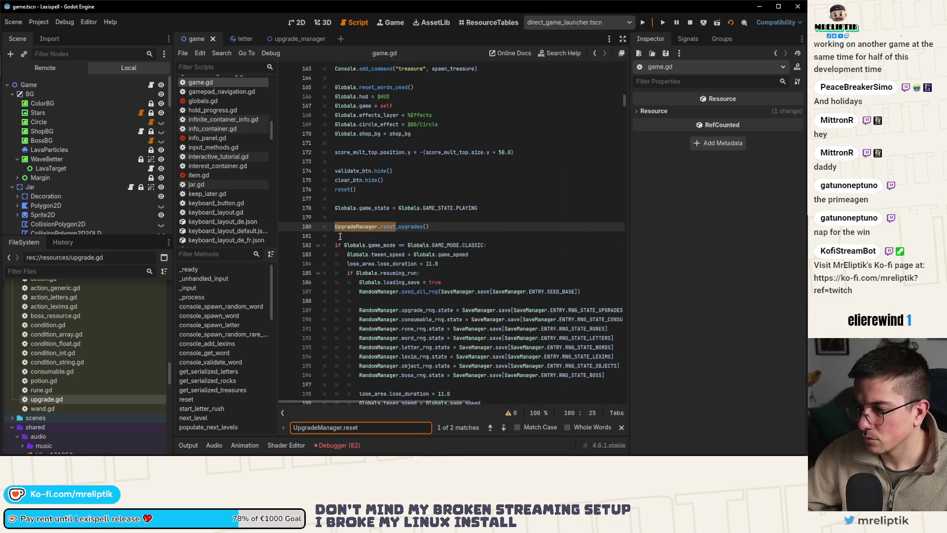
- Step through the matches to the UpgradeManager.reset_upgrades() call on line 180
double_click(394, 226)
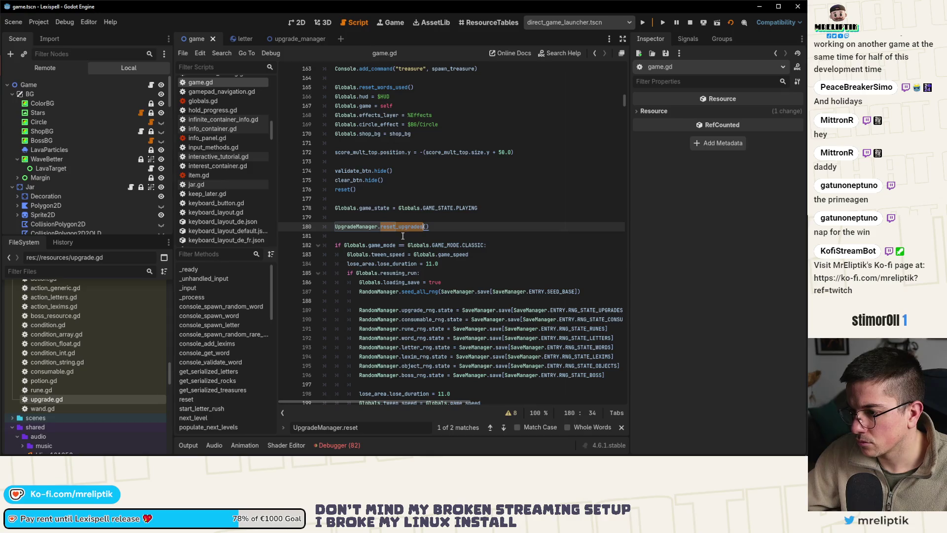
scroll(433, 276, up, 4)
scroll(443, 331, down, 3)
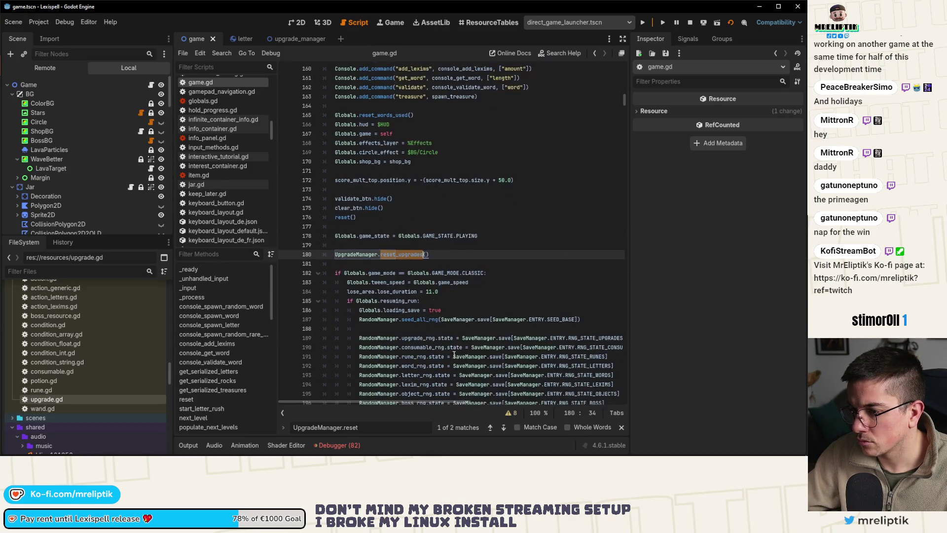
click(500, 428)
scroll(438, 312, down, 1)
scroll(437, 313, up, 16)
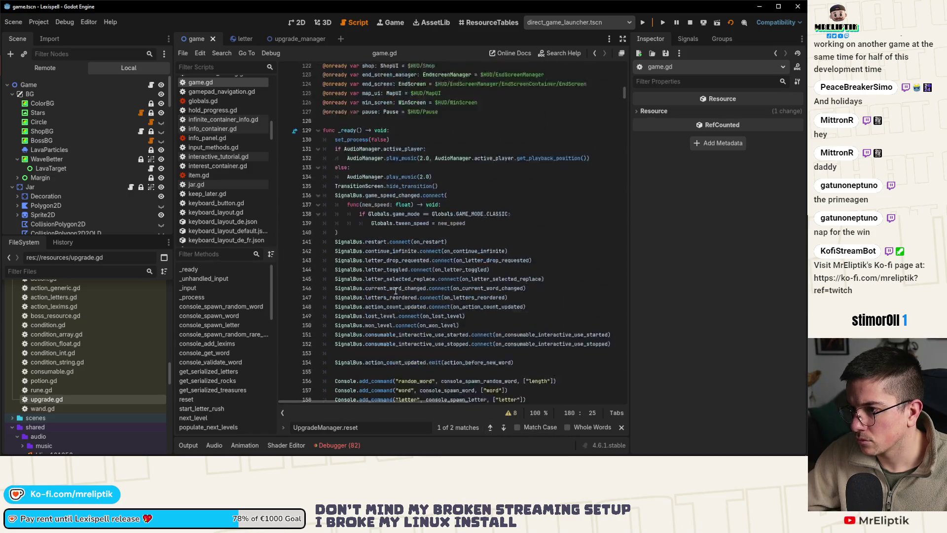
scroll(395, 292, down, 12)
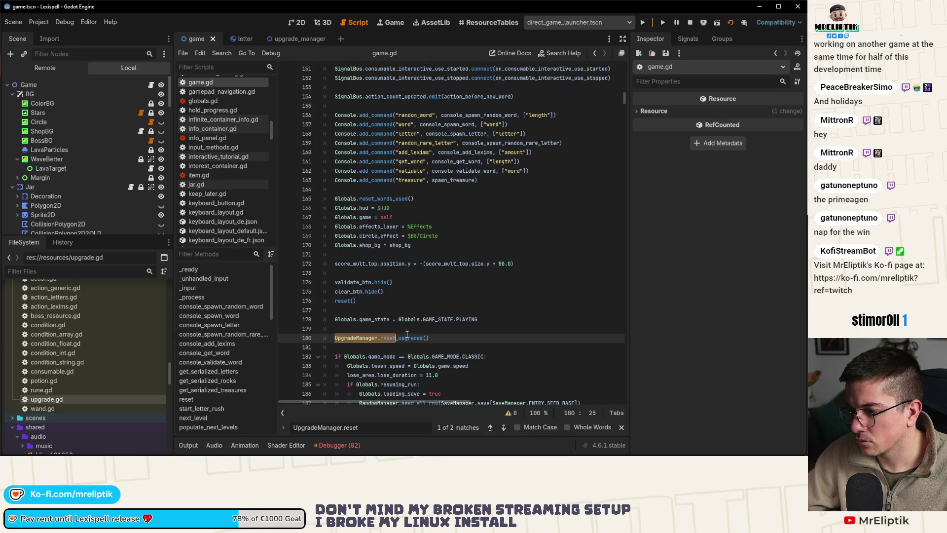
double_click(403, 338)
scroll(422, 337, down, 1)
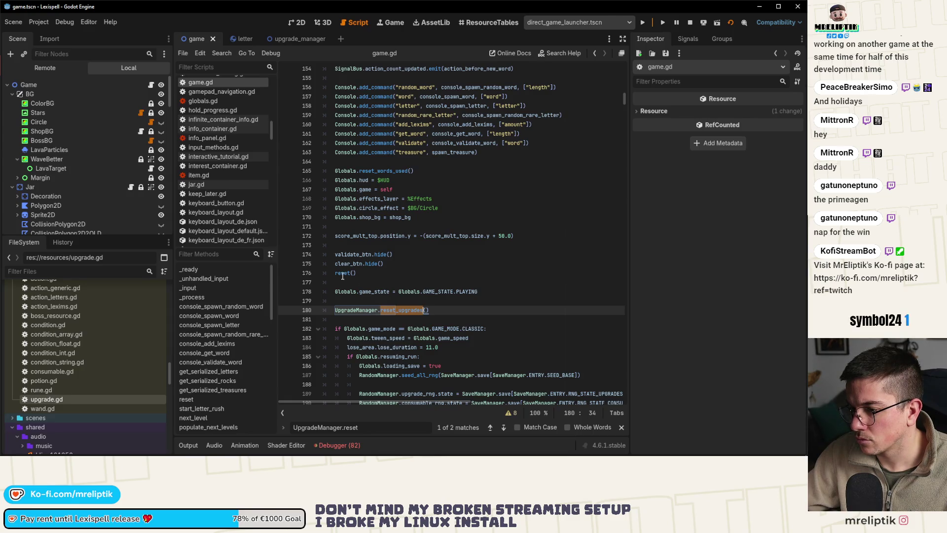
- Confirm reset() already calls reset_upgrades, then delete the redundant line 180 call in game.gd
ctrl+click(398, 312)
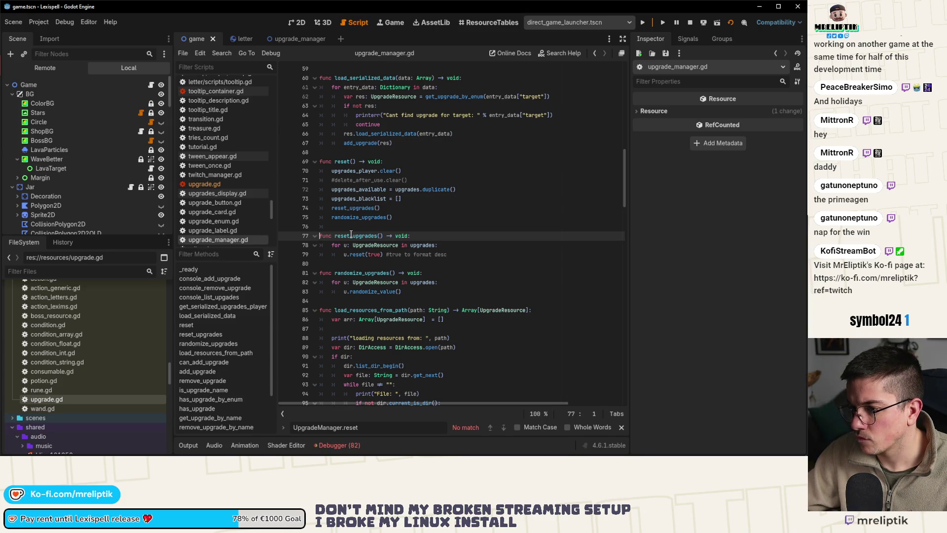
click(356, 208)
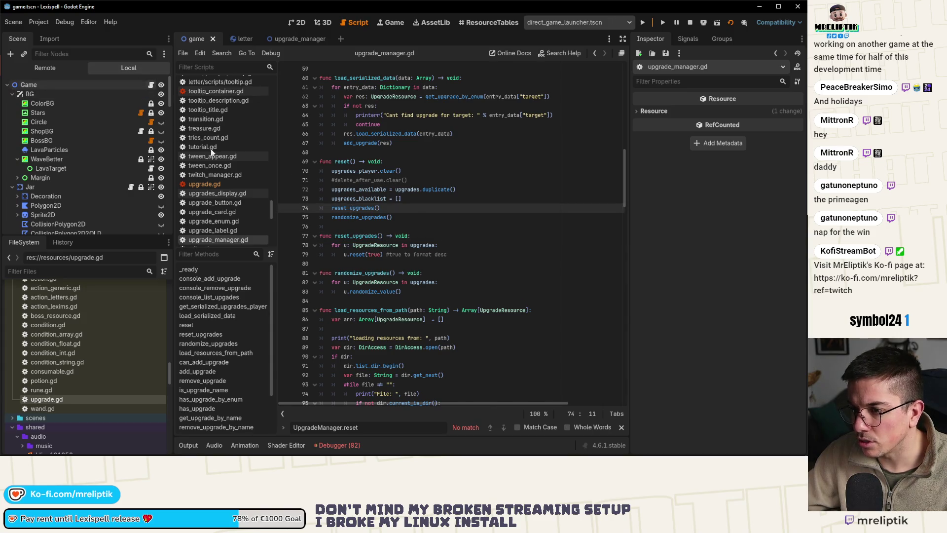
key(alt+Left)
key(ctrl+x)
key(ctrl+x)
ctrl+click(340, 274)
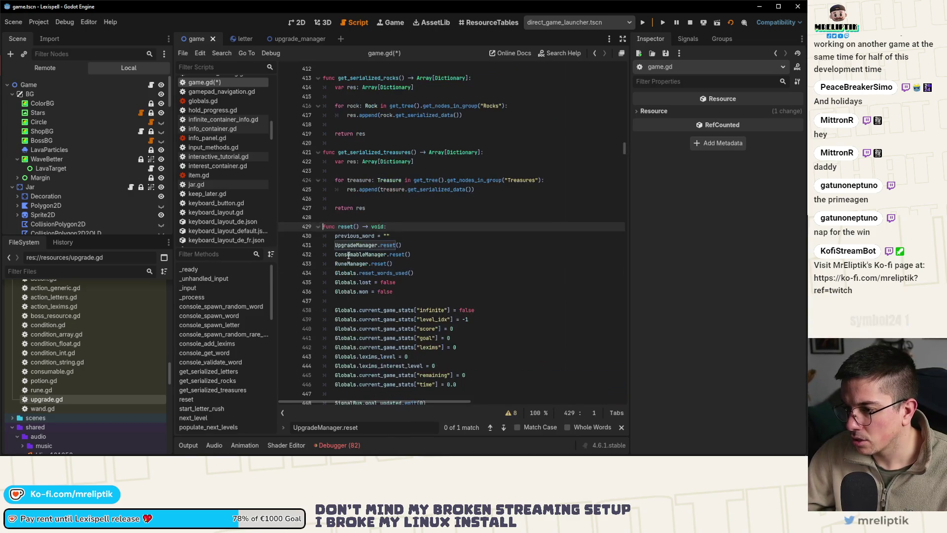
click(437, 246)
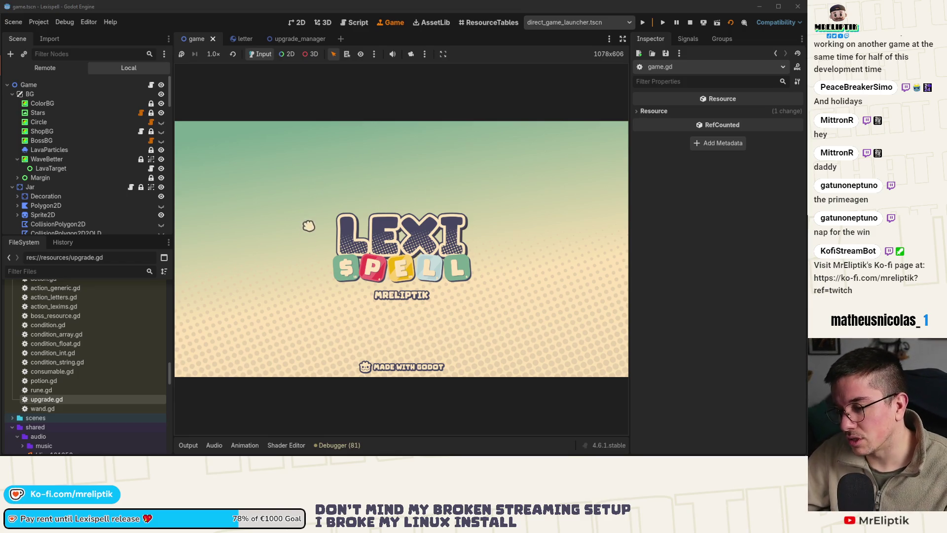
- Start Chapter 1 and add the STARTER upgrade from the F1 debug overlay
click(311, 258)
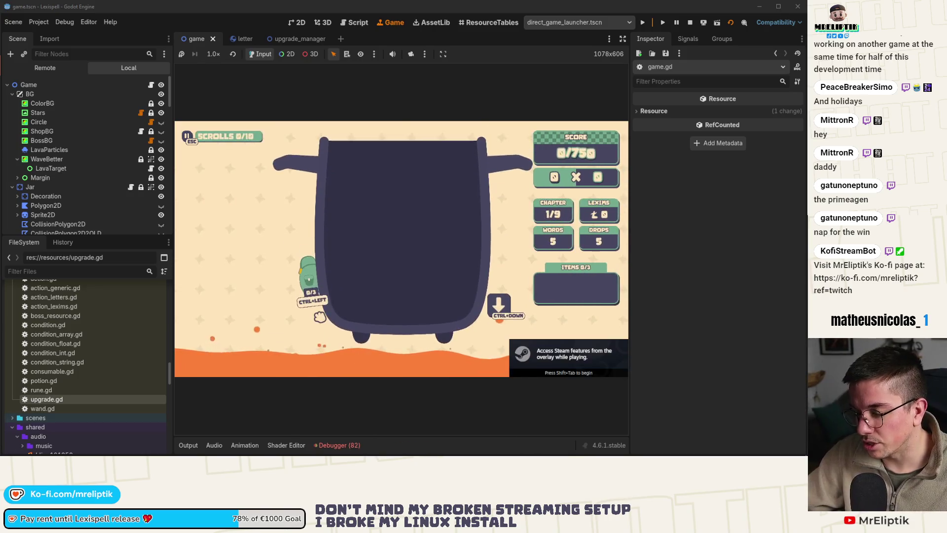
key(F1)
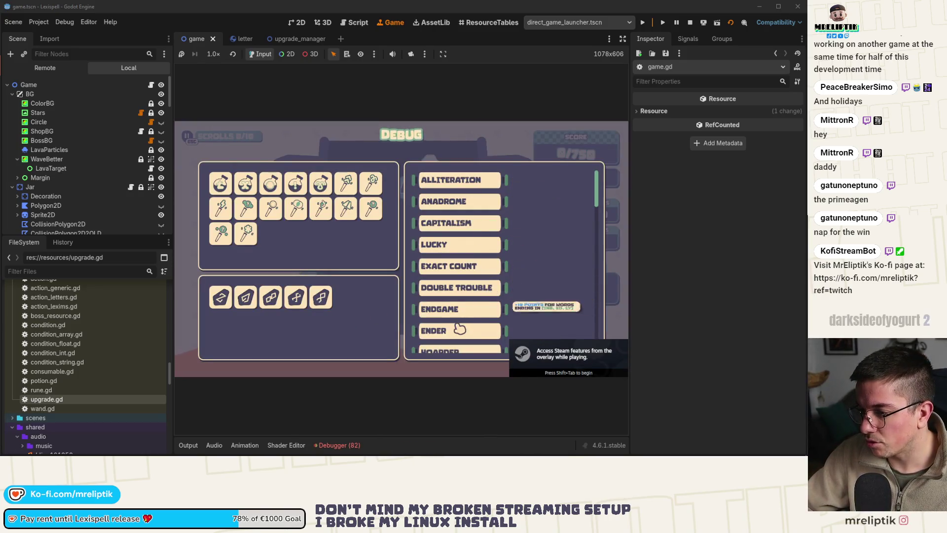
scroll(493, 305, down, 10)
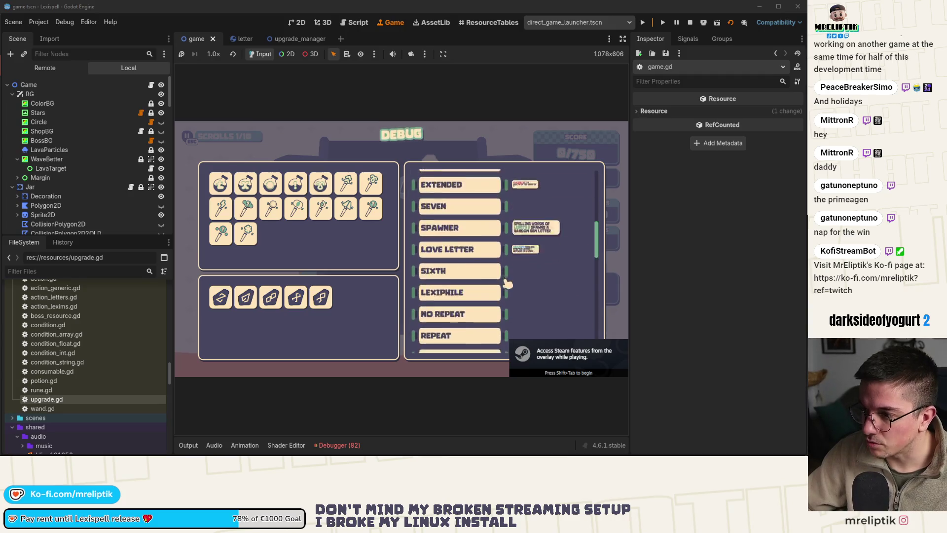
scroll(500, 296, down, 8)
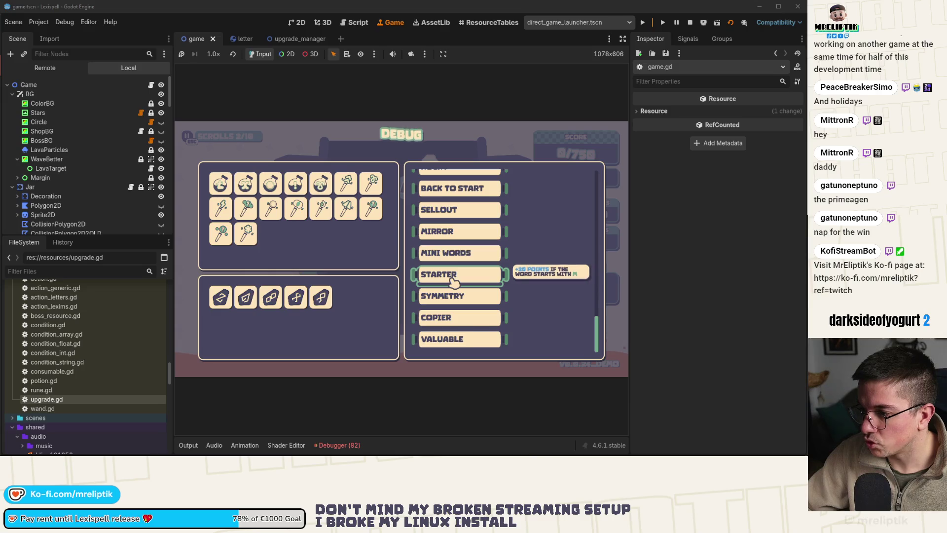
click(462, 275)
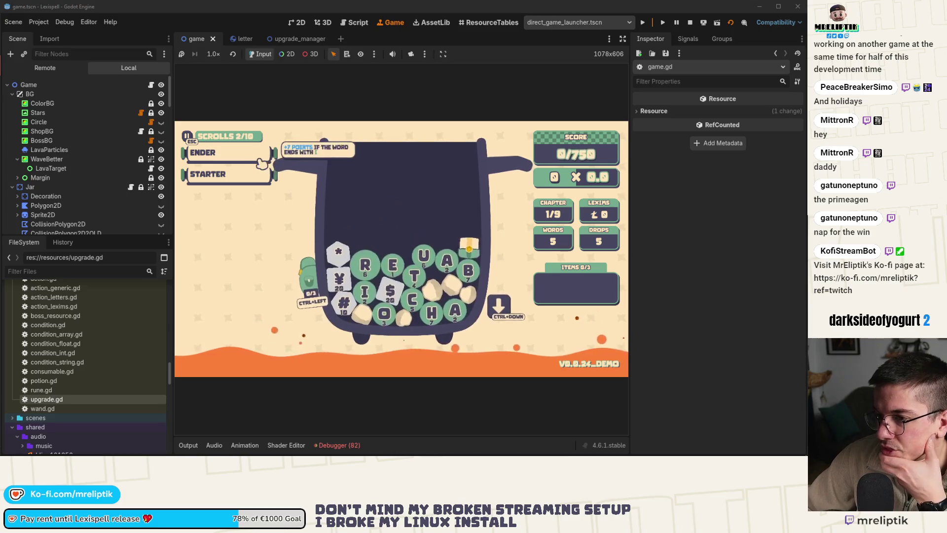
- Drop letter tiles, clear S, then spawn an M tile with 'ter m' and add it
mouse_move(252, 199)
key(ctrl+Down)
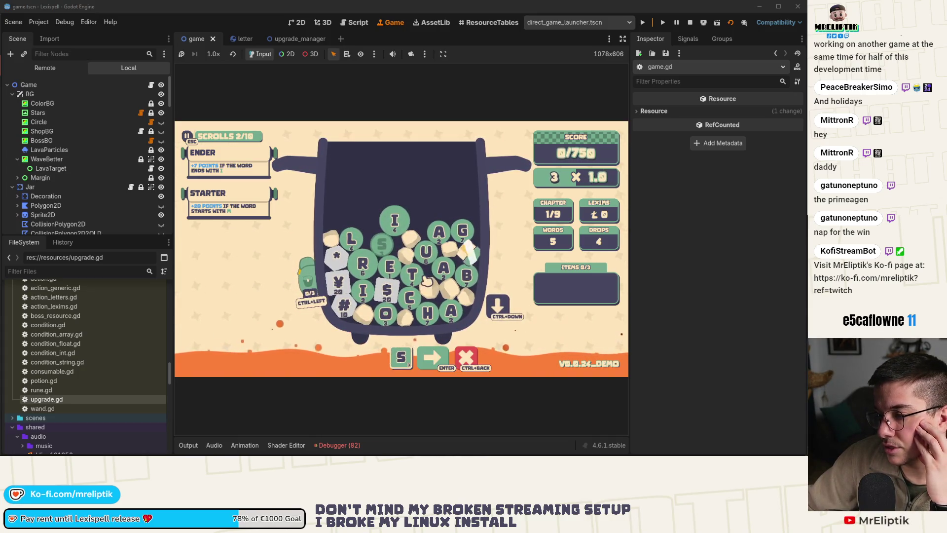
click(393, 257)
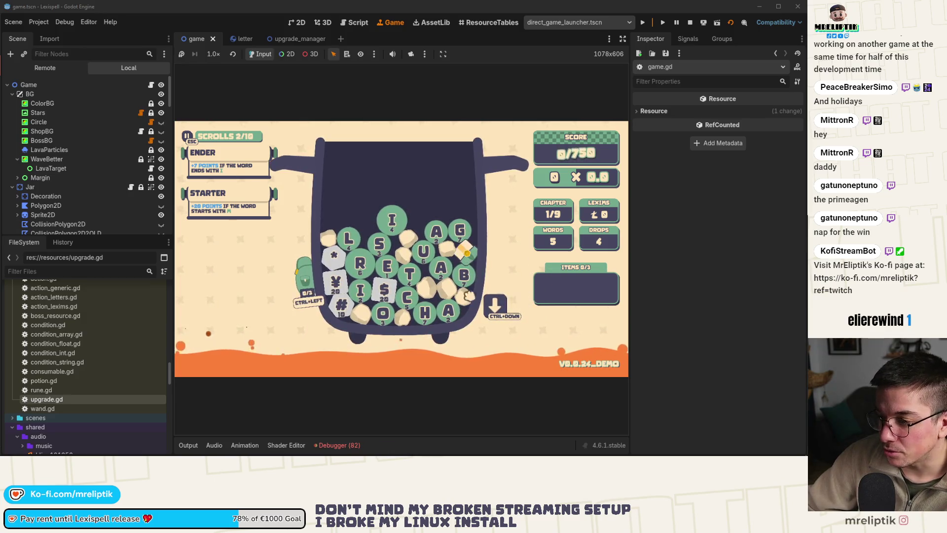
click(497, 306)
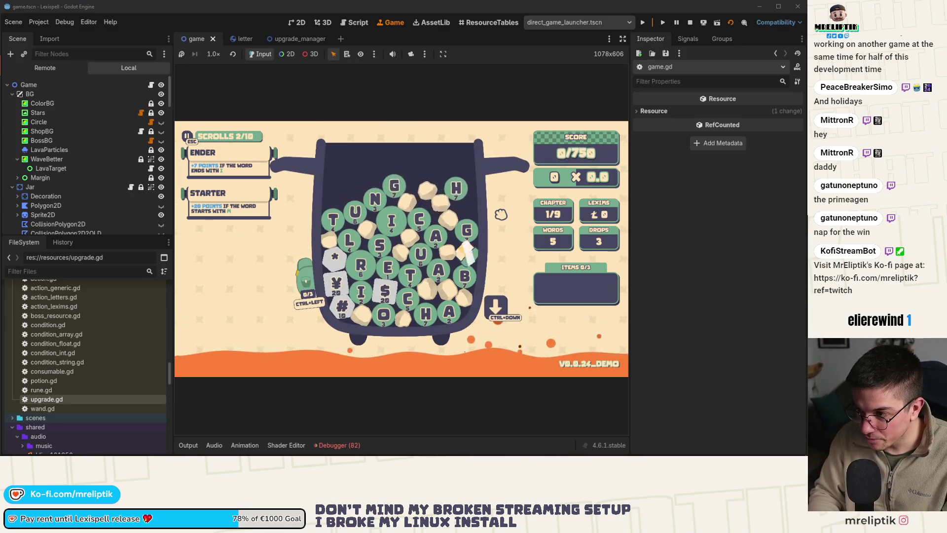
key(grave)
text(ter m)
key(Return)
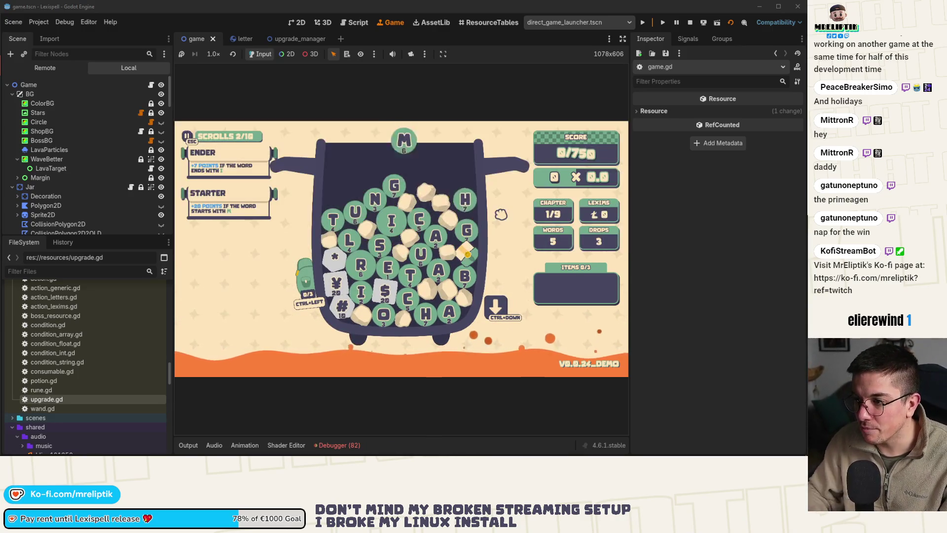
key(m)
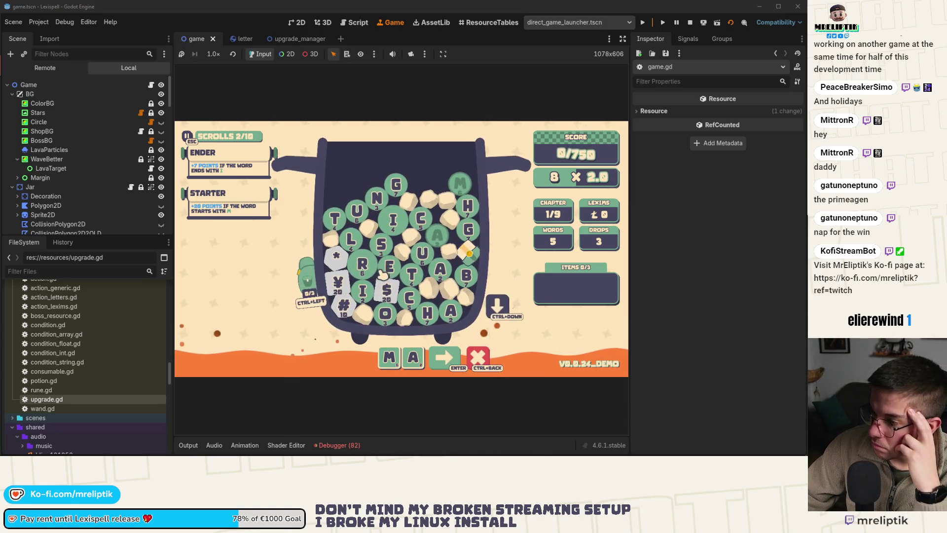
- Submit the word, collect the reward chest, drop more tiles and release the chosen tiles
click(465, 362)
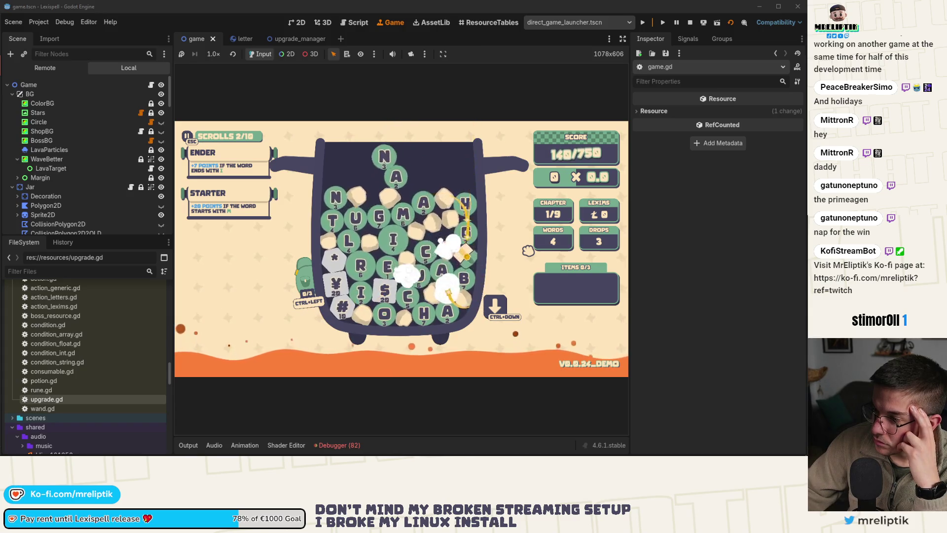
click(413, 255)
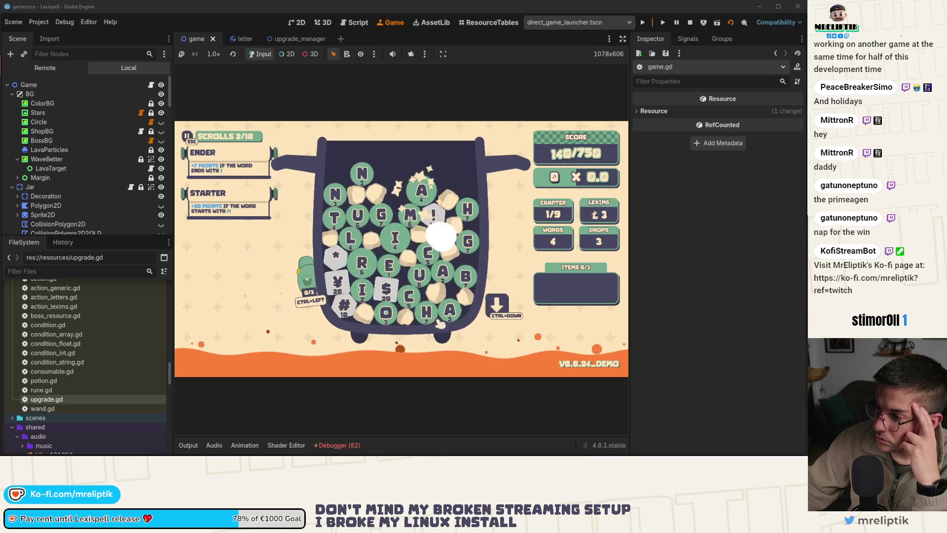
click(494, 305)
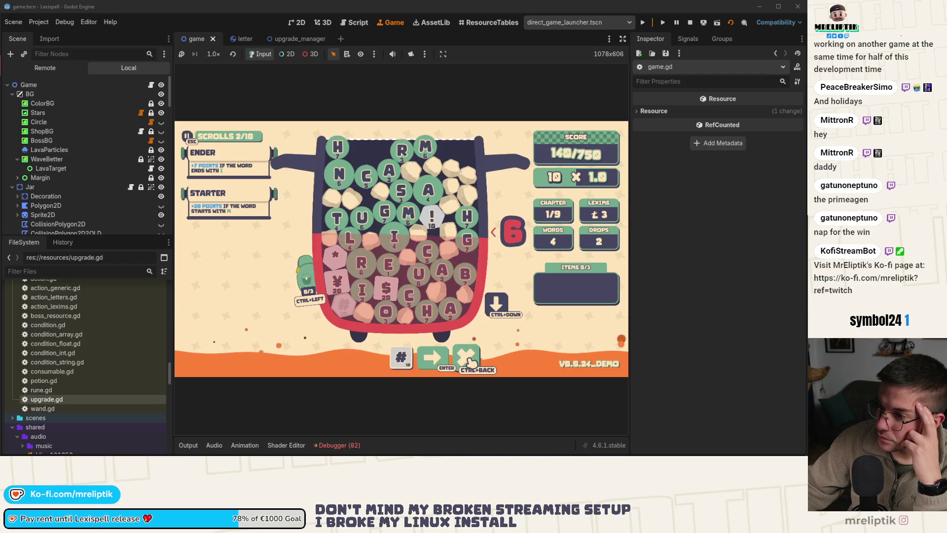
click(469, 364)
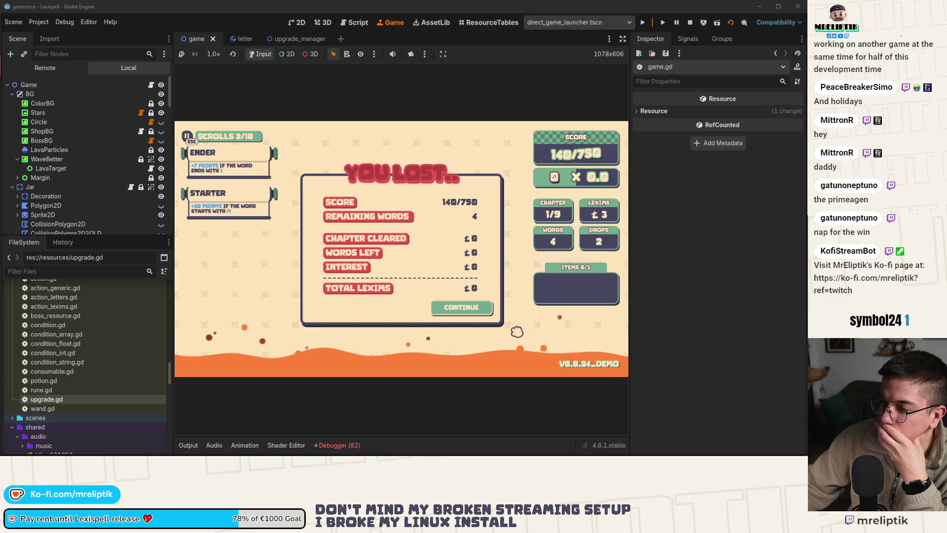
- Continue past the You Lost results to the main menu and check the Debugger error list
click(454, 307)
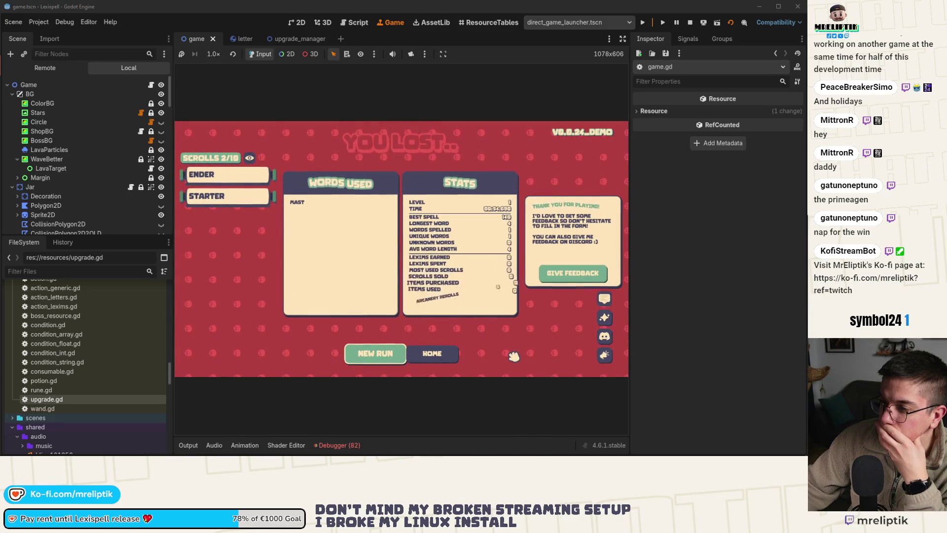
click(433, 353)
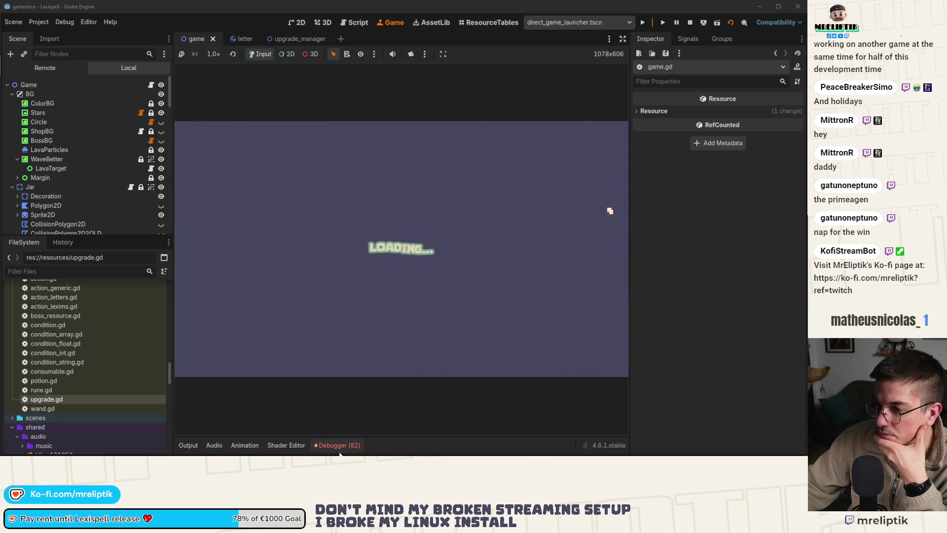
click(340, 446)
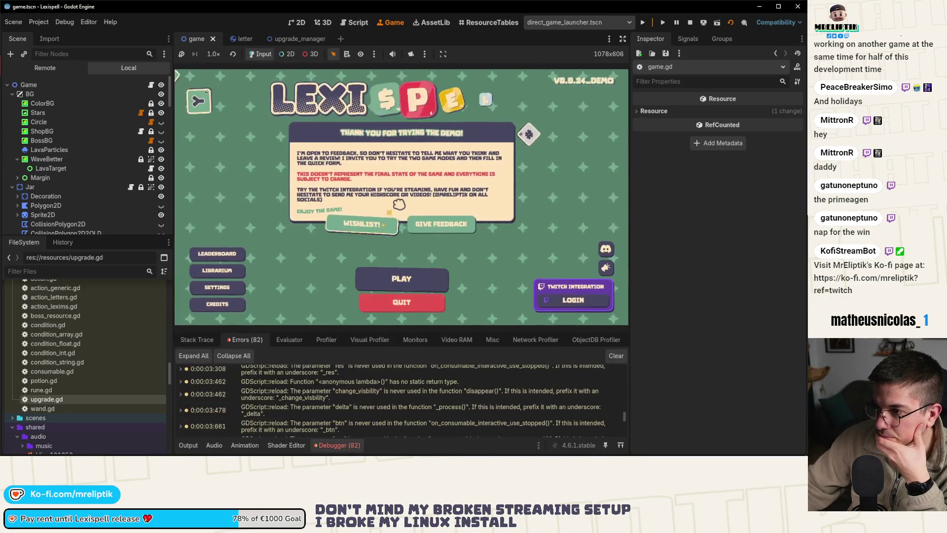
click(338, 446)
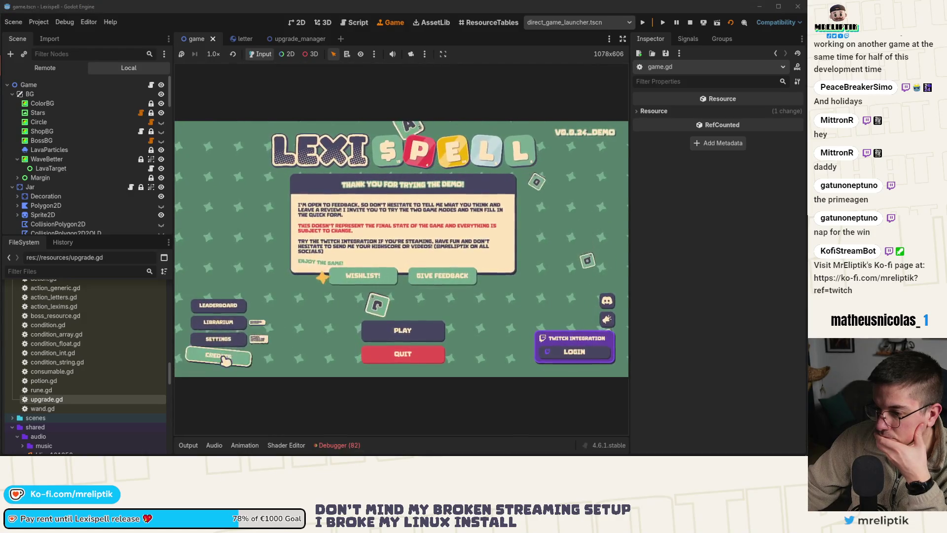
- View the game's leaderboard, then stop the game with F8 and switch to VS Code
click(225, 307)
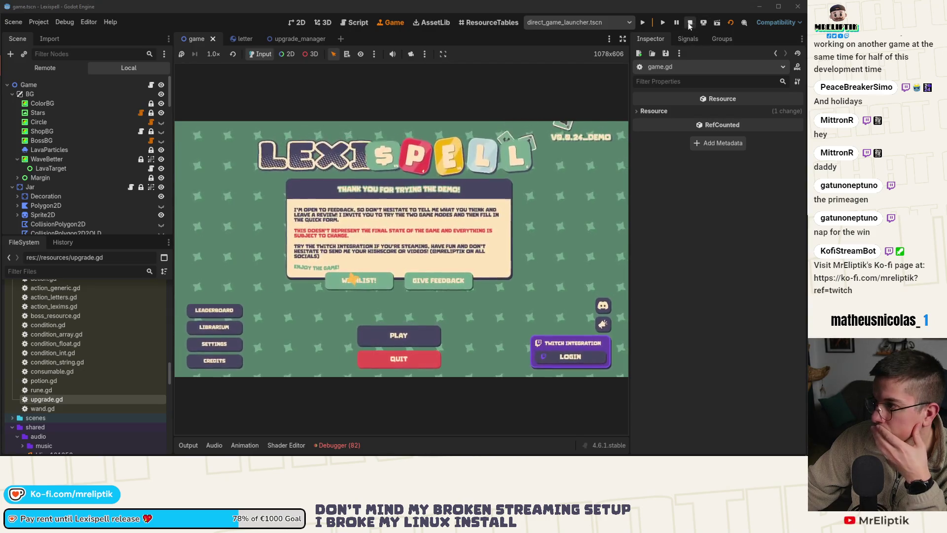
key(F8)
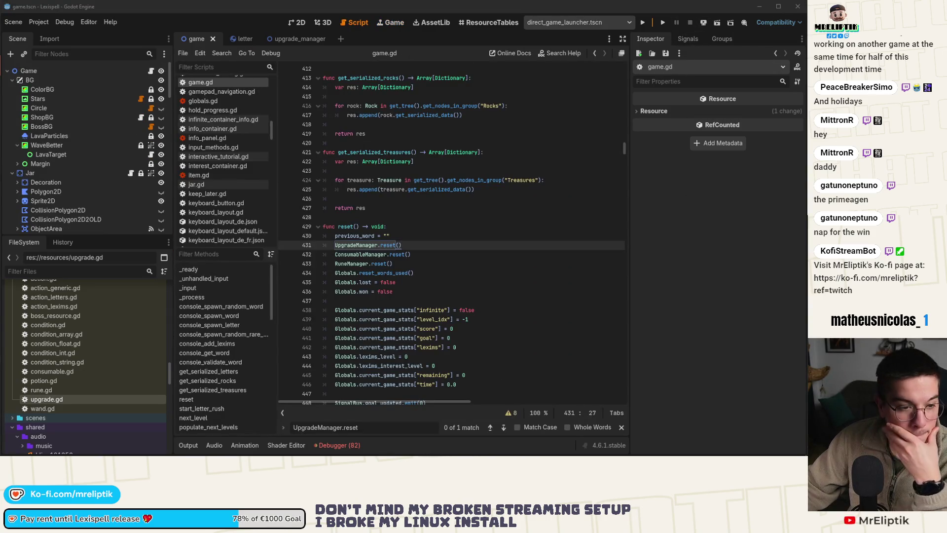
key(alt+Tab)
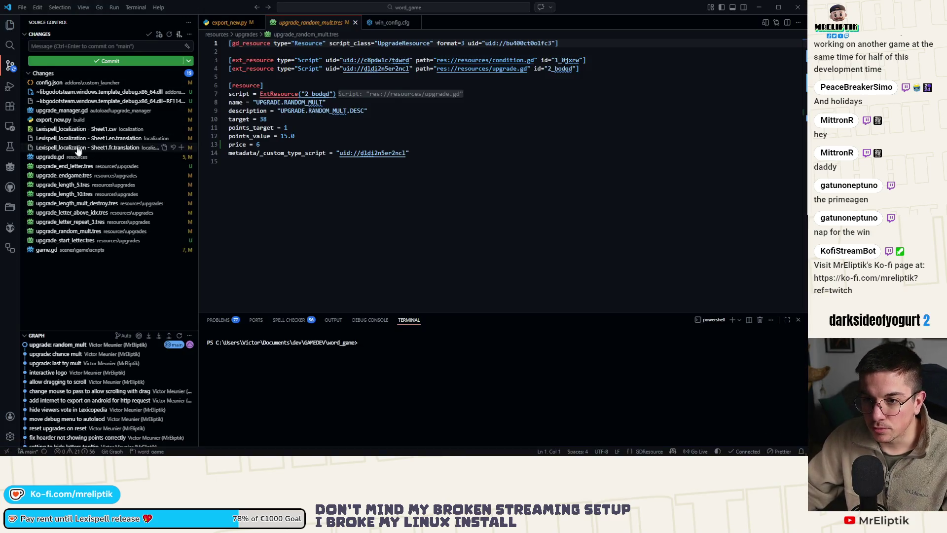
- Review the end_letter, length_10, length_mult_destroy and endgame .tres diffs, then stage upgrade.gd
click(65, 167)
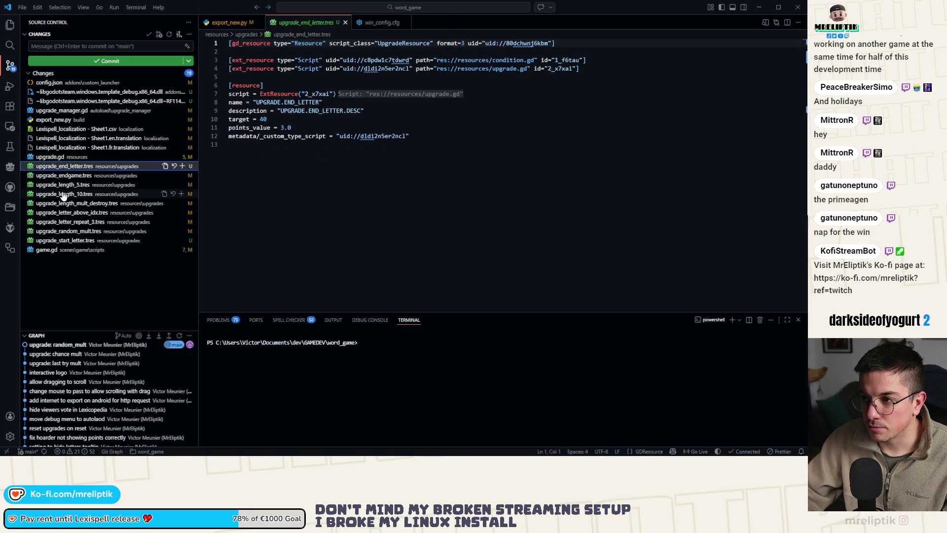
click(63, 195)
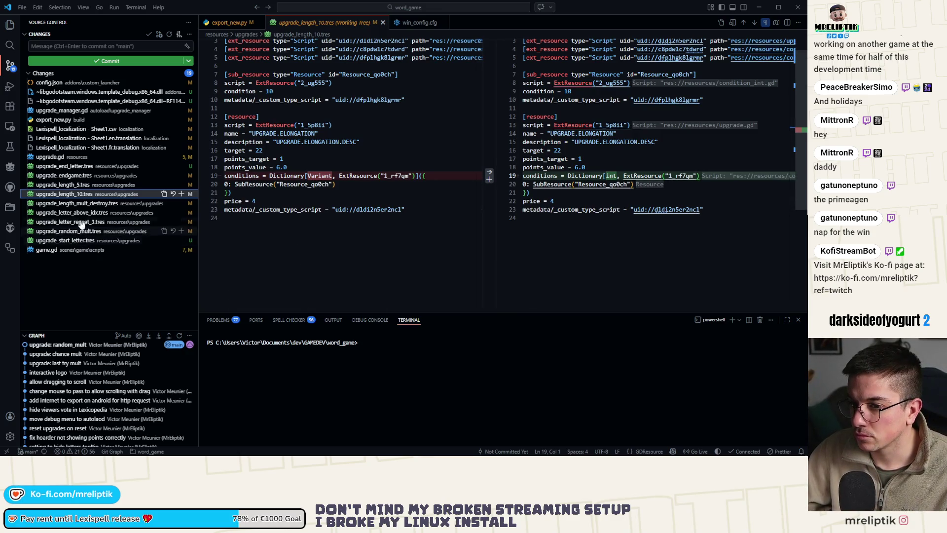
click(82, 206)
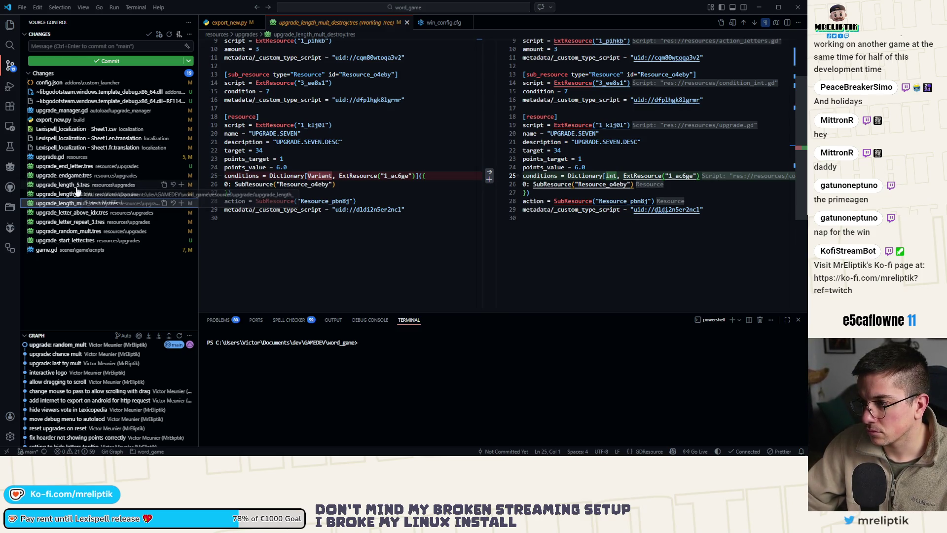
click(77, 169)
click(76, 176)
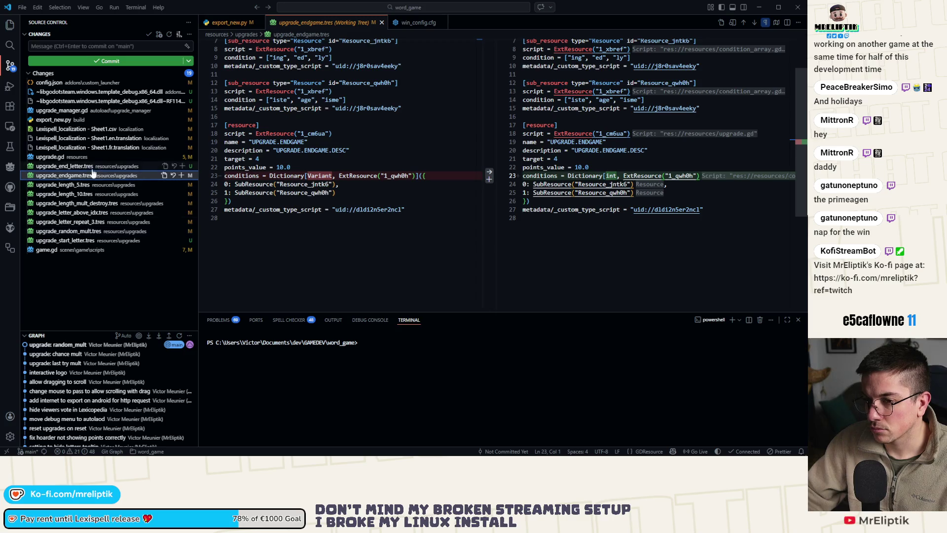
click(79, 167)
click(75, 158)
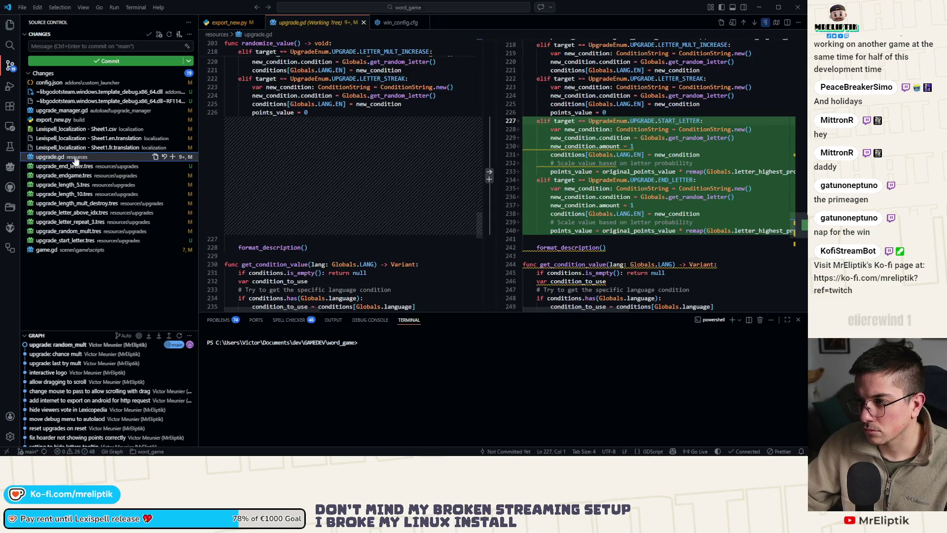
click(172, 157)
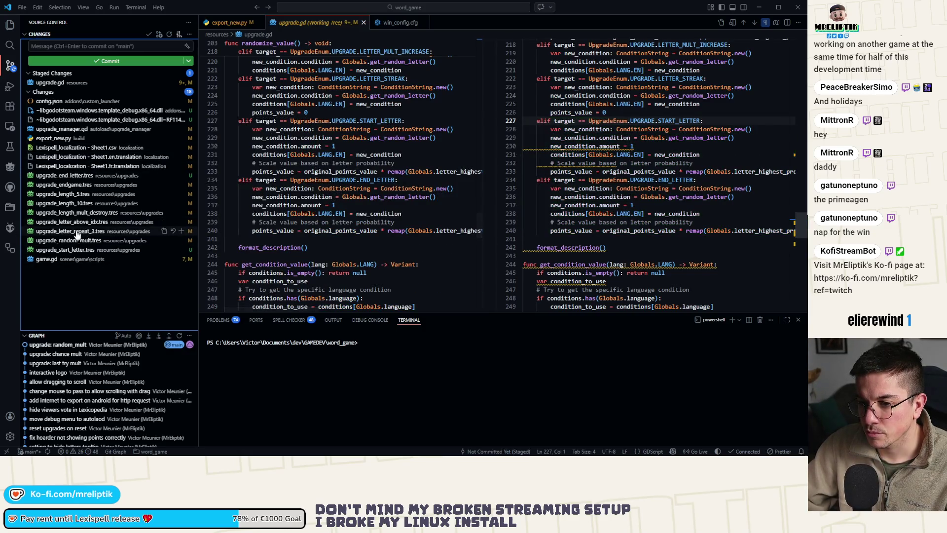
- Stage upgrade_start_letter.tres and upgrade_end_letter.tres, view game.gd, and begin the commit message
click(75, 251)
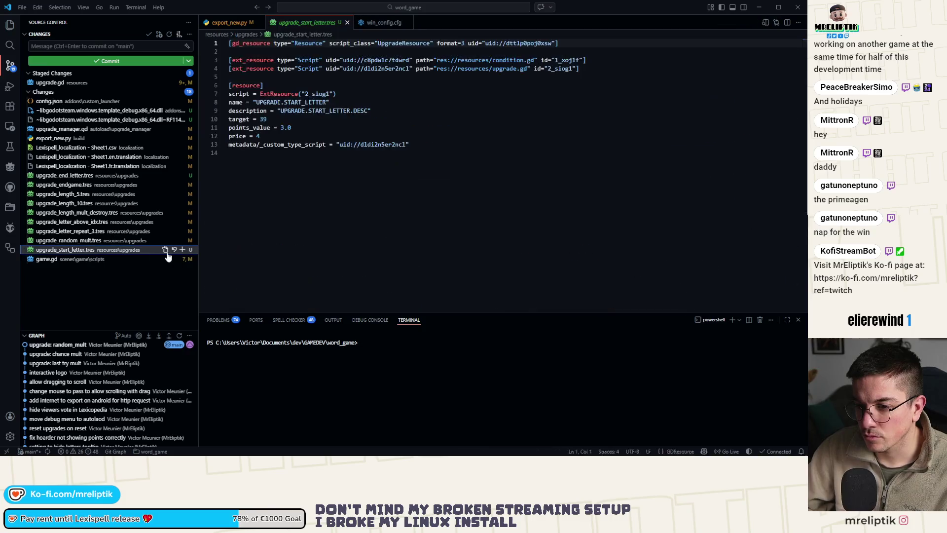
click(182, 250)
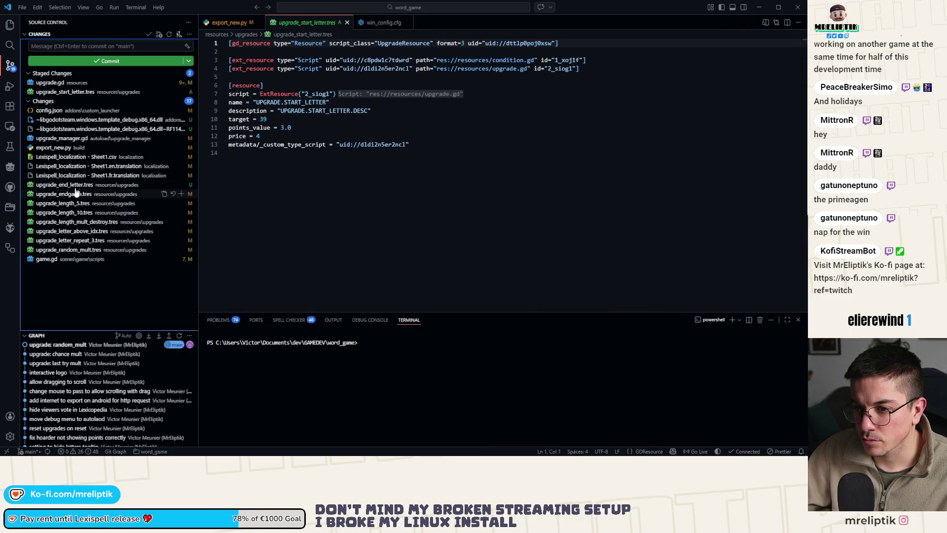
click(181, 185)
click(60, 260)
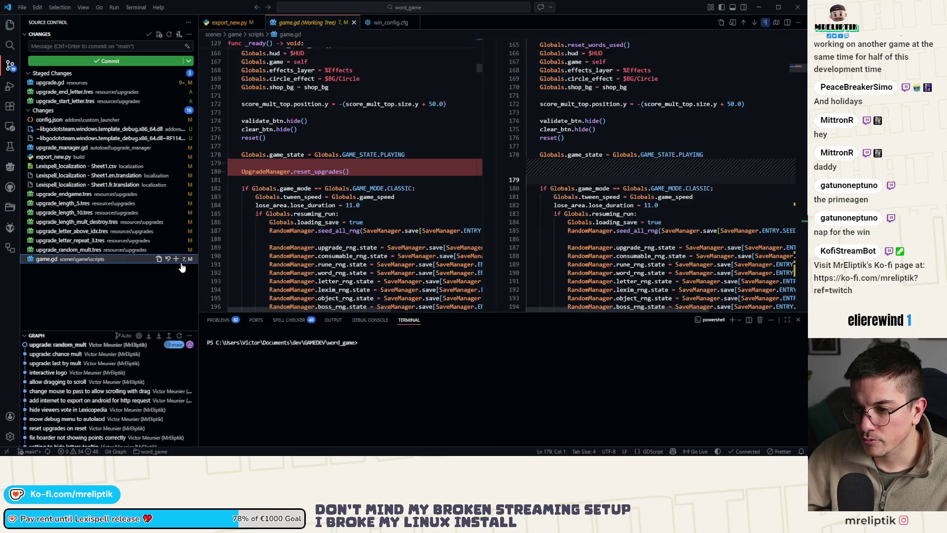
click(71, 42)
text(start)
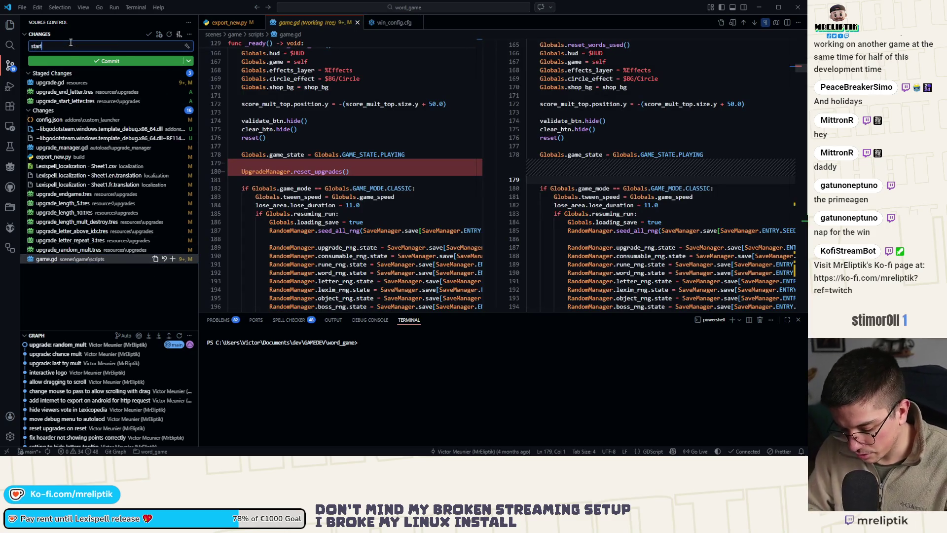
key(BackSpace)
key(BackSpace)
text(upgra)
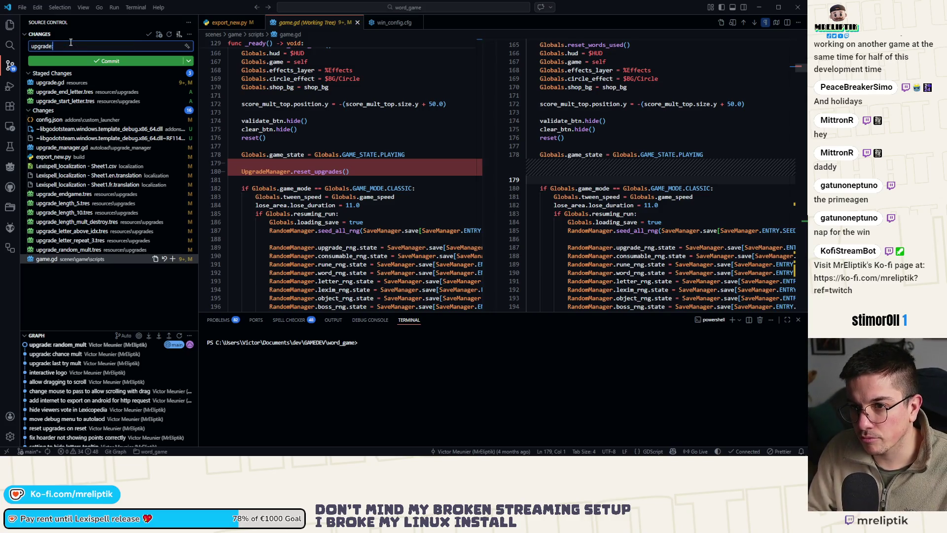
text(d end letter)
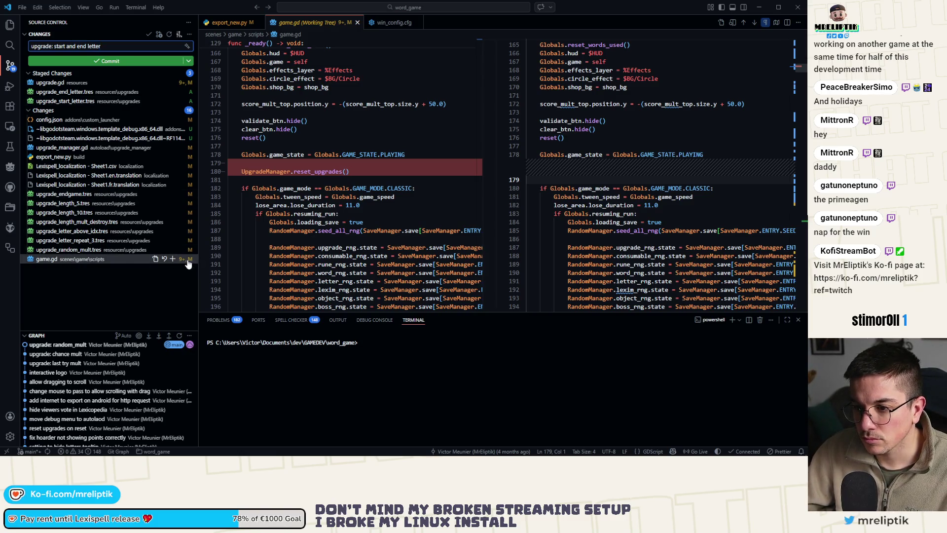
- Stage game.gd, upgrade_manager.gd and the localization sheets after viewing their diffs
click(173, 259)
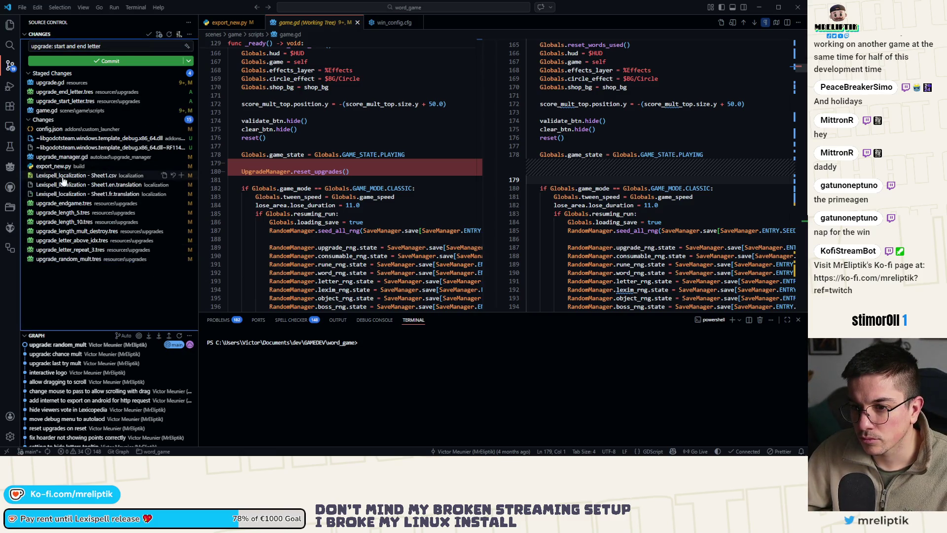
click(59, 158)
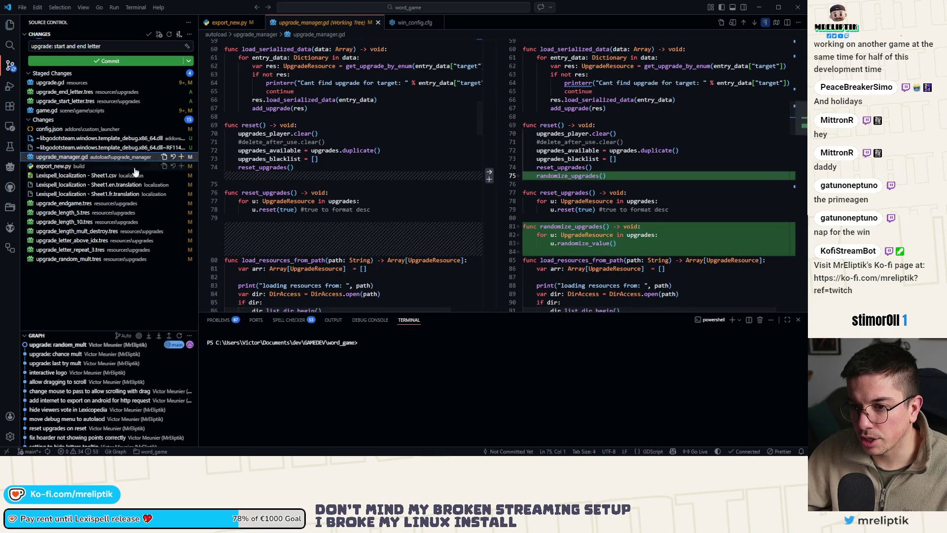
click(181, 157)
click(56, 176)
shift+click(74, 194)
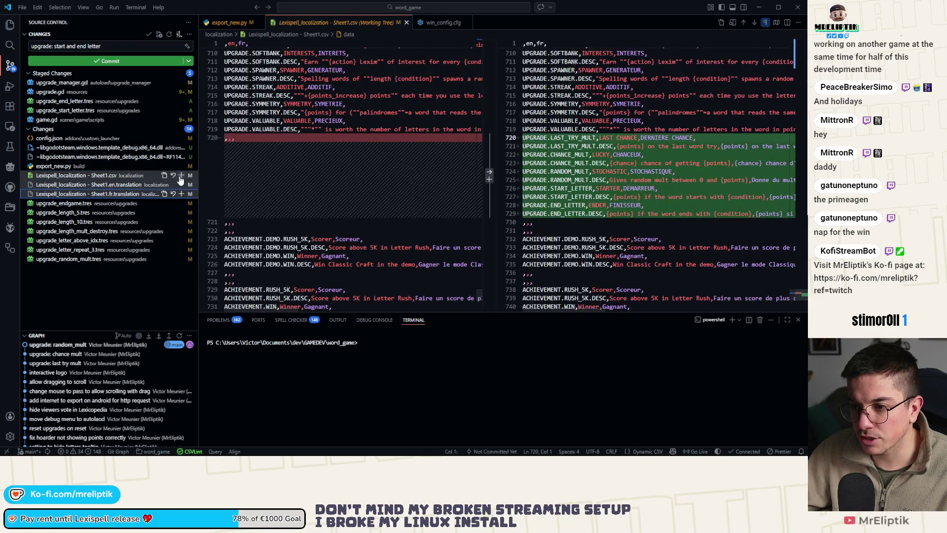
click(182, 185)
- Finish the commit message 'upgrade: start and end letter' and commit with Ctrl+Enter
click(110, 46)
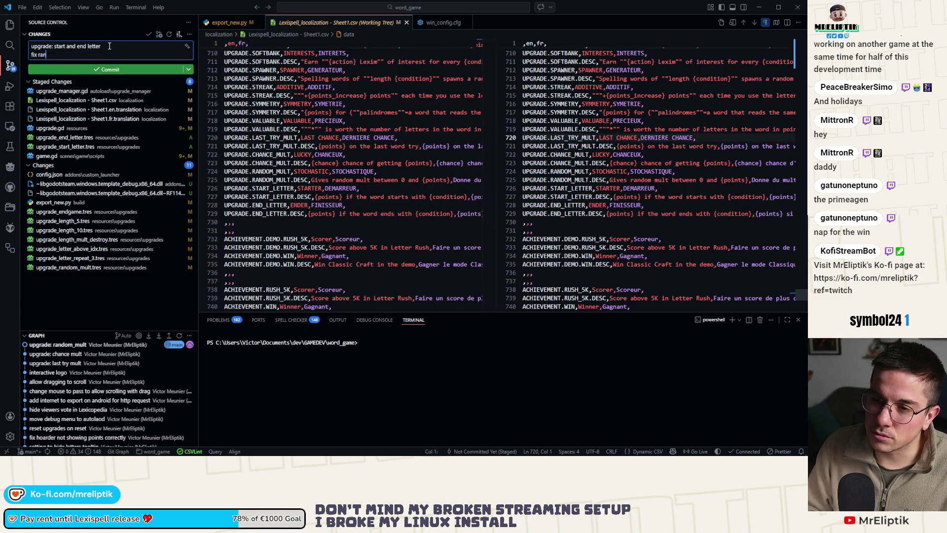
text(mized ug)
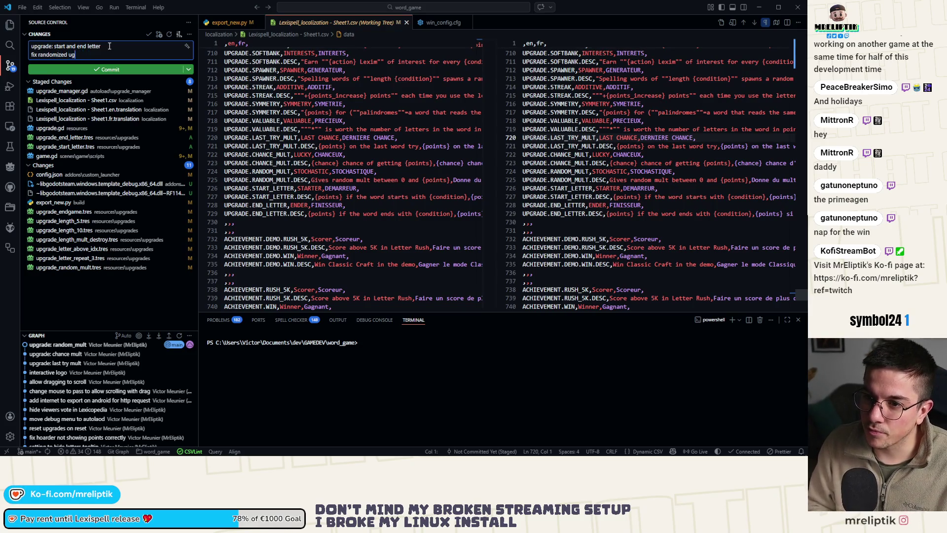
text(not r)
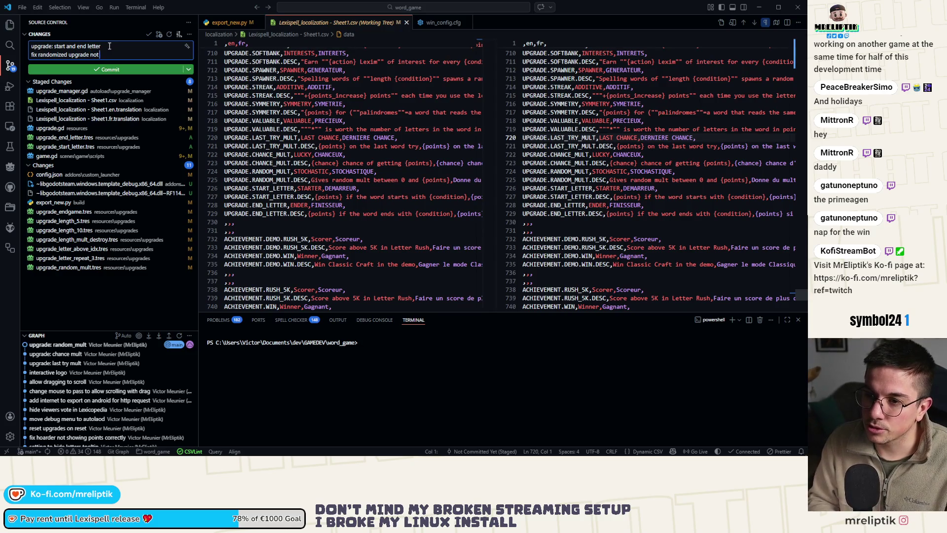
text(g reset cor)
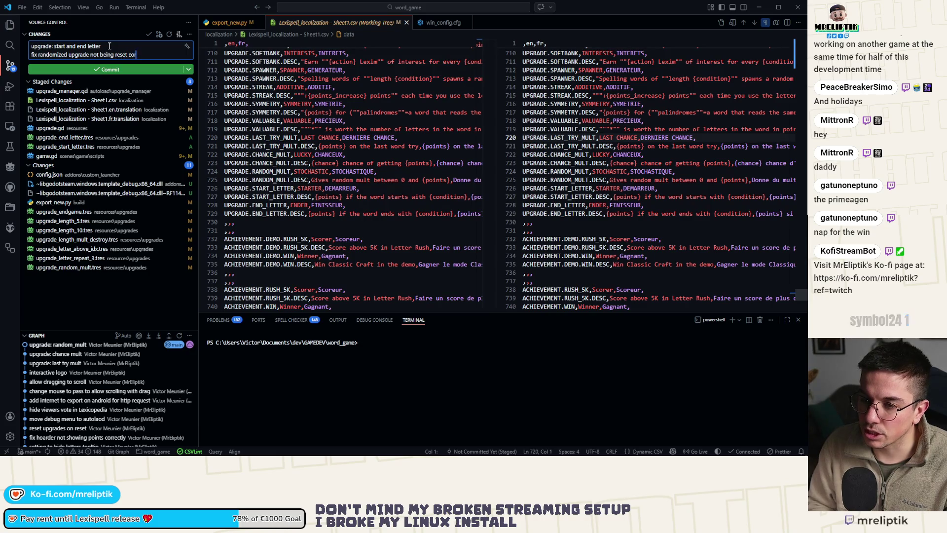
text(ly)
key(ctrl+Return)
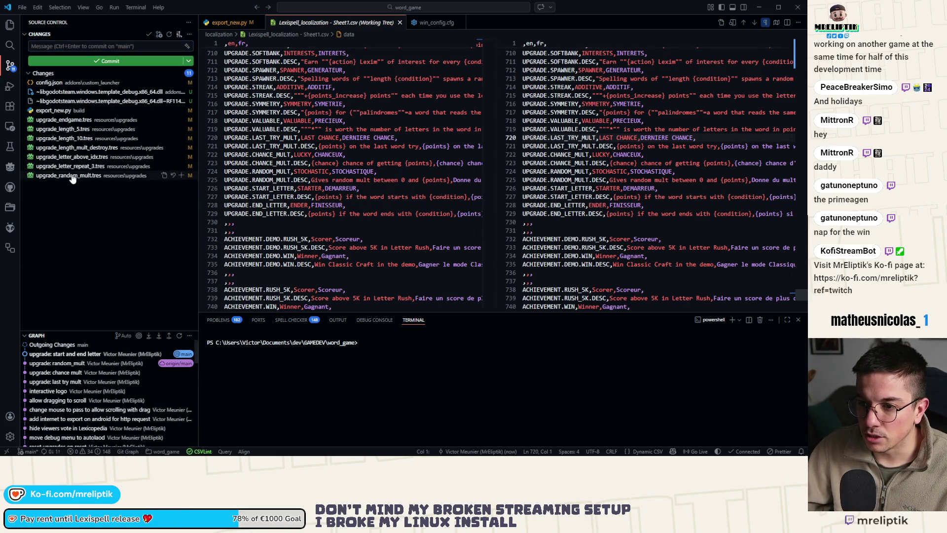
- Stage the changed upgrade_*.tres resource files and commit them as 'update'
click(69, 176)
shift+click(63, 123)
click(182, 120)
click(116, 46)
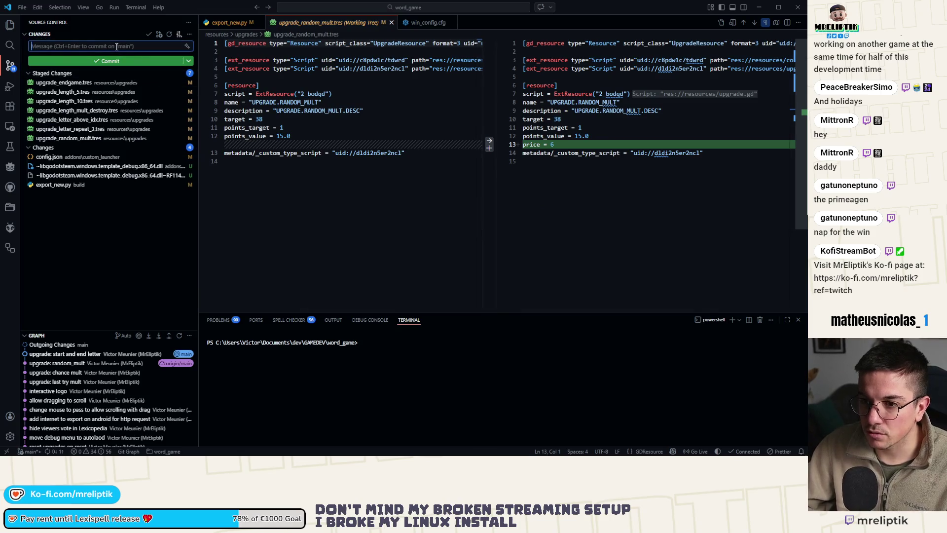
text(update)
key(ctrl+Return)
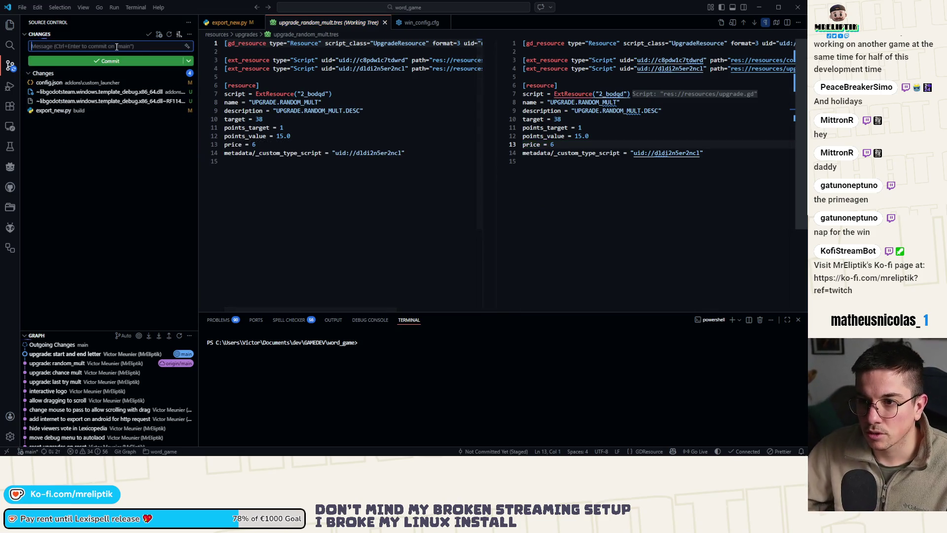
- Review the export_new.py diff, then bring the Godot editor back to the front
click(59, 110)
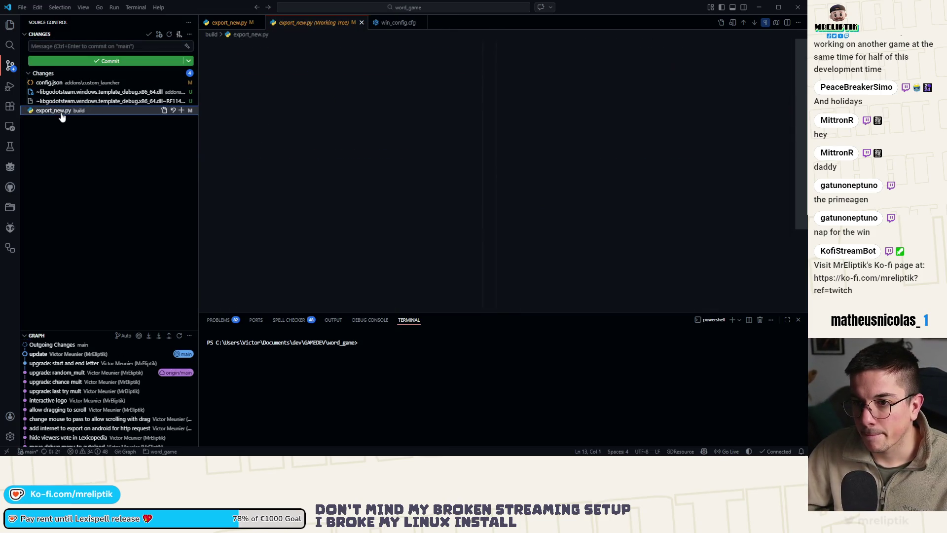
click(92, 159)
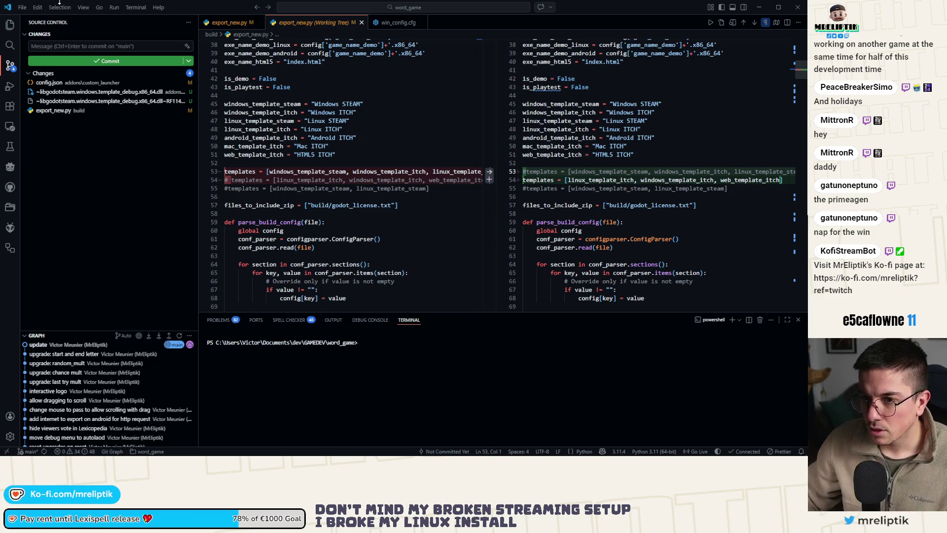
click(288, 448)
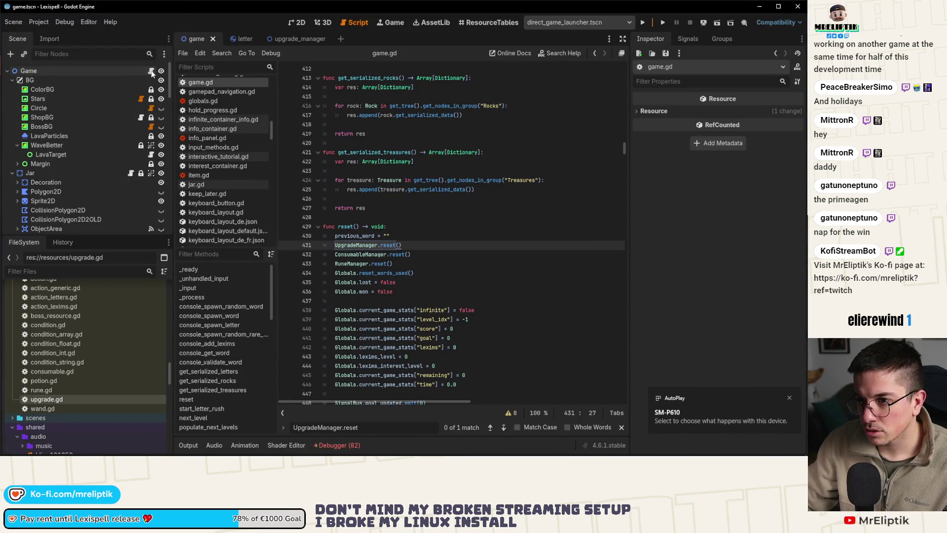
- Search game.gd for 'achievement' and step to the Letter Rush achievement match
key(ctrl+f)
text(achi)
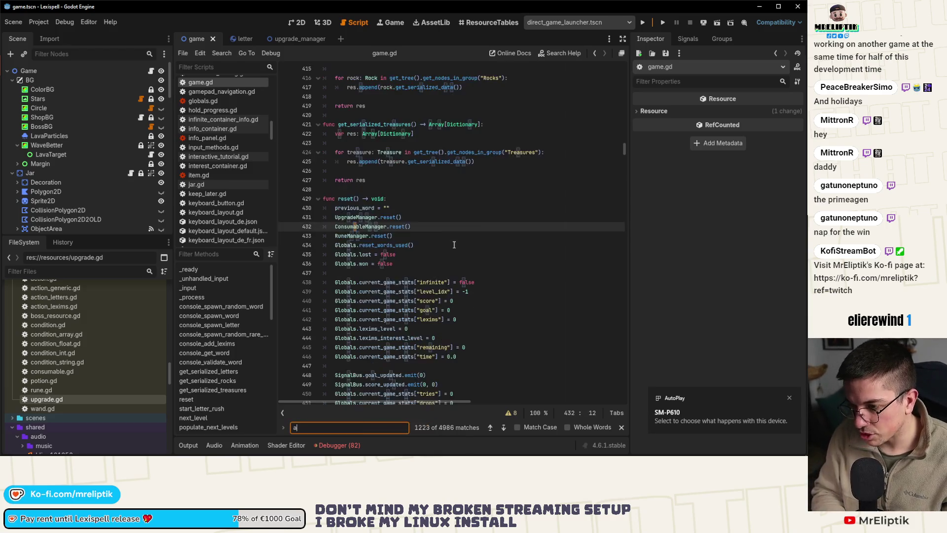
text(evement)
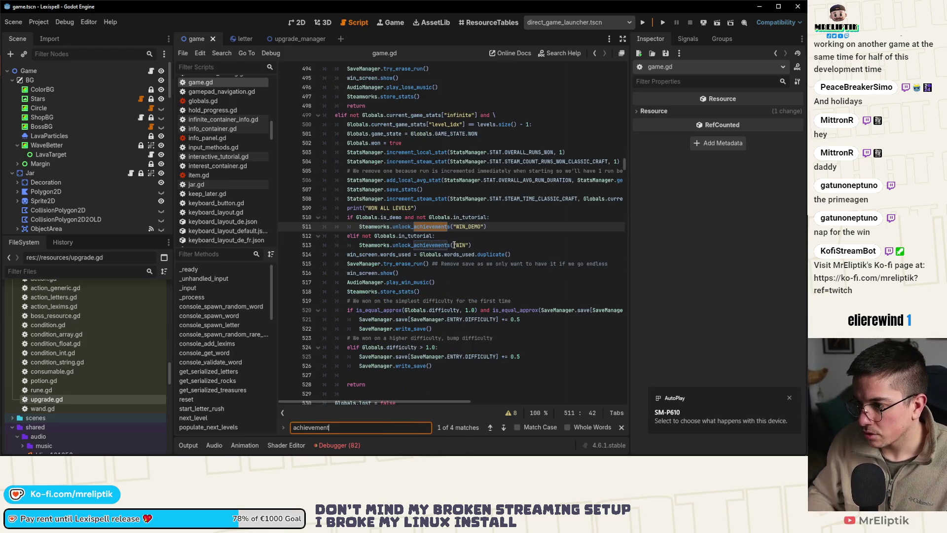
click(502, 429)
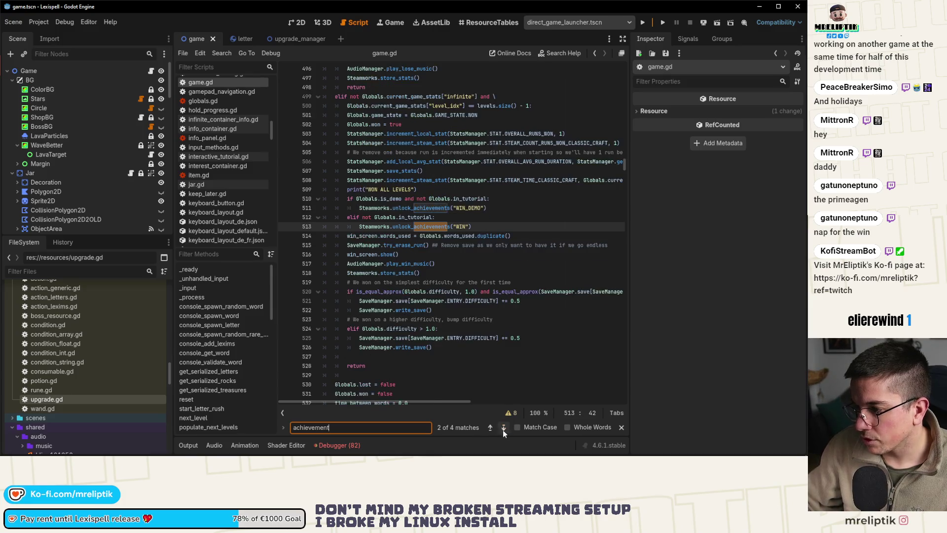
click(502, 428)
- Inspect the current_game_stats check and unlock_achievements call on lines 1606-1608, then save
double_click(450, 227)
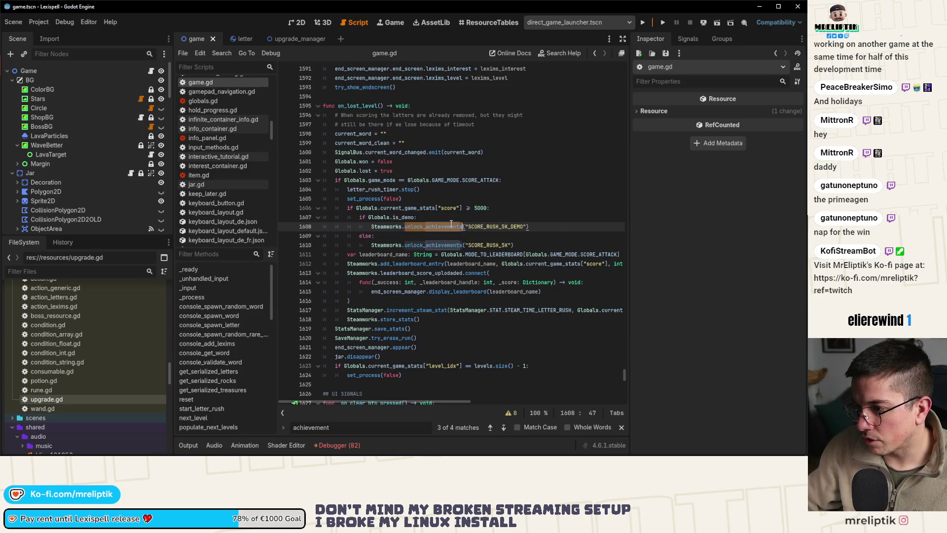
double_click(415, 208)
click(445, 221)
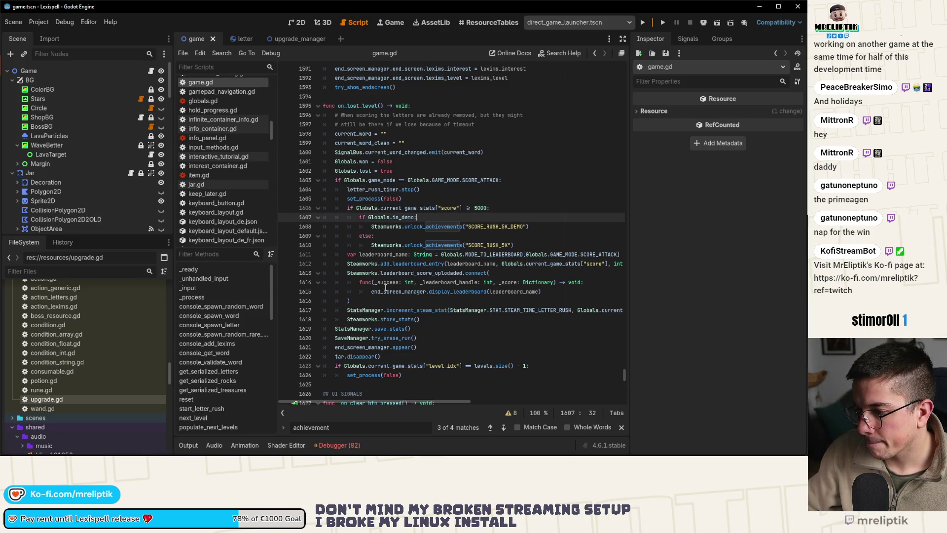
double_click(414, 208)
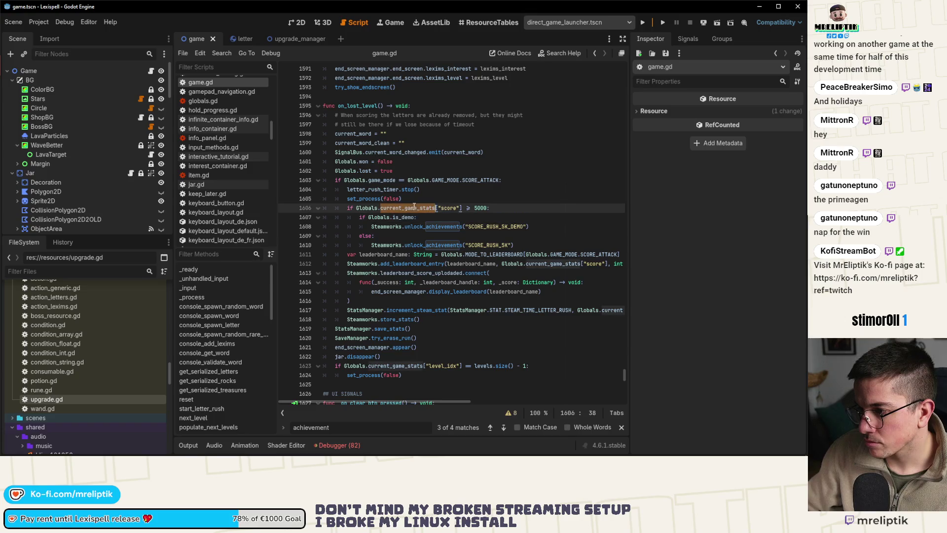
double_click(419, 226)
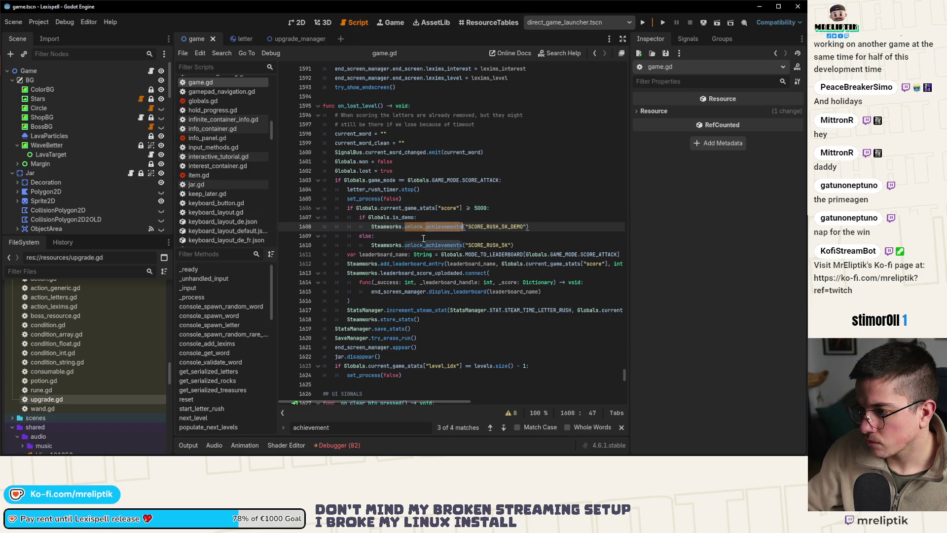
click(542, 228)
key(ctrl+s)
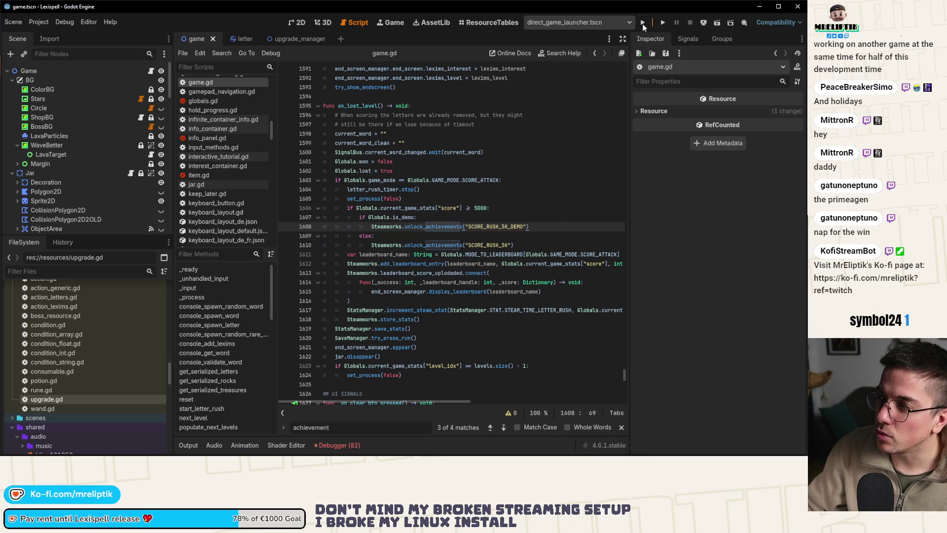
- Launch Lexispell, leave Chapter 1 for the main menu, and start Letter Rush in English
click(643, 25)
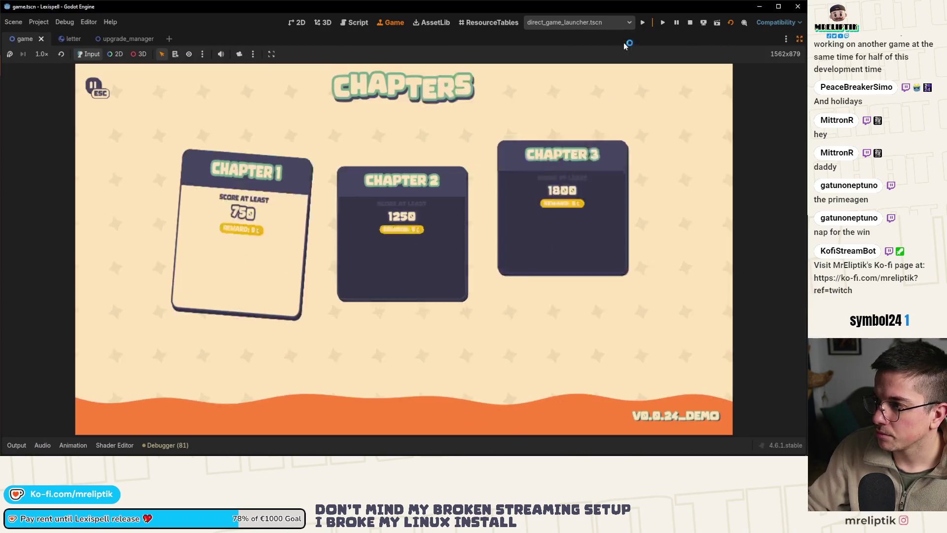
click(276, 267)
key(Escape)
click(395, 402)
key(Escape)
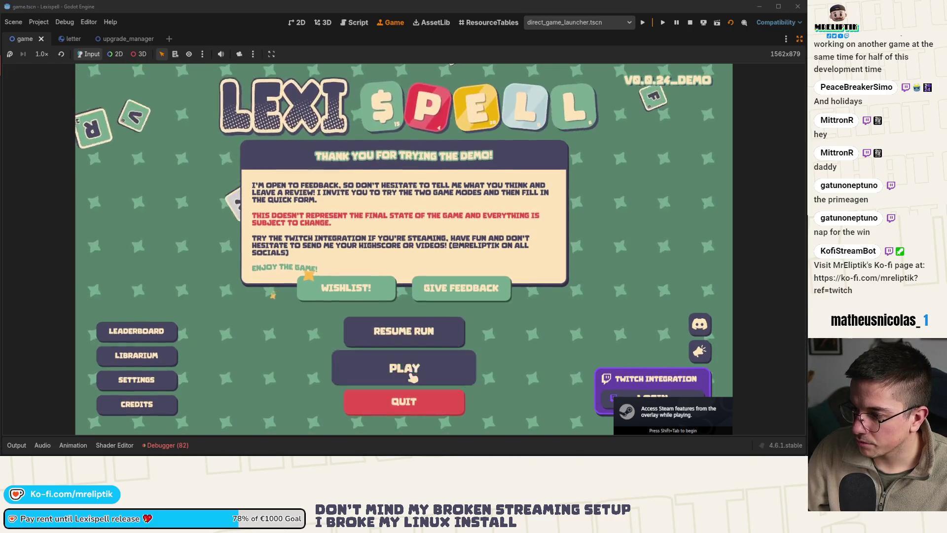
click(412, 370)
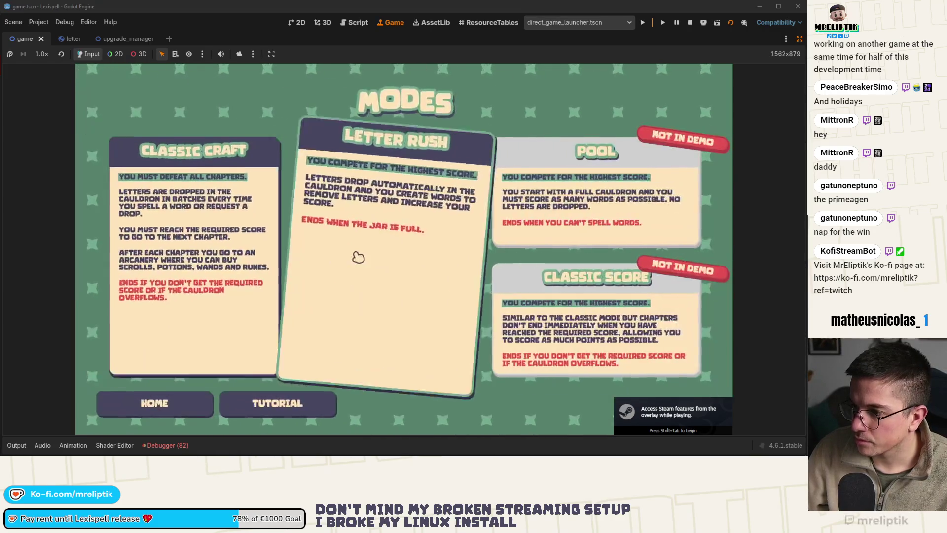
click(355, 256)
click(437, 298)
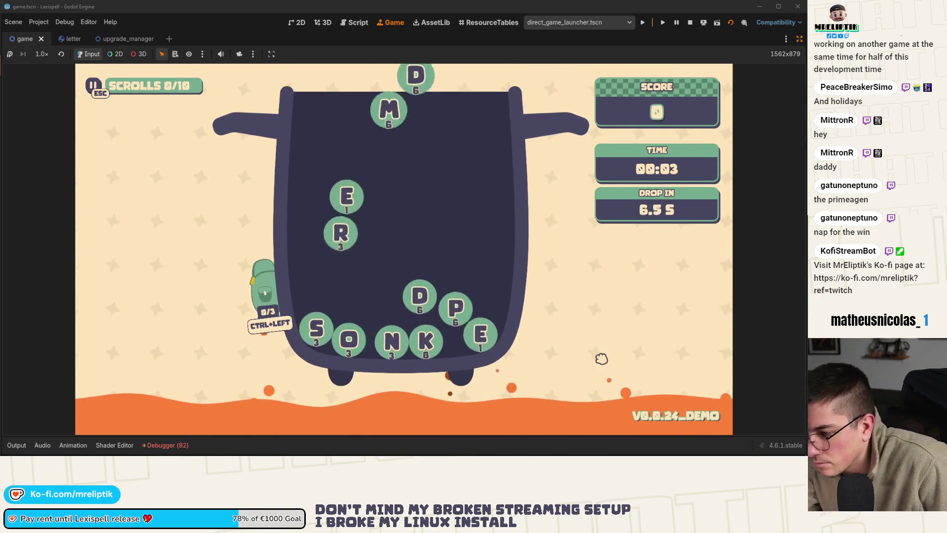
- Score the words SONDER, MODE, MOLD and BEG, discarding the invalid DONKE
text(donke)
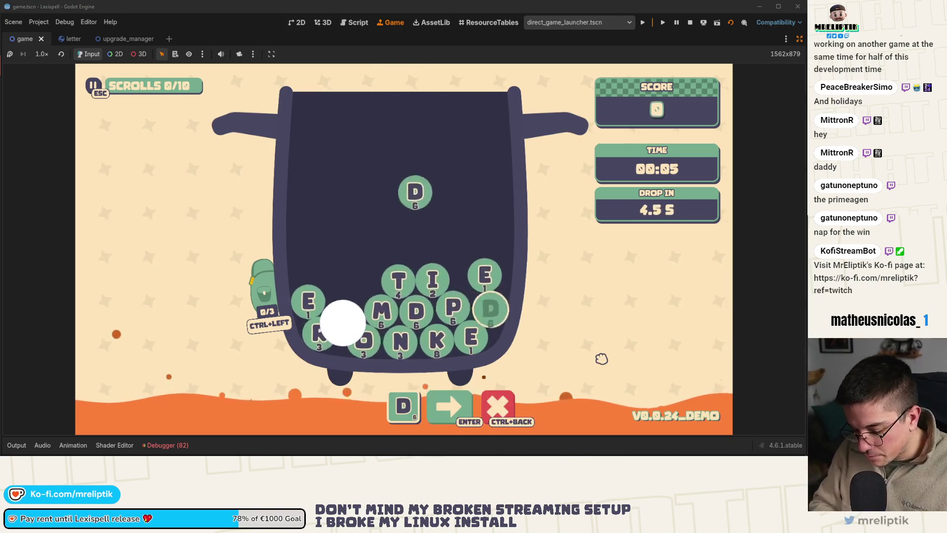
key(BackSpace)
key(BackSpace)
key(BackSpace)
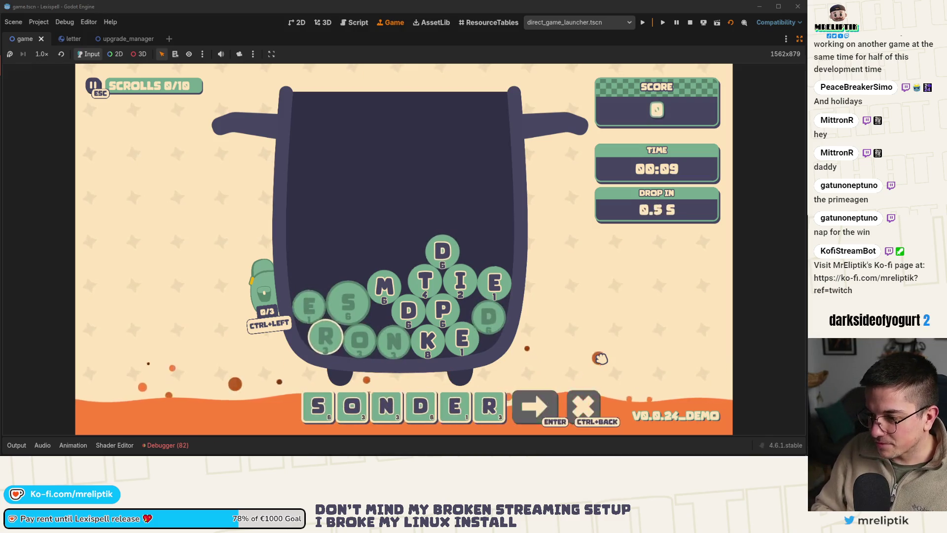
key(Return)
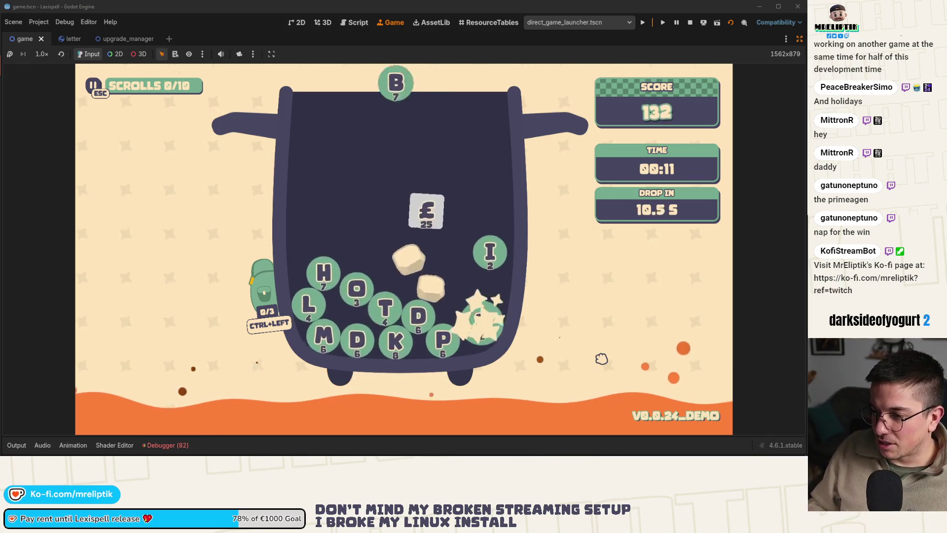
text(mode)
key(Return)
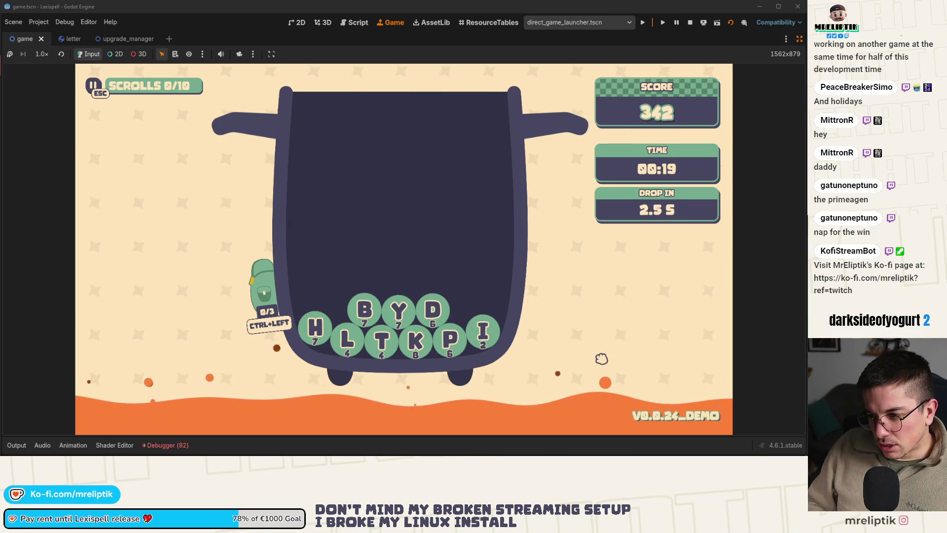
text(kilt)
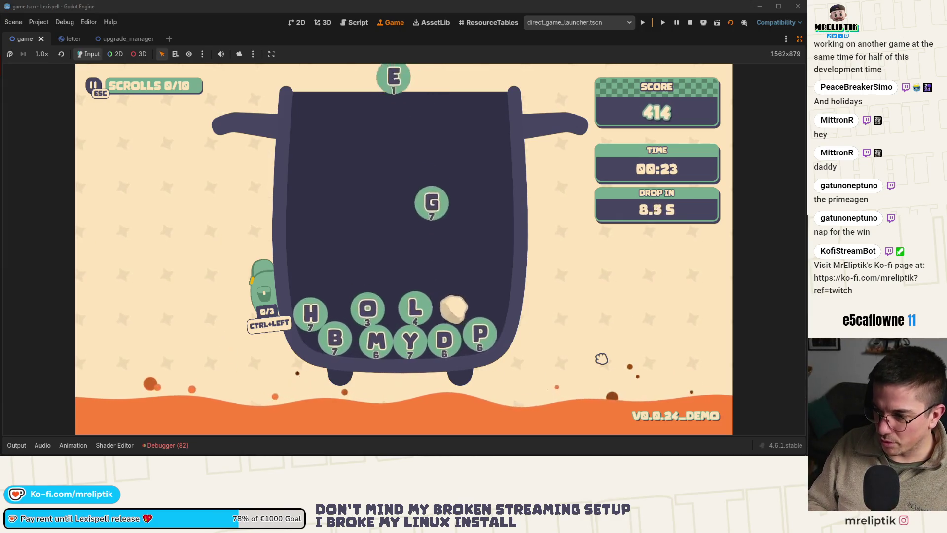
text(mold)
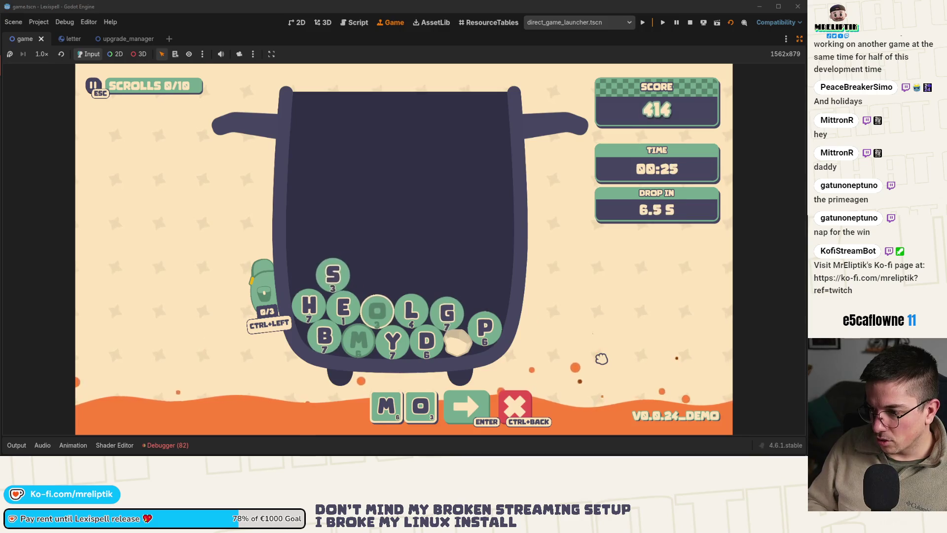
key(Return)
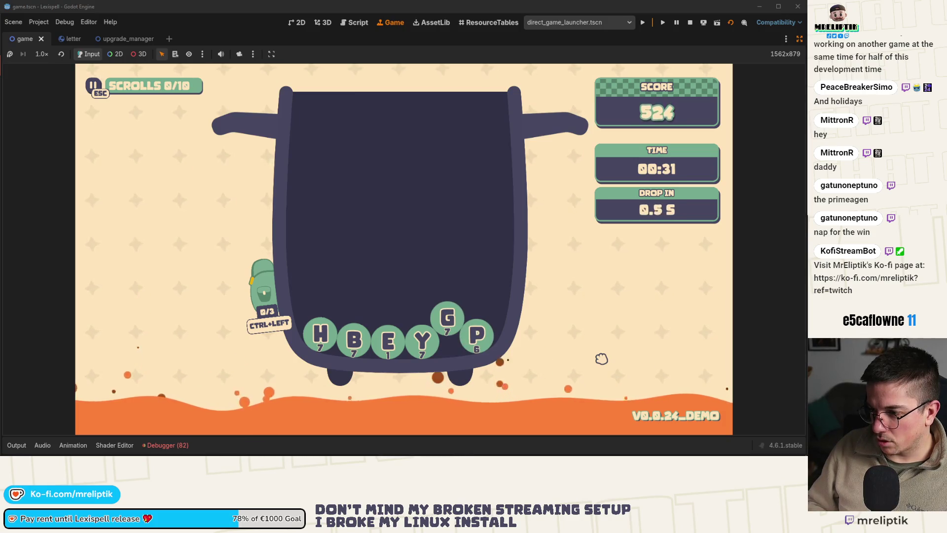
key(Return)
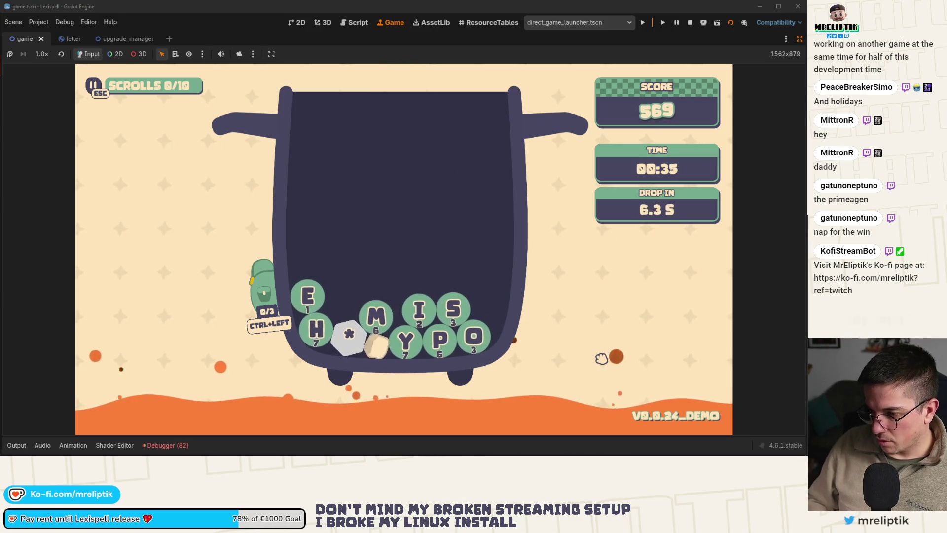
- Score a P-wildcard-S word, then CHIME and ROY, and start the next word with B
key(p)
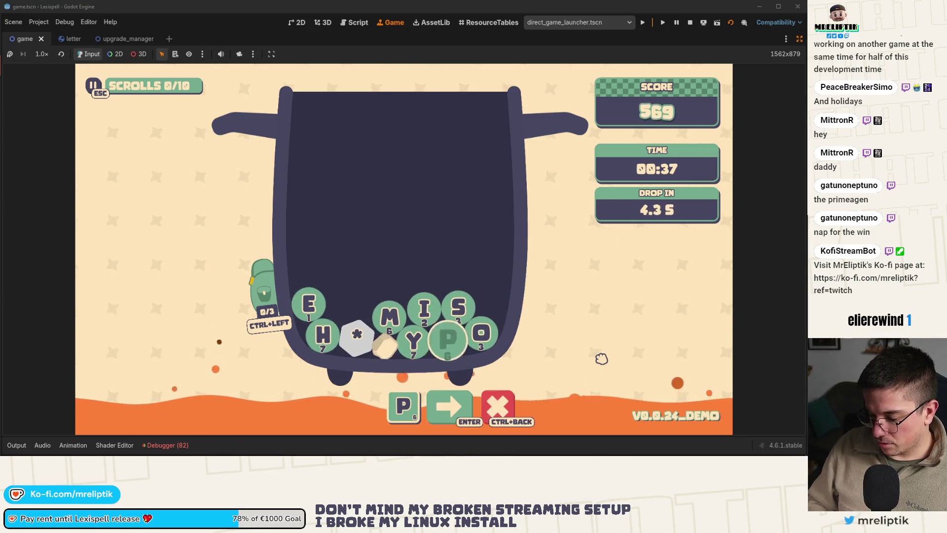
key(asterisk)
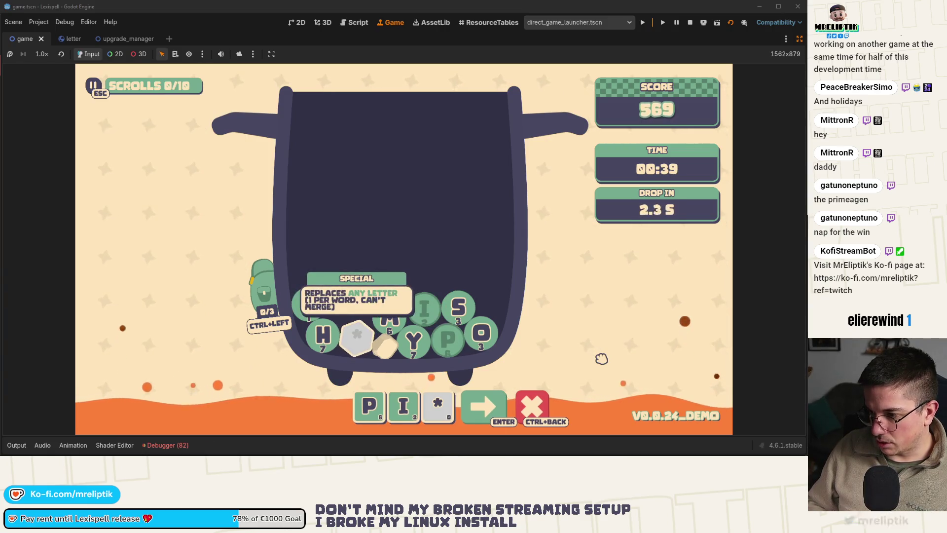
key(s)
key(Return)
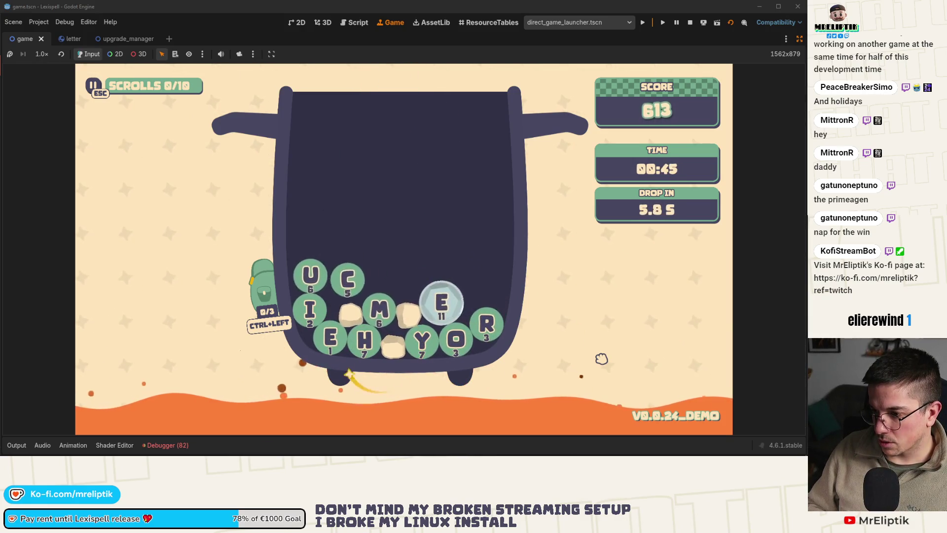
text(chime)
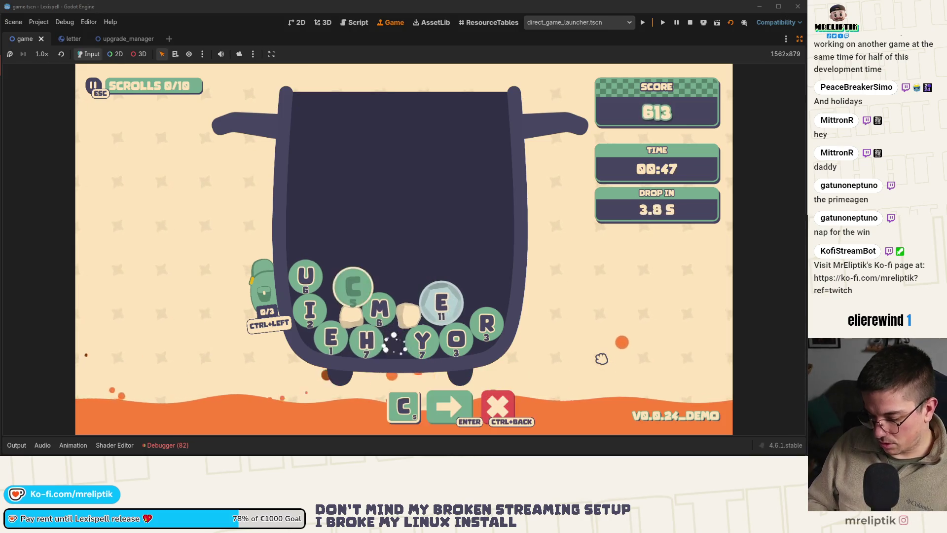
key(Return)
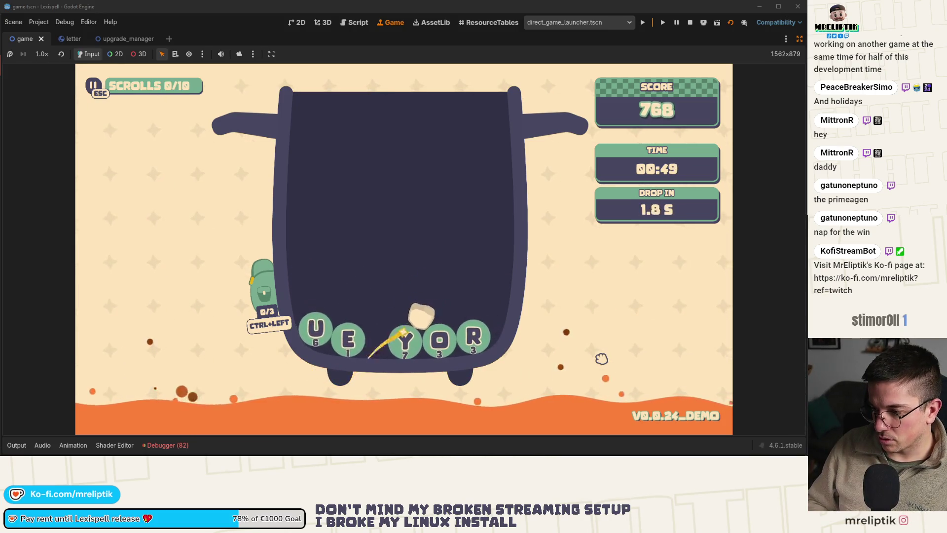
text(roy)
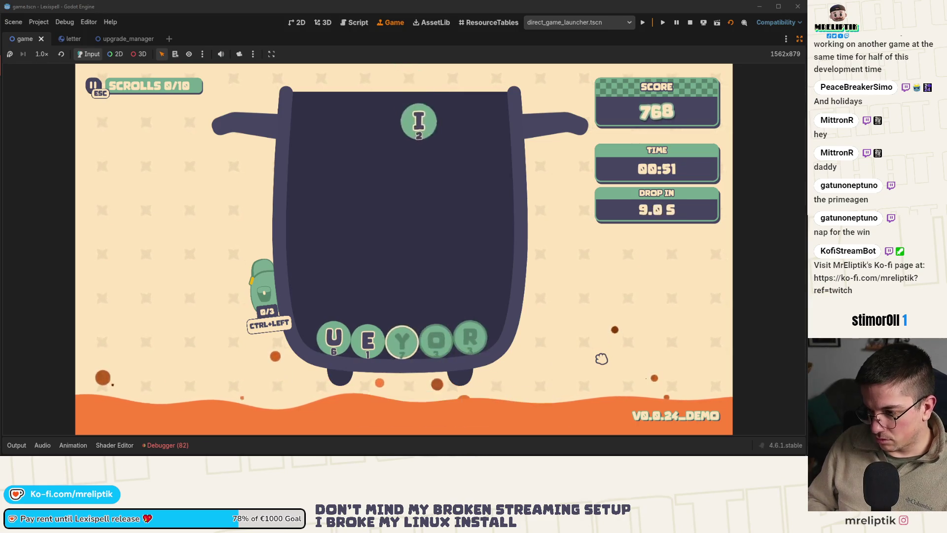
key(Return)
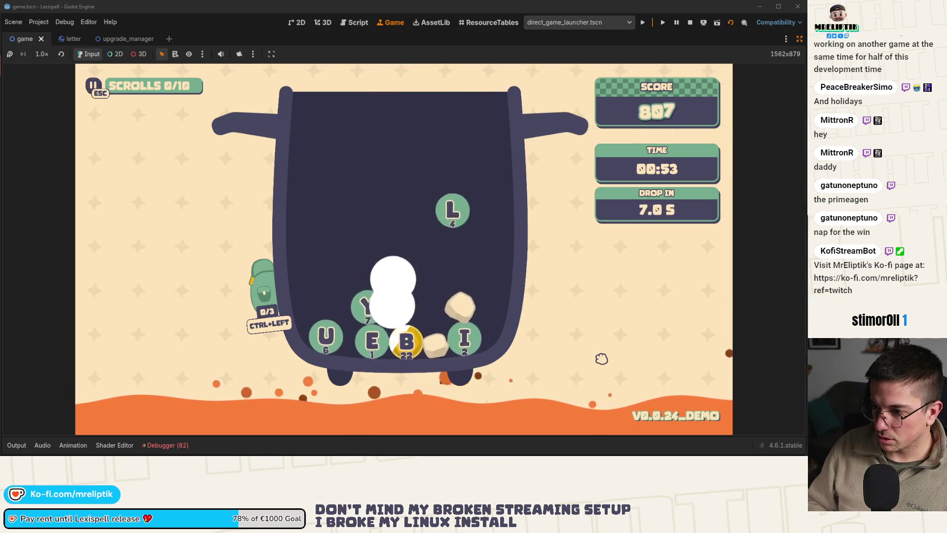
text(b)
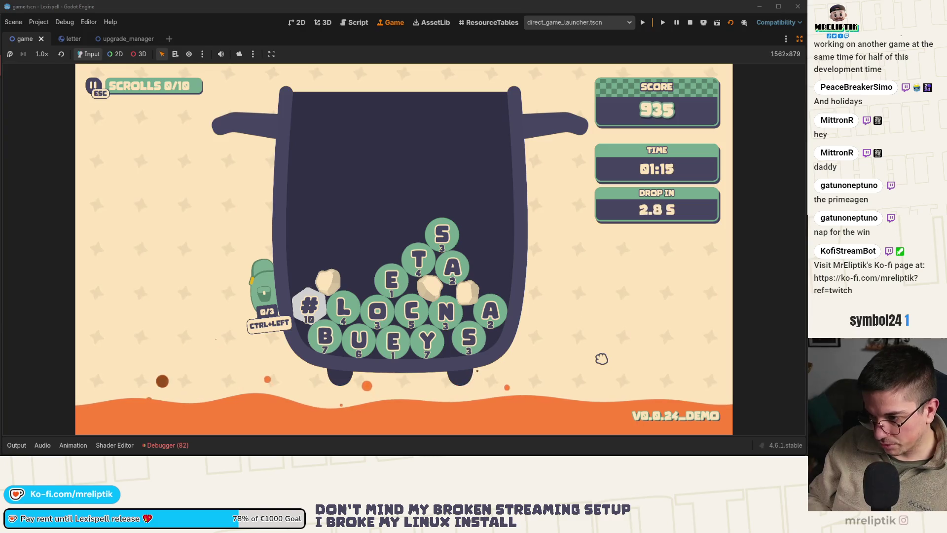
- Score STANCE, a word using the $ tile, SEALS and SPAR
key(Return)
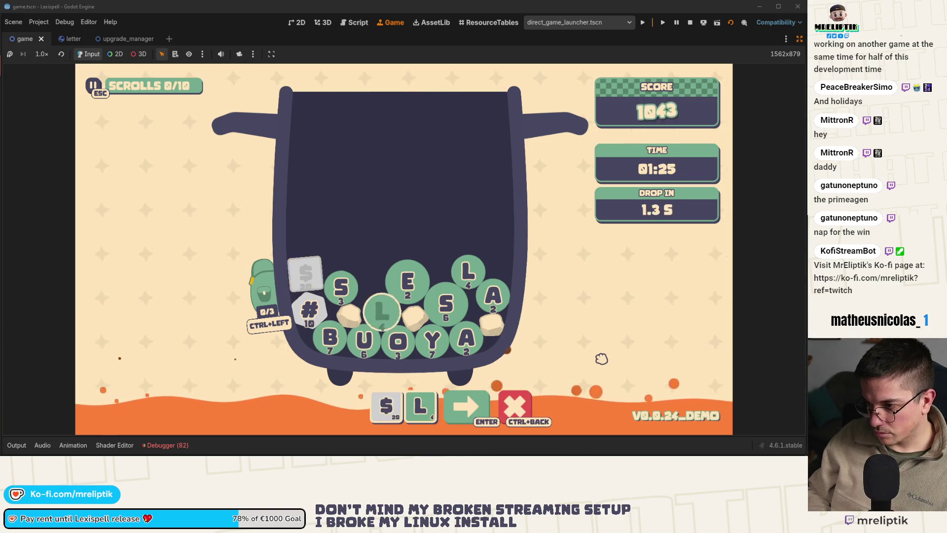
text(ul)
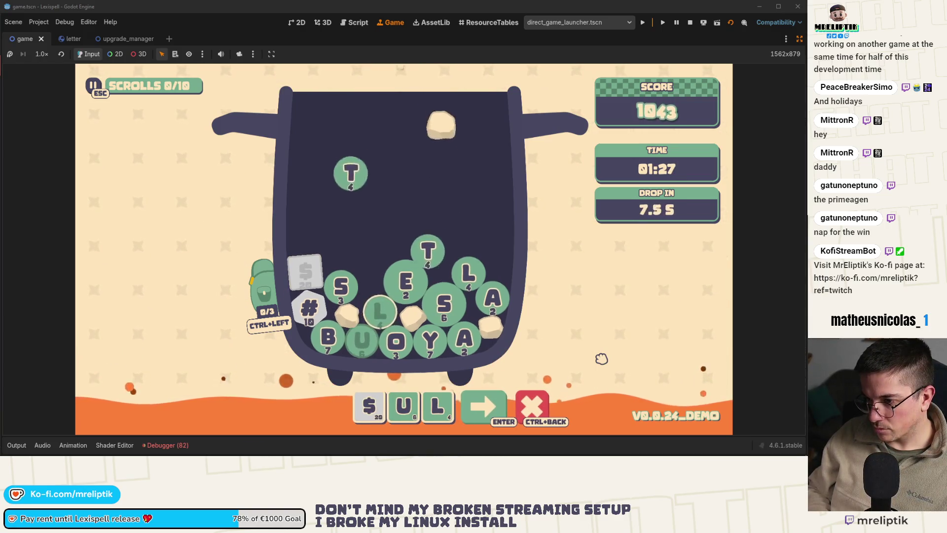
text(tan)
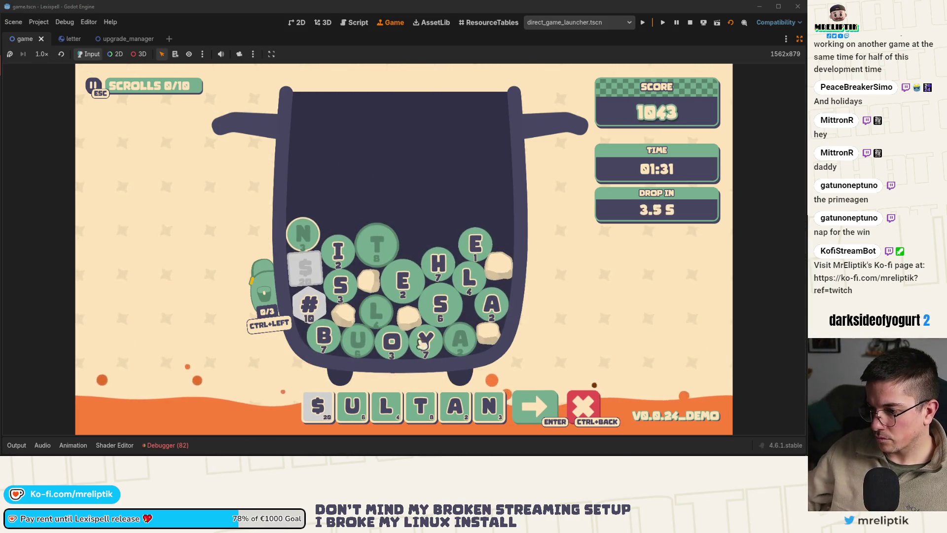
key(Return)
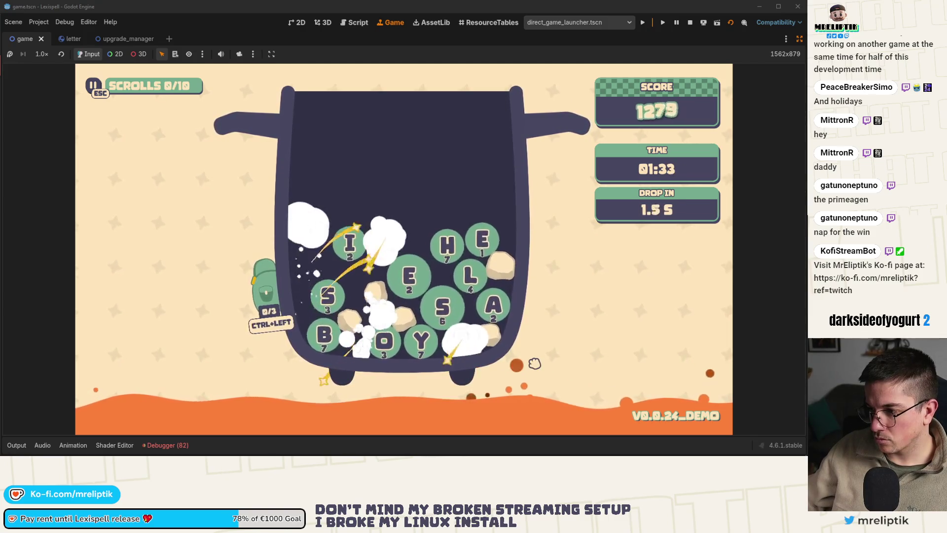
text(seals)
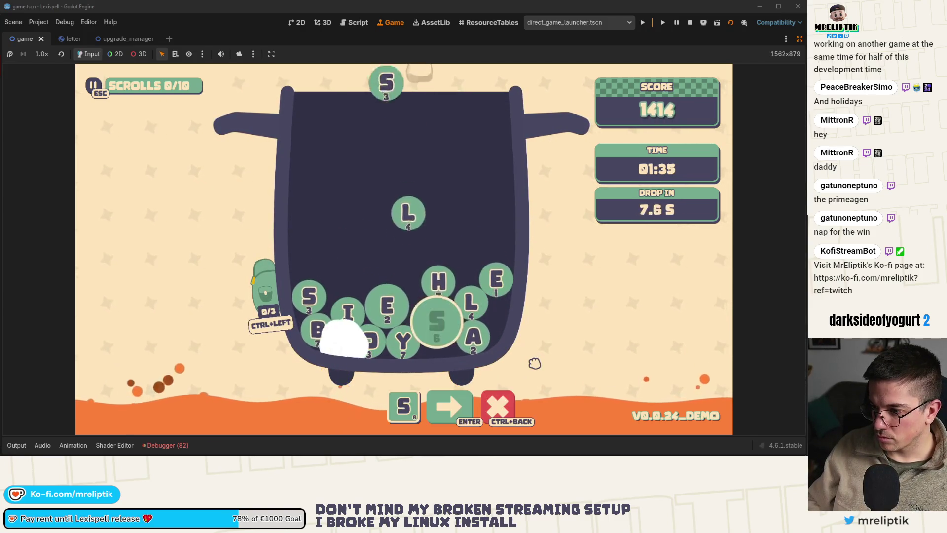
key(Return)
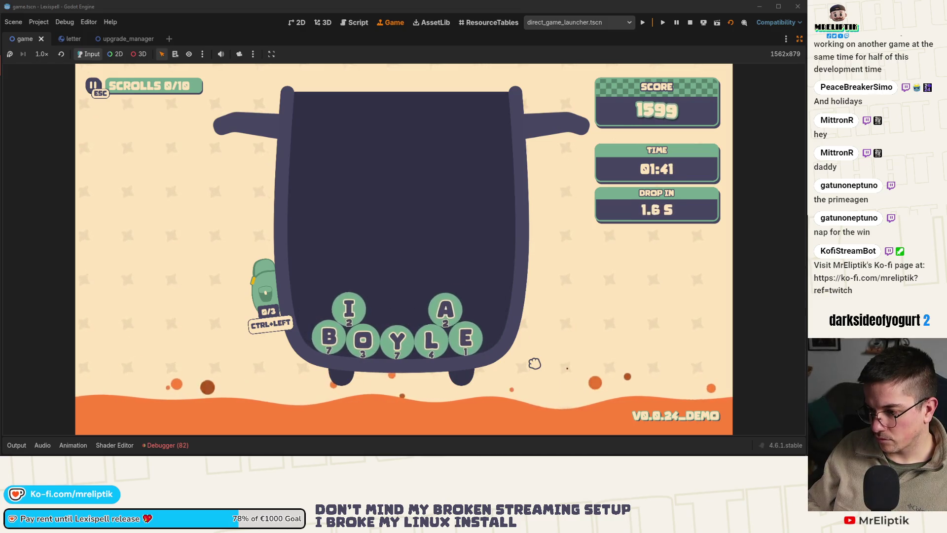
text(bl)
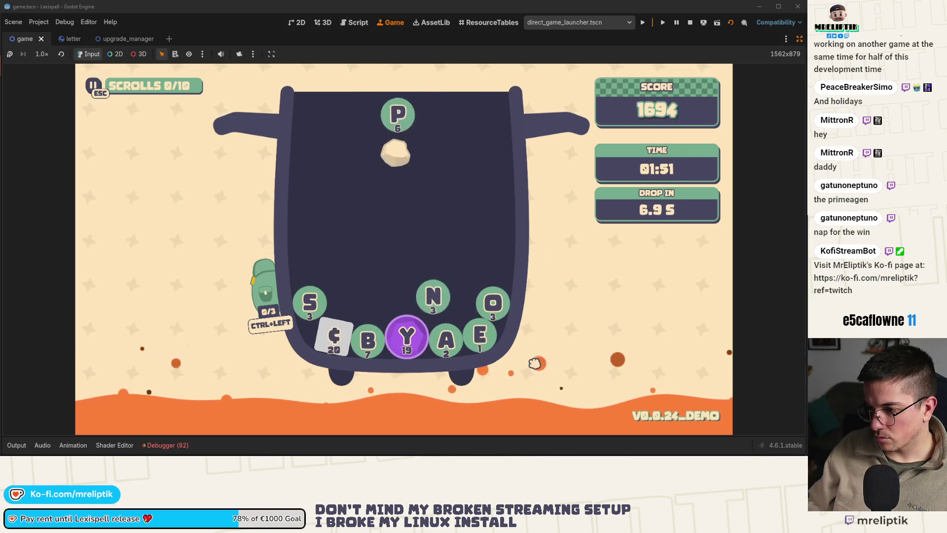
text(s)
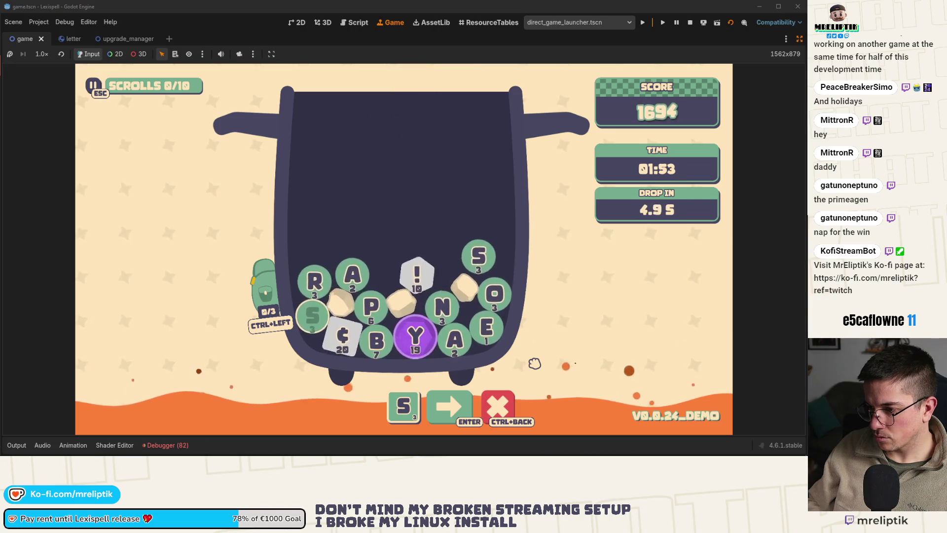
text(p)
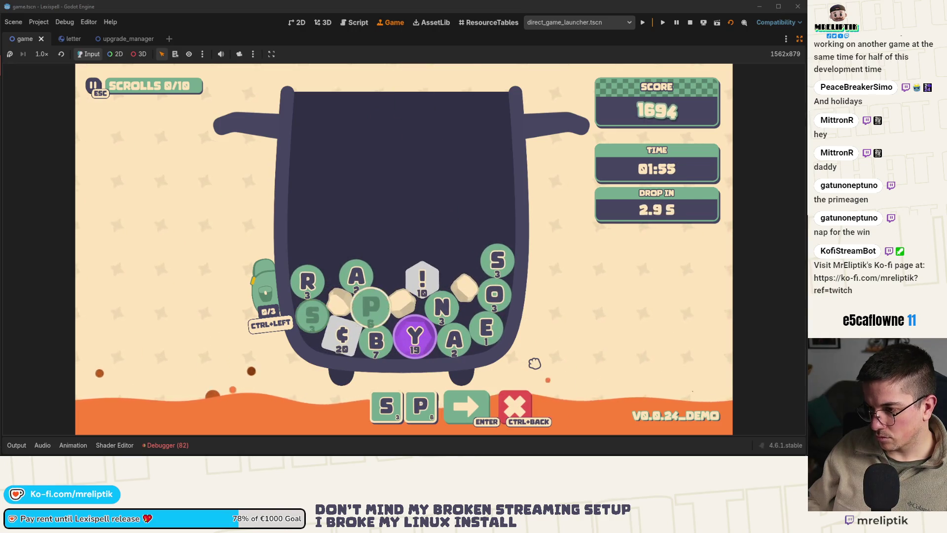
key(Return)
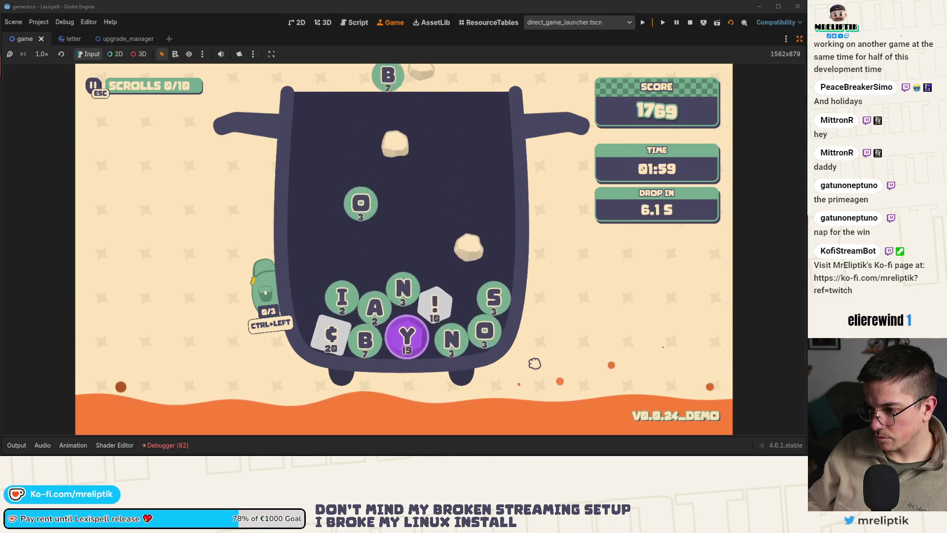
- Score BAIN with the ! tile, then BOONS, CLAY and DINE
text(b)
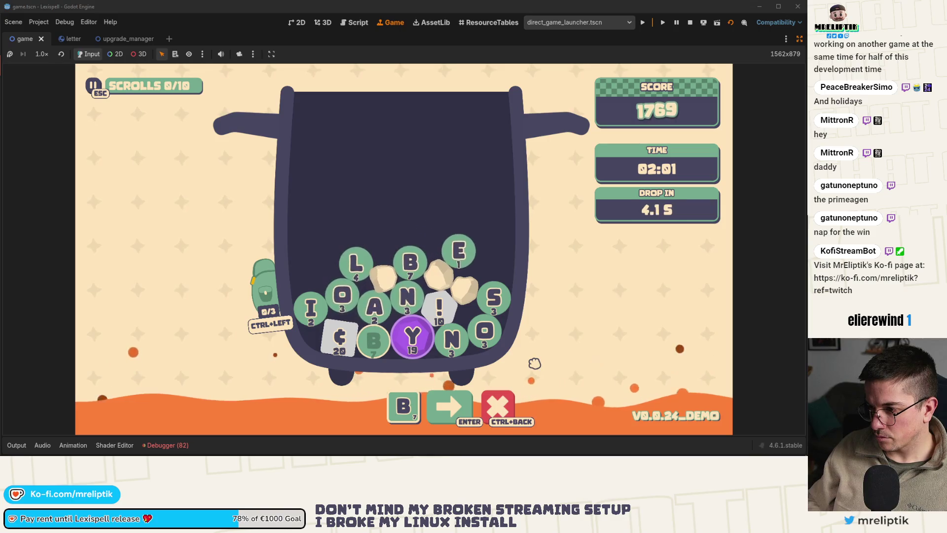
text(s!)
key(Return)
key(BackSpace)
key(BackSpace)
key(BackSpace)
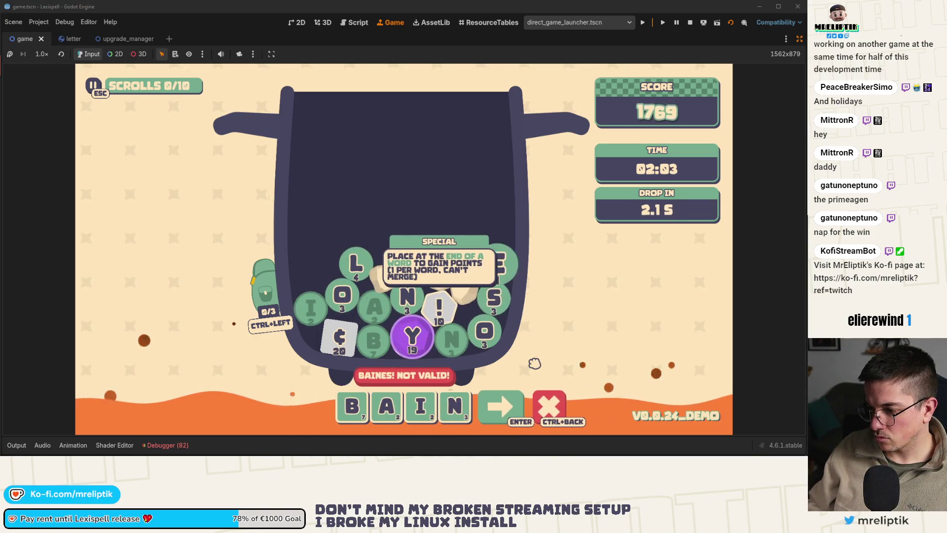
key(Return)
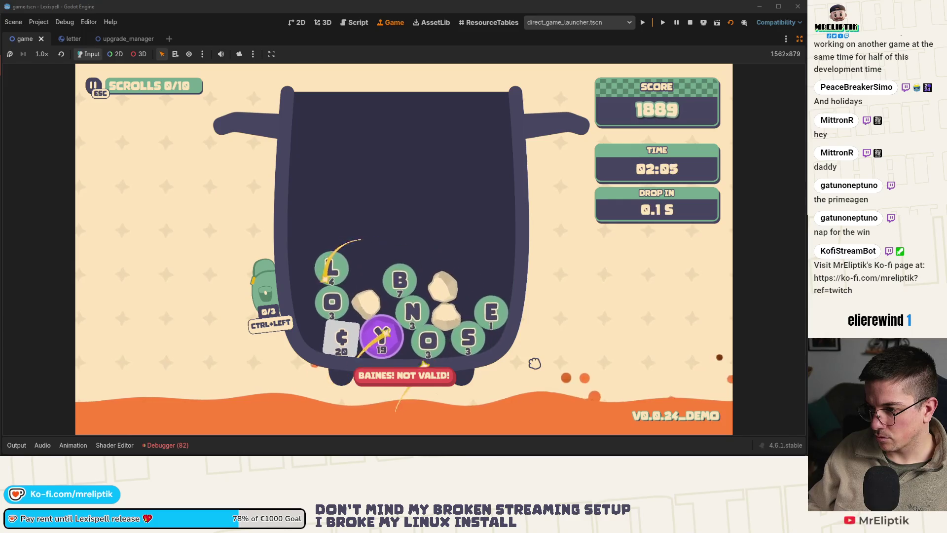
text(boons)
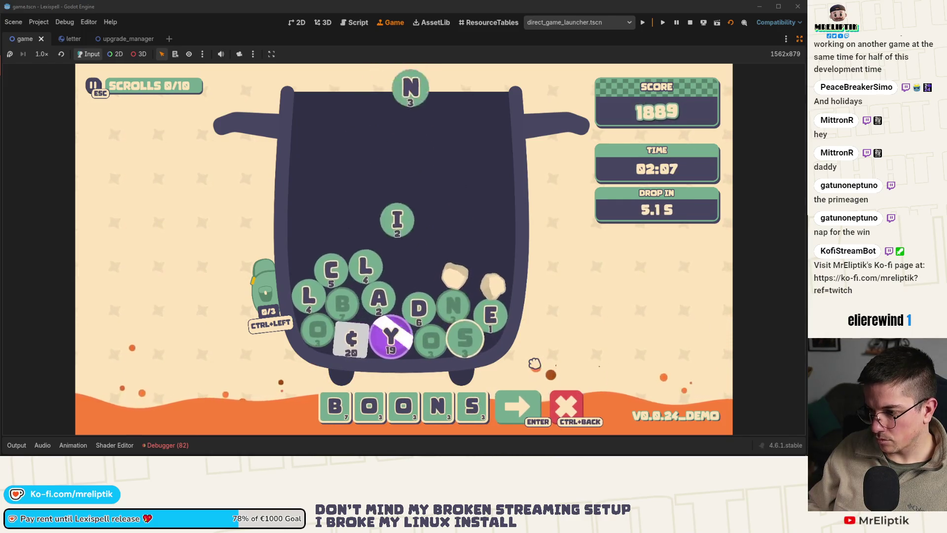
key(Return)
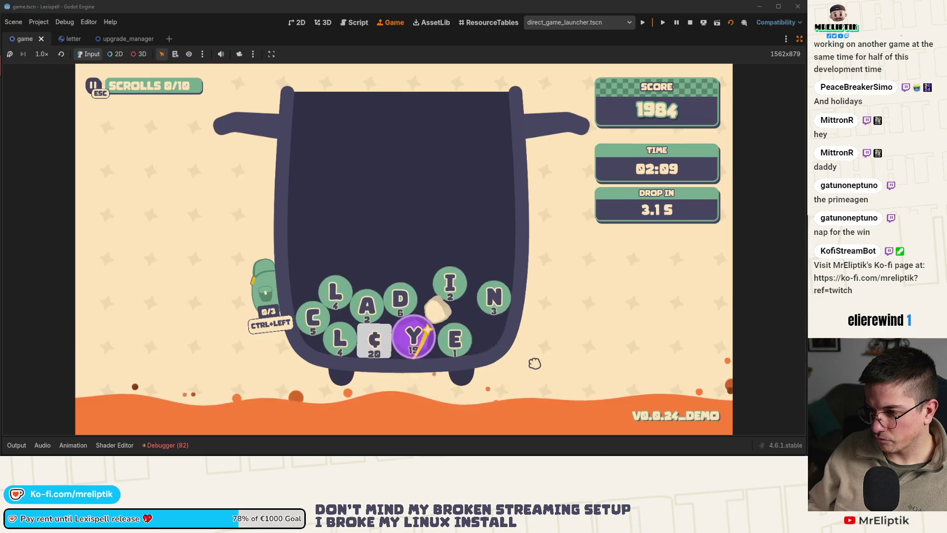
text(clay)
key(Return)
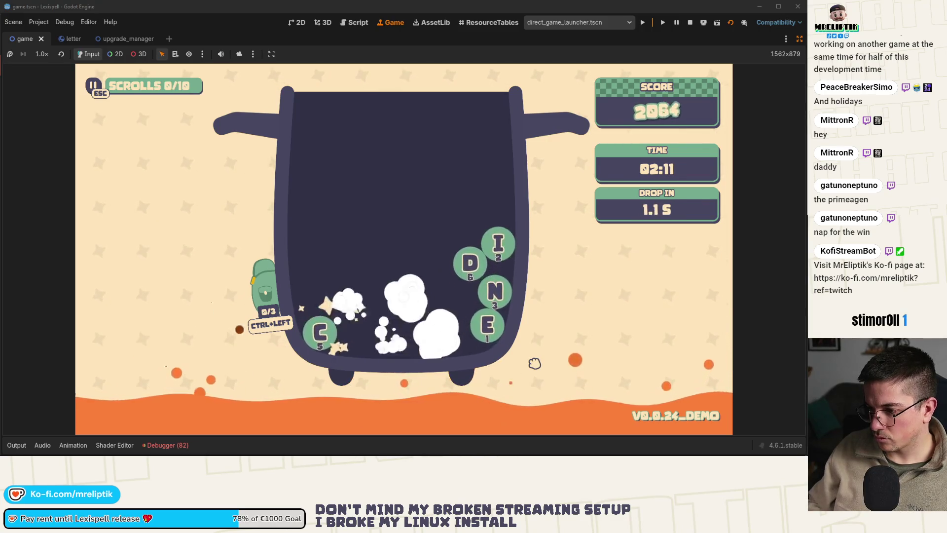
text(dine)
key(Return)
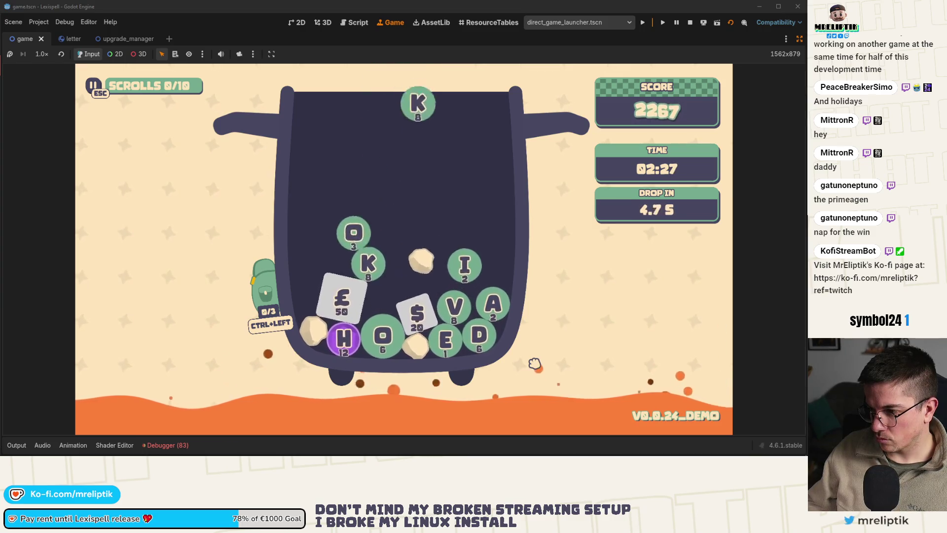
- Score $AVE, SOON and a word built from the ¢, £, U and E tiles
text($ave)
key(Return)
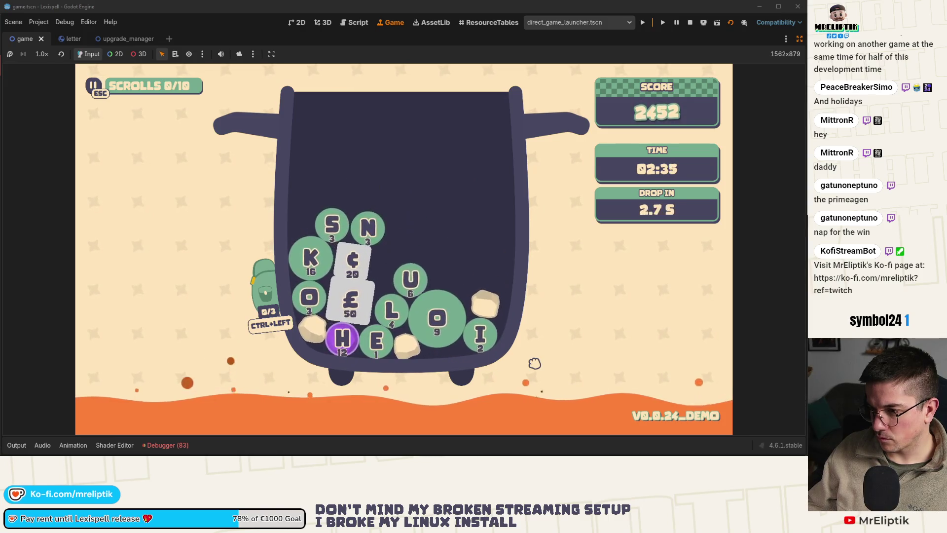
text(soon)
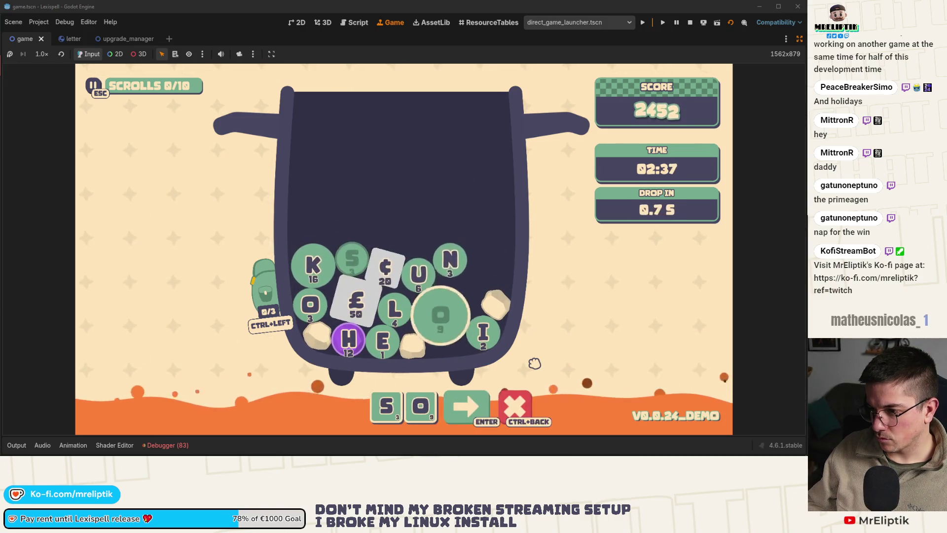
key(Return)
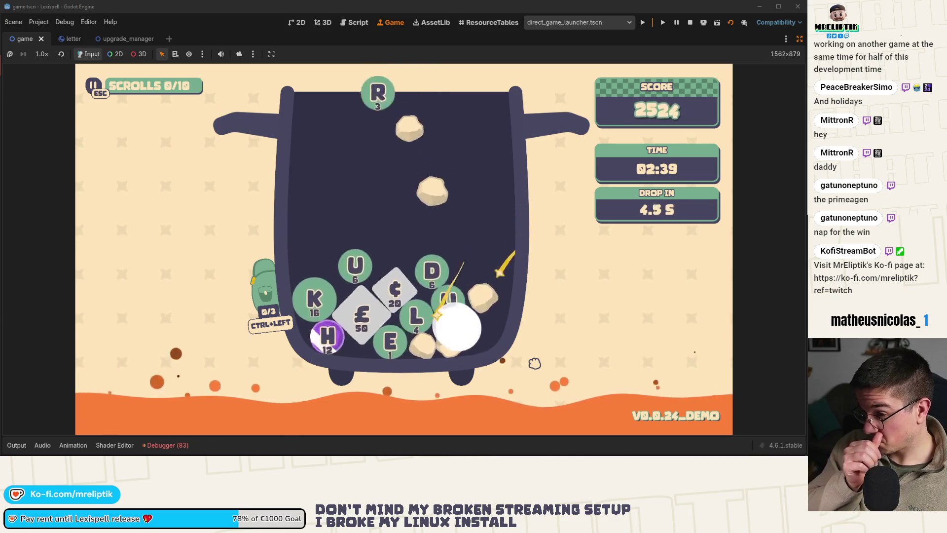
text(clue)
key(Return)
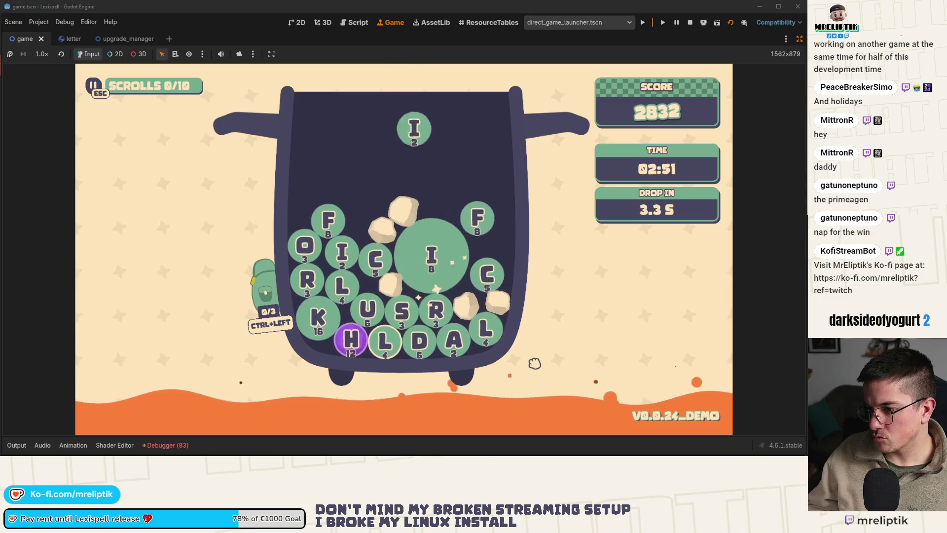
- Correct the misspelled letters and score the words RAD and TAN
text(rus)
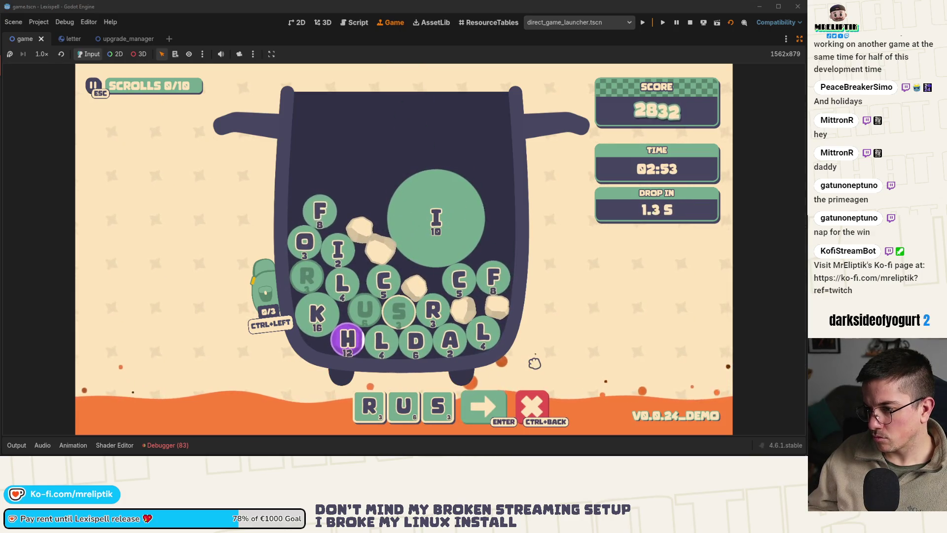
key(BackSpace)
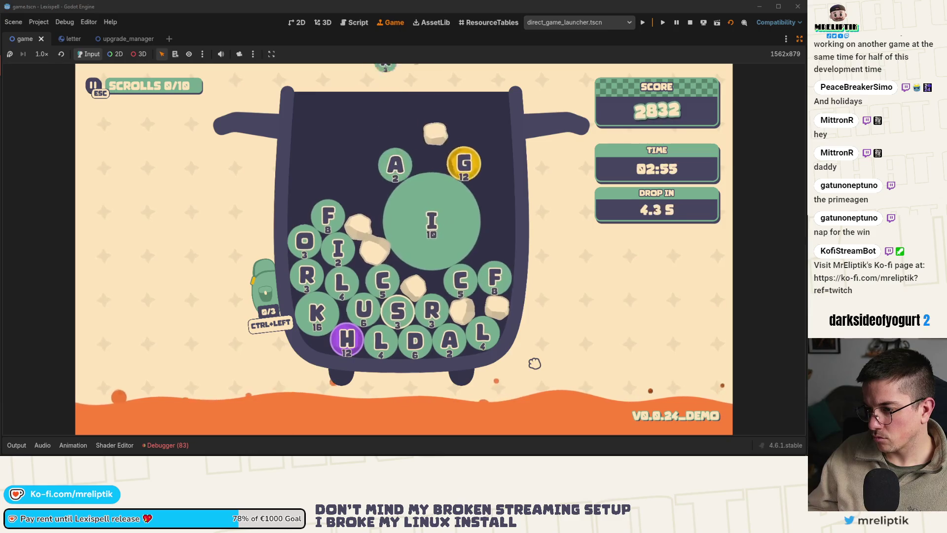
text(ral)
key(BackSpace)
text(d)
key(Return)
text(an)
key(Return)
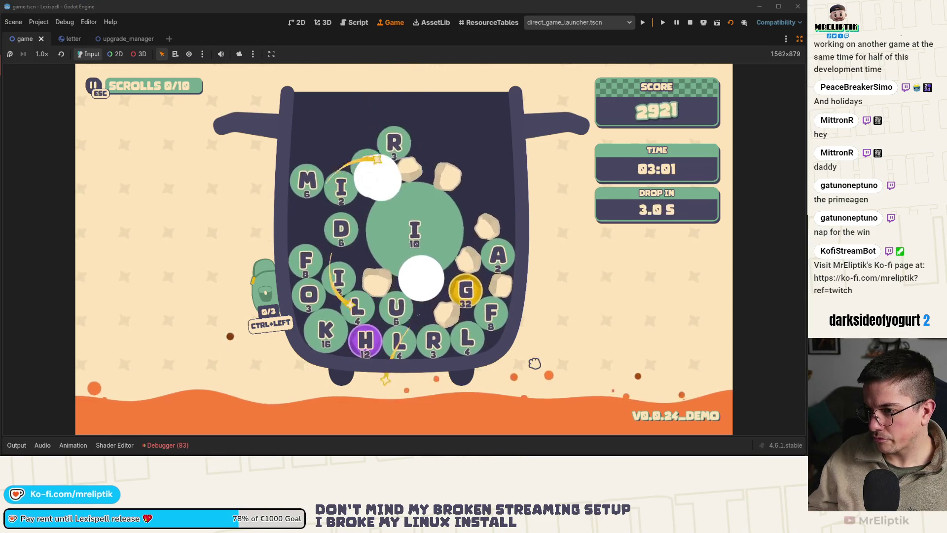
- Score another spelled word, then fix the letters and score FROG
text(il)
key(Return)
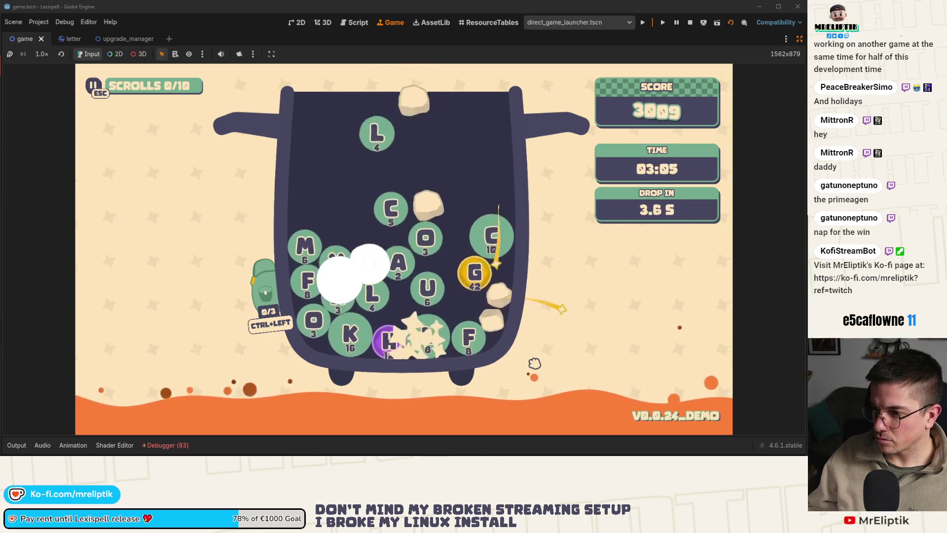
text(clay)
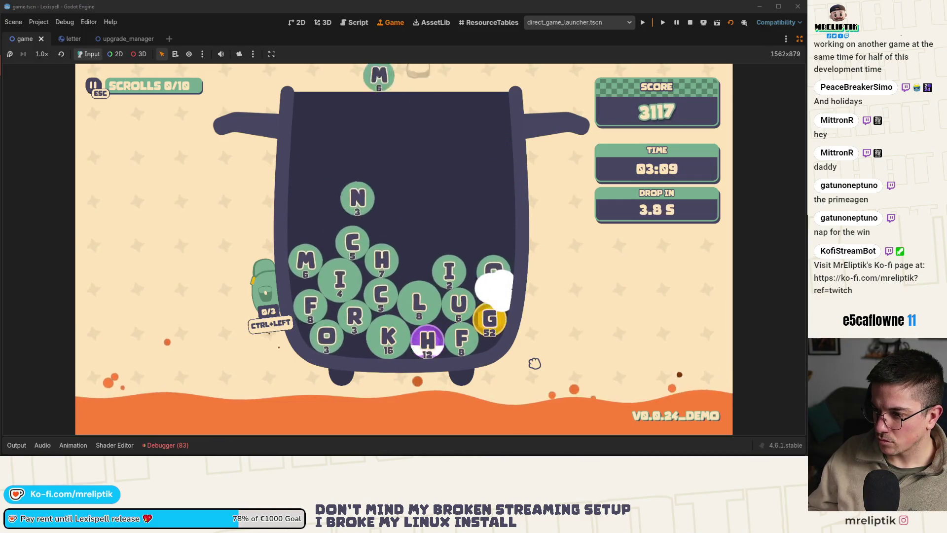
text(fr)
key(BackSpace)
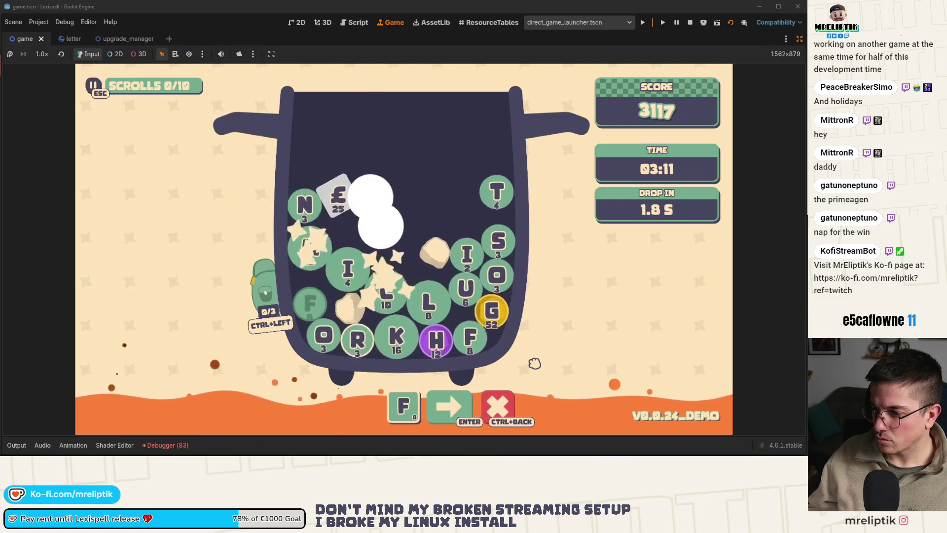
key(BackSpace)
text(ri)
key(BackSpace)
key(BackSpace)
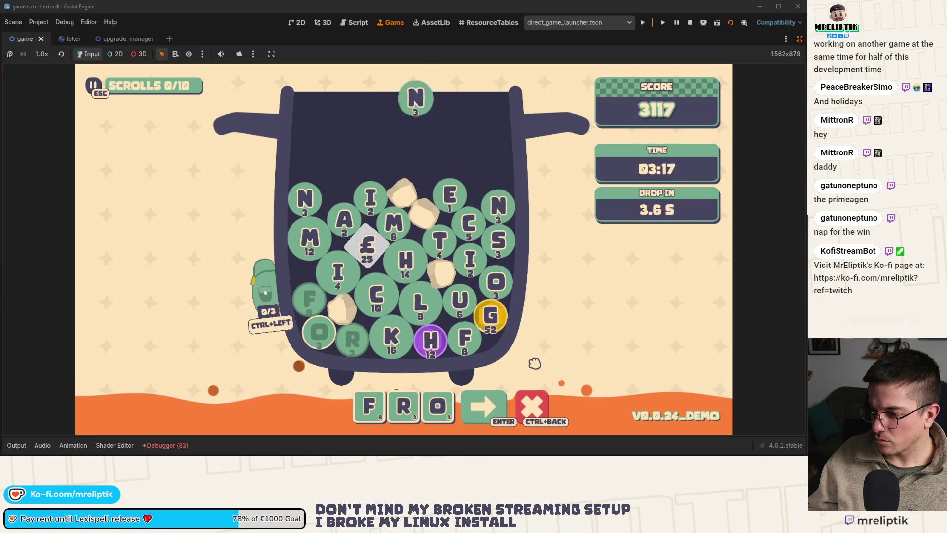
text(g)
key(Return)
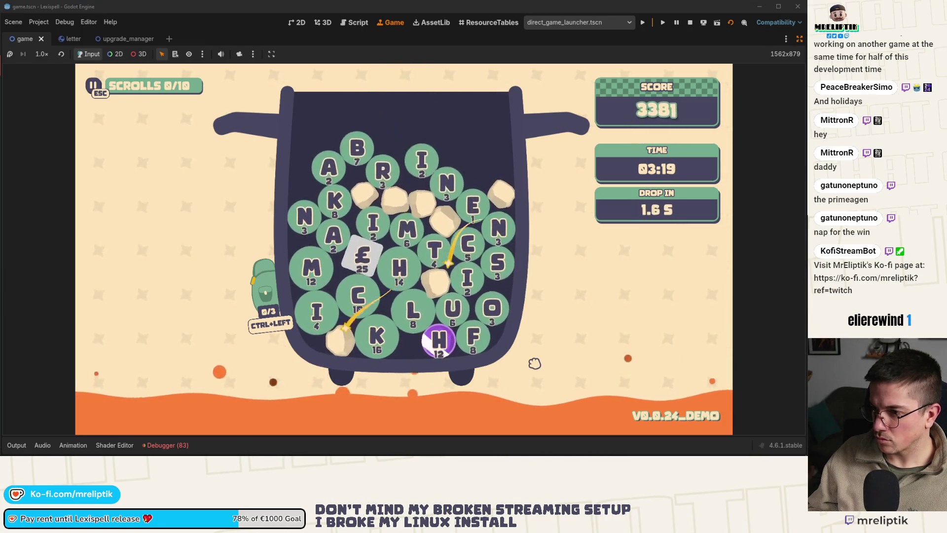
- Score MATE, RAIN and BOO, then begin spelling the next word
text(mat)
key(Return)
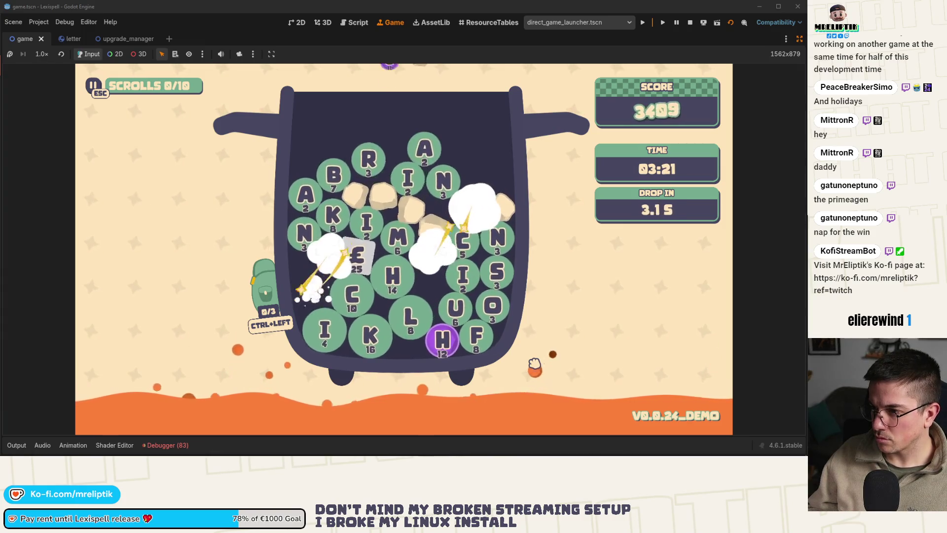
key(Return)
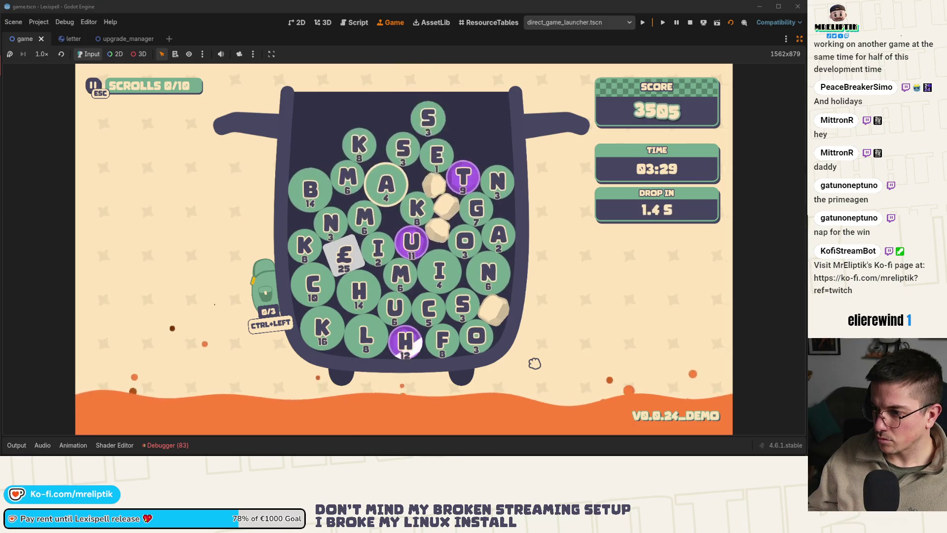
text(boo)
key(Return)
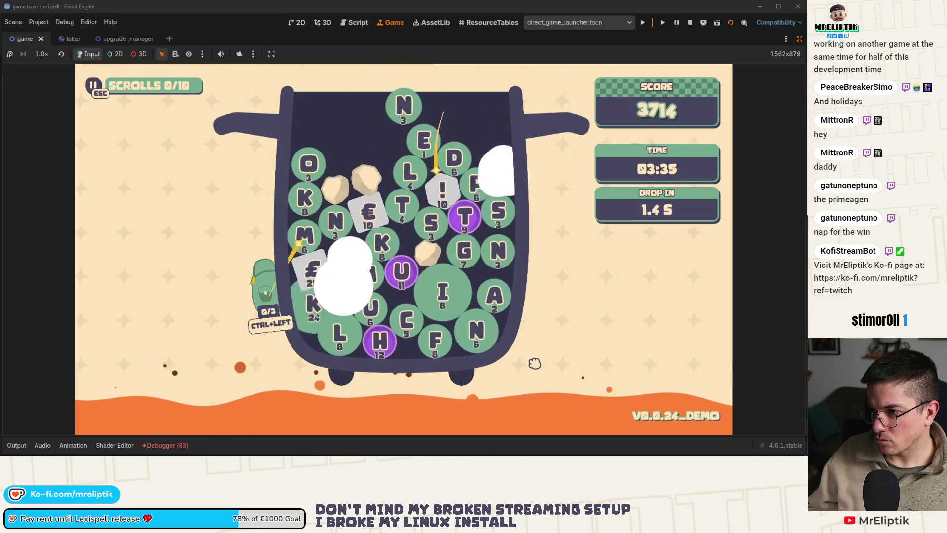
text(dap)
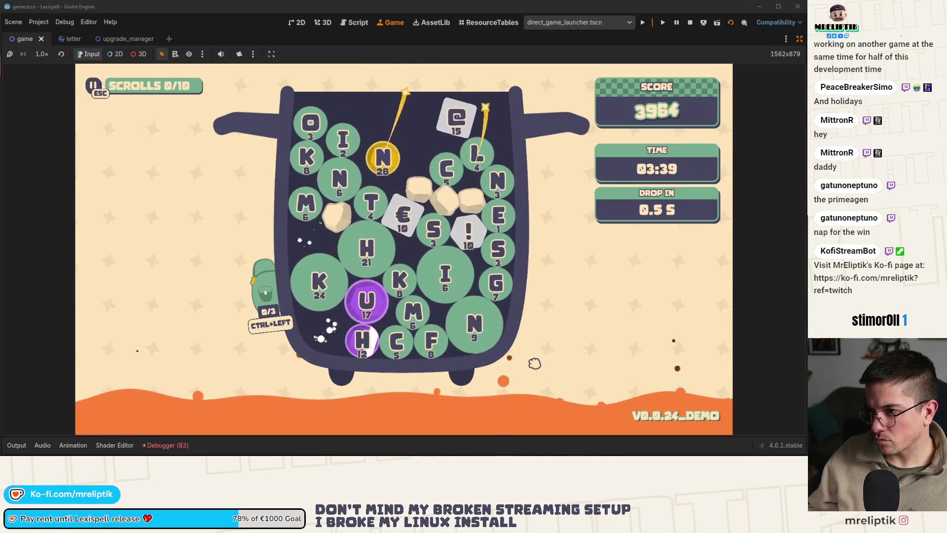
text(ns)
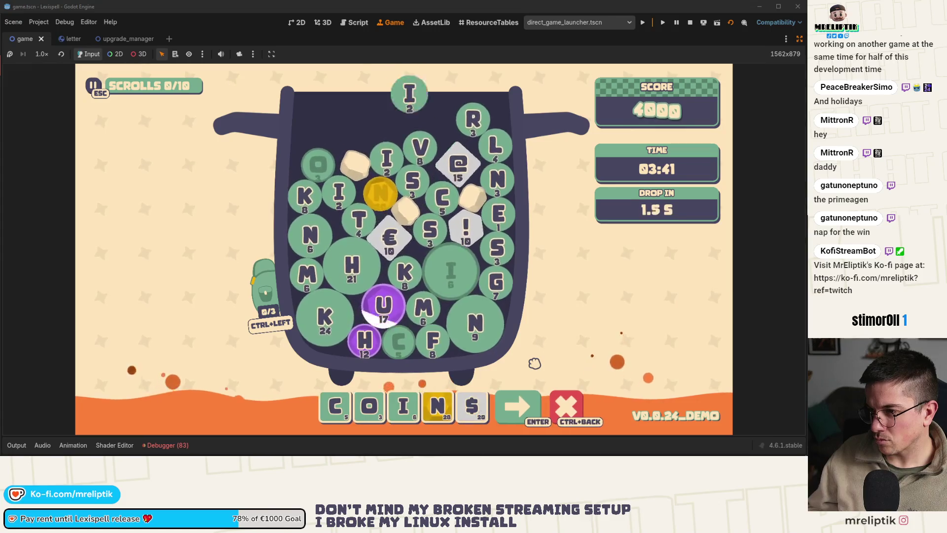
- Submit COINS, which is rejected, score TUNES, clear a bad word and score RAIN
key(Return)
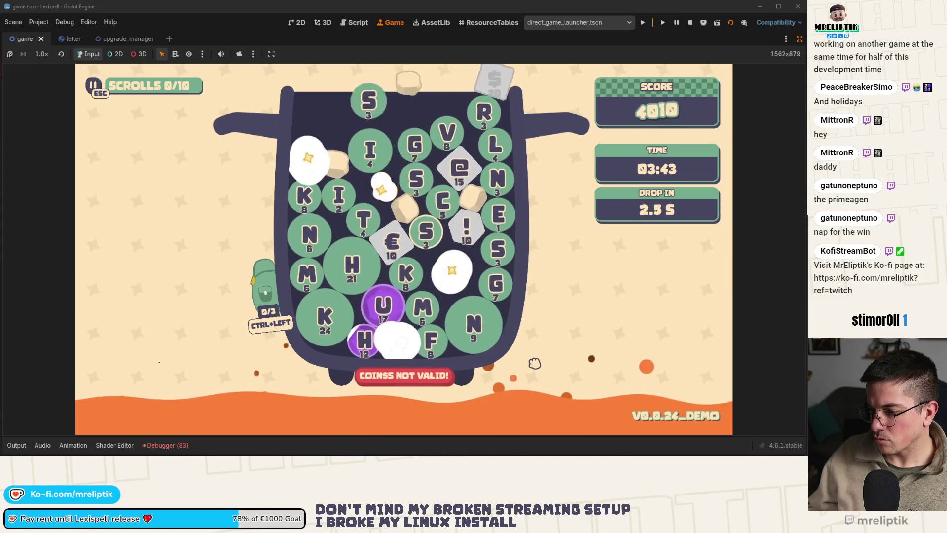
text(g)
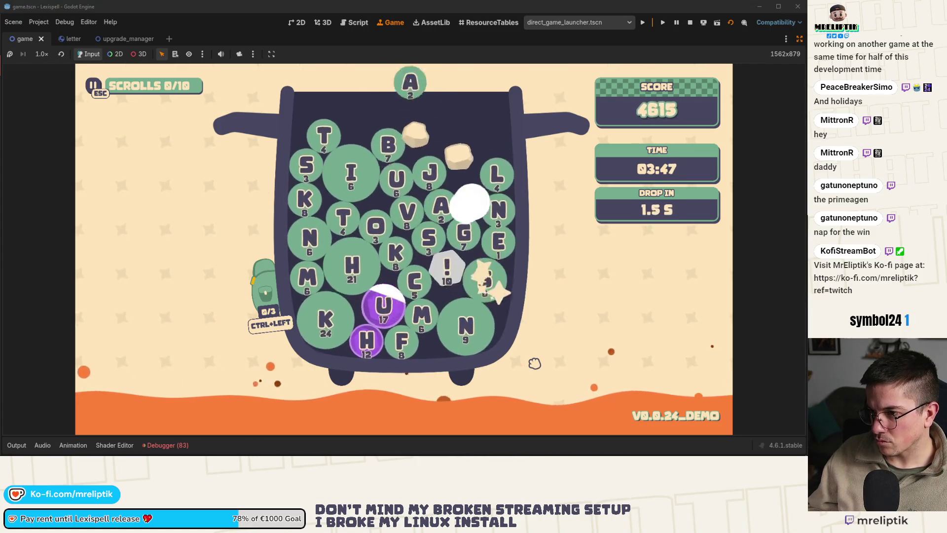
text(ain)
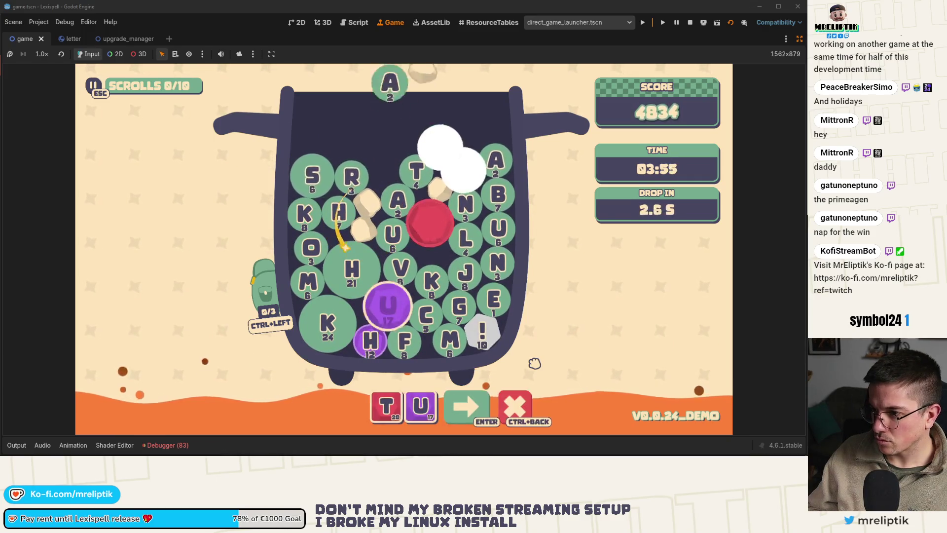
key(Return)
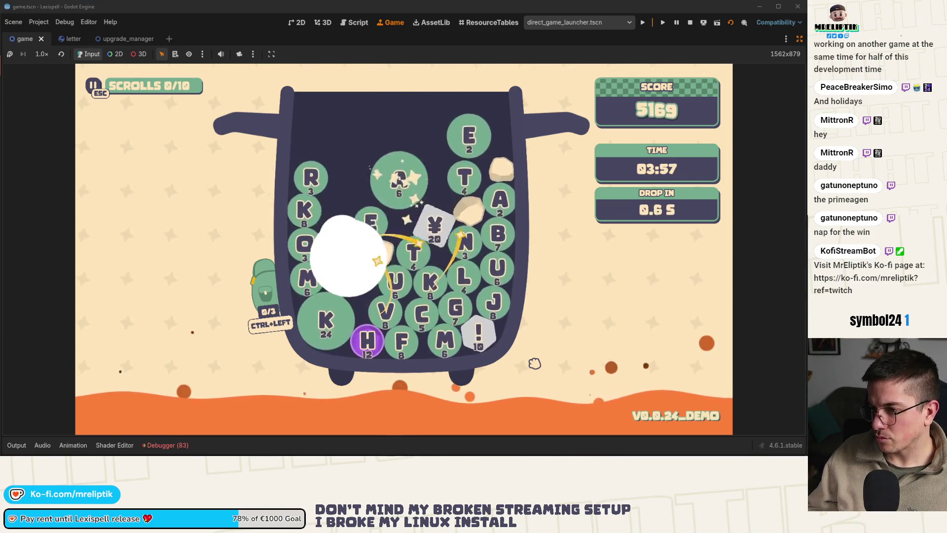
text(te@)
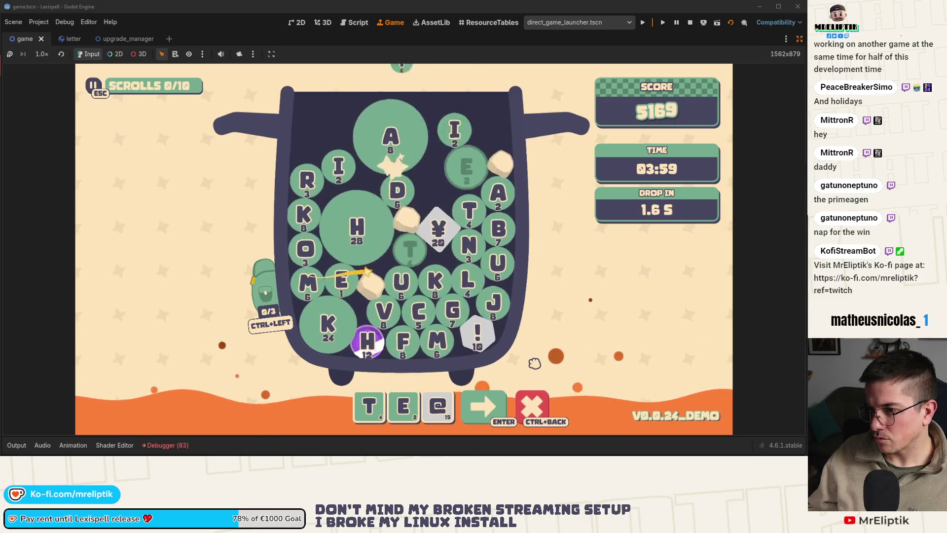
text(r)
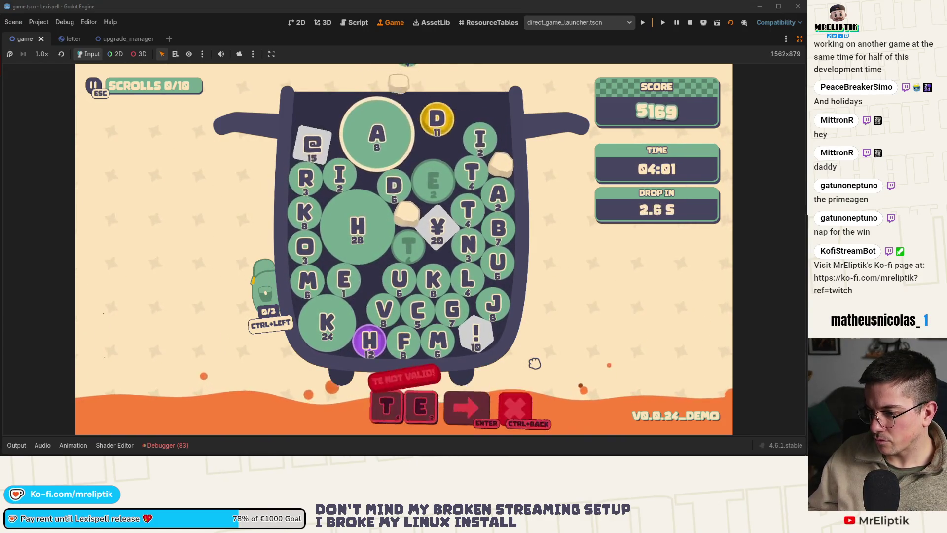
key(Return)
key(ctrl+BackSpace)
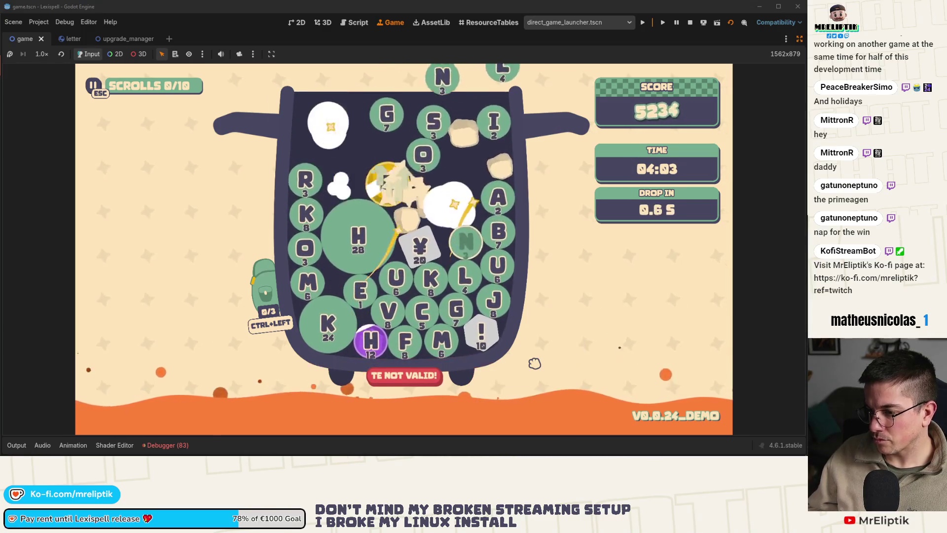
text(rain)
key(Return)
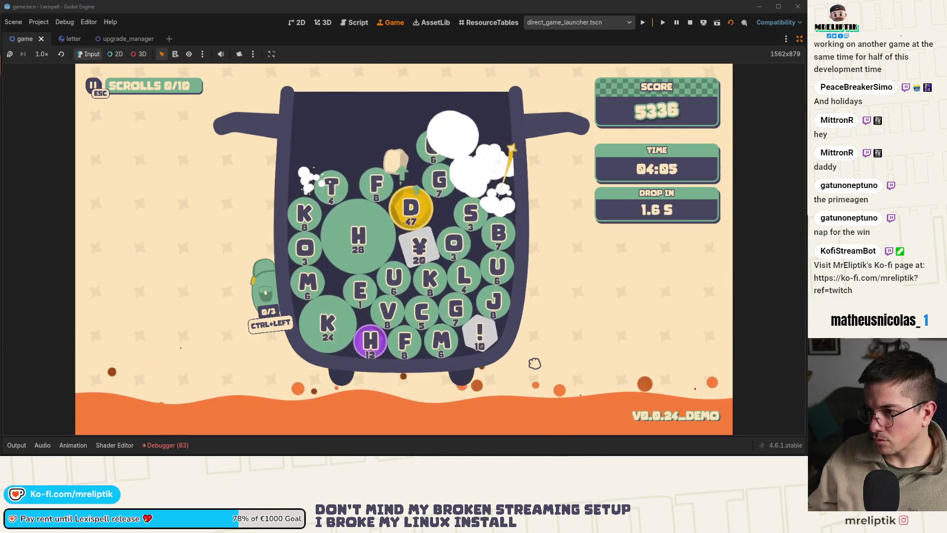
- Score GLU€, then trim the N from STAN and score STA
text(f)
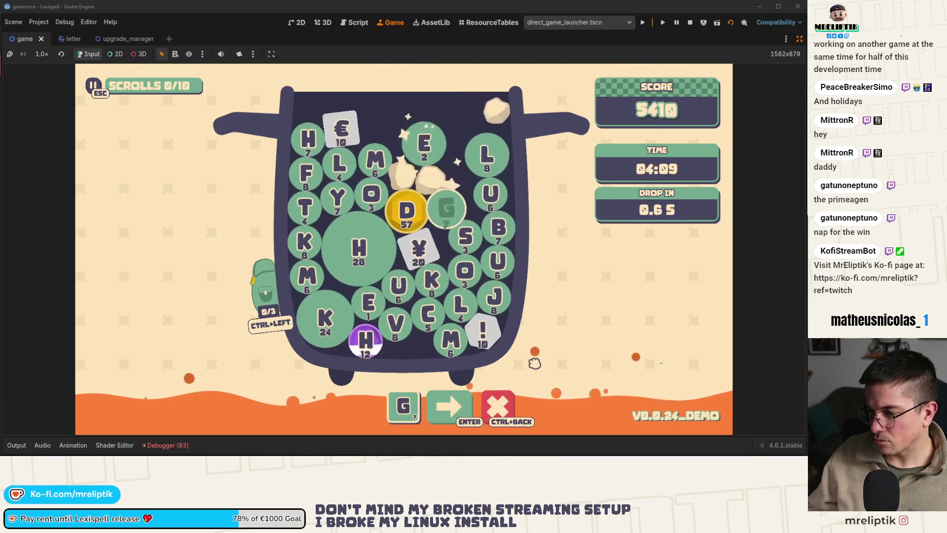
key(Return)
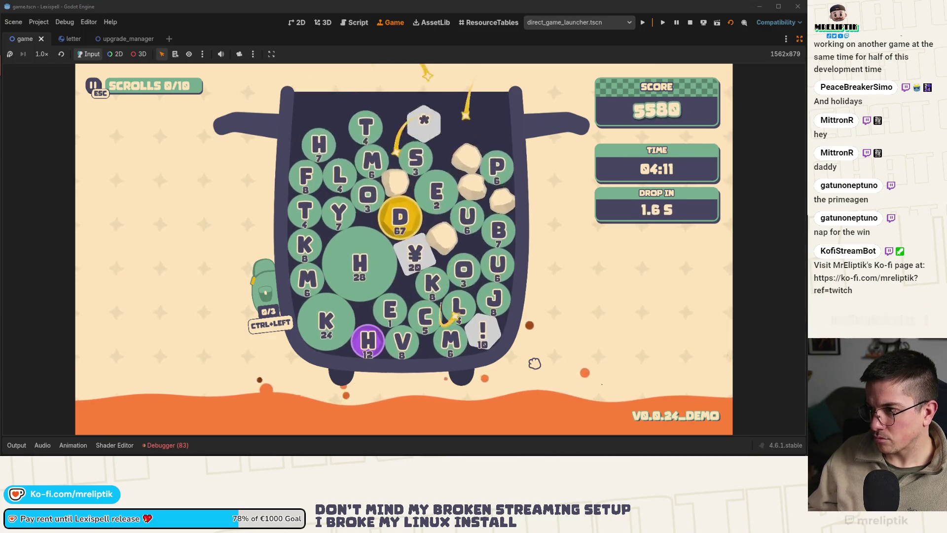
text(m)
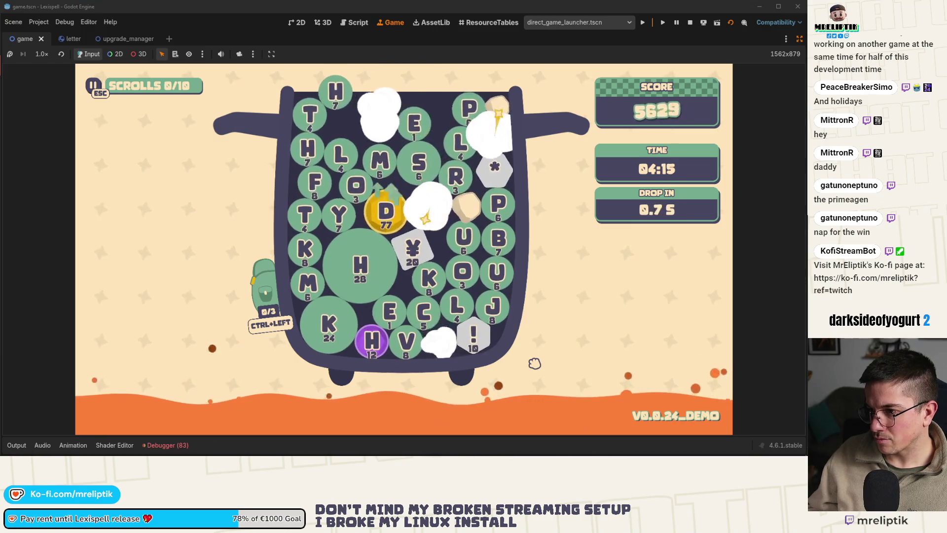
text(sta)
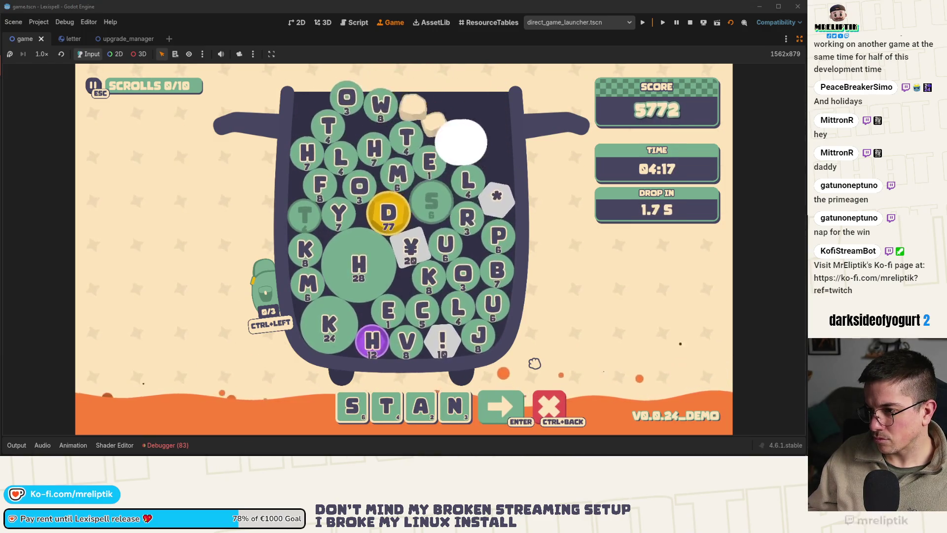
key(BackSpace)
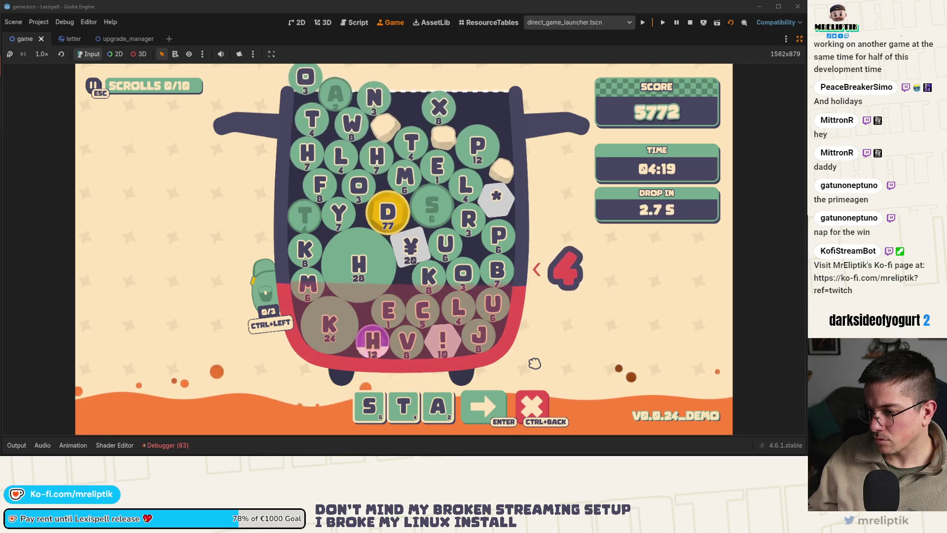
key(Return)
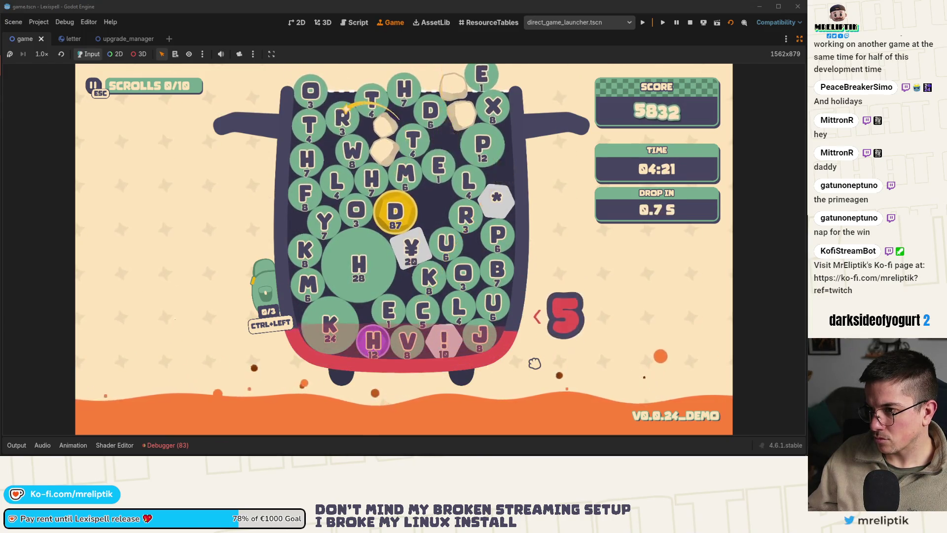